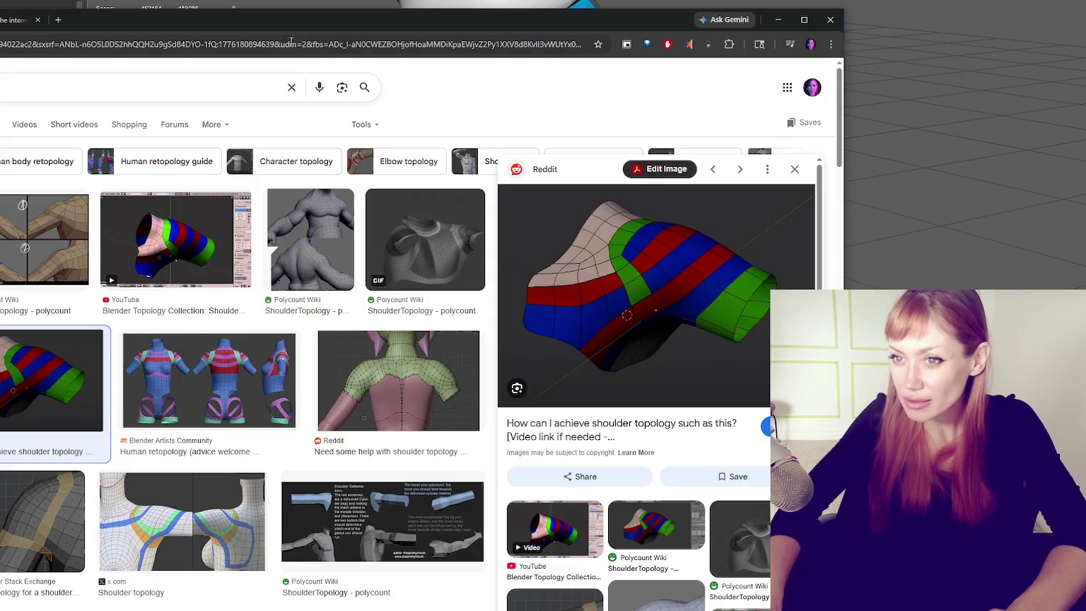
# Step: Open the Reddit 'shoulder topology' image at full size and enlarge it to study the mesh
pyautogui.click(13, 24)
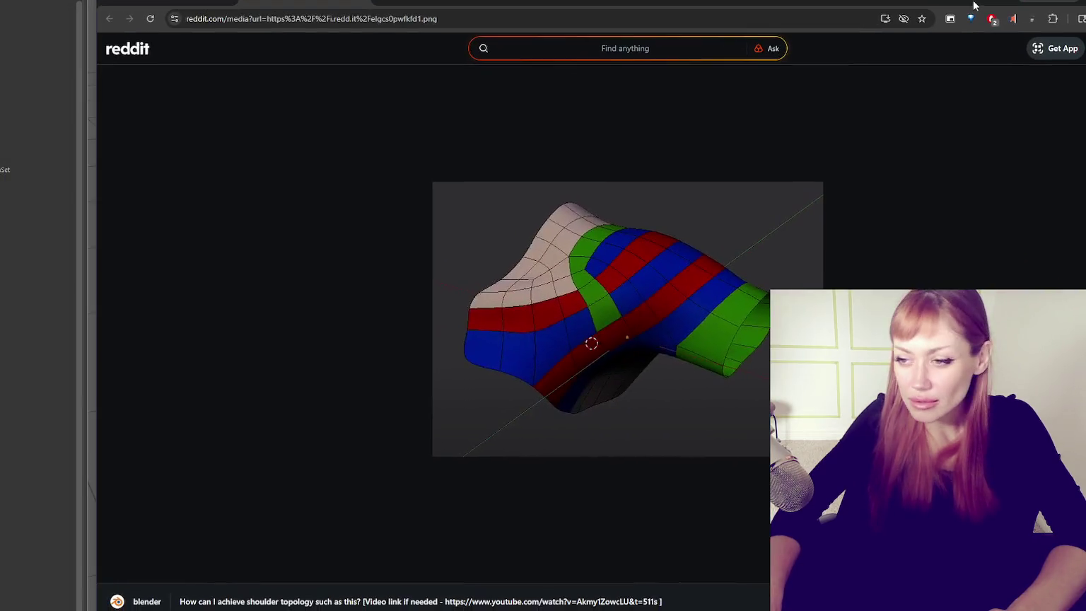
pyautogui.keyDown('ctrl'); pyautogui.scroll(1, 735, 234); pyautogui.keyUp('ctrl')
pyautogui.keyDown('ctrl'); pyautogui.scroll(2, 735, 234); pyautogui.keyUp('ctrl')
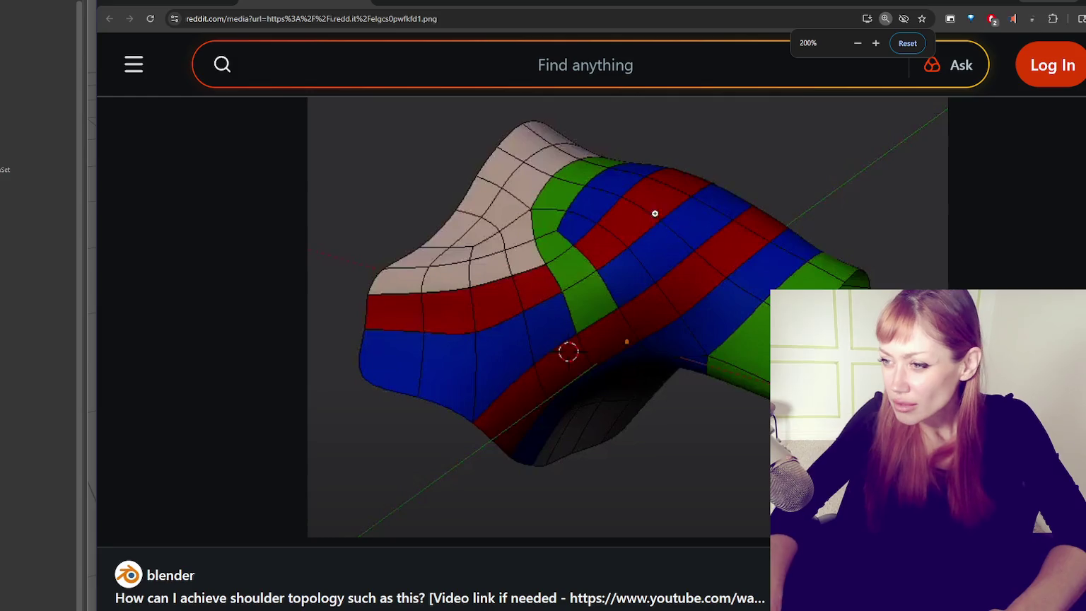
pyautogui.click(696, 334)
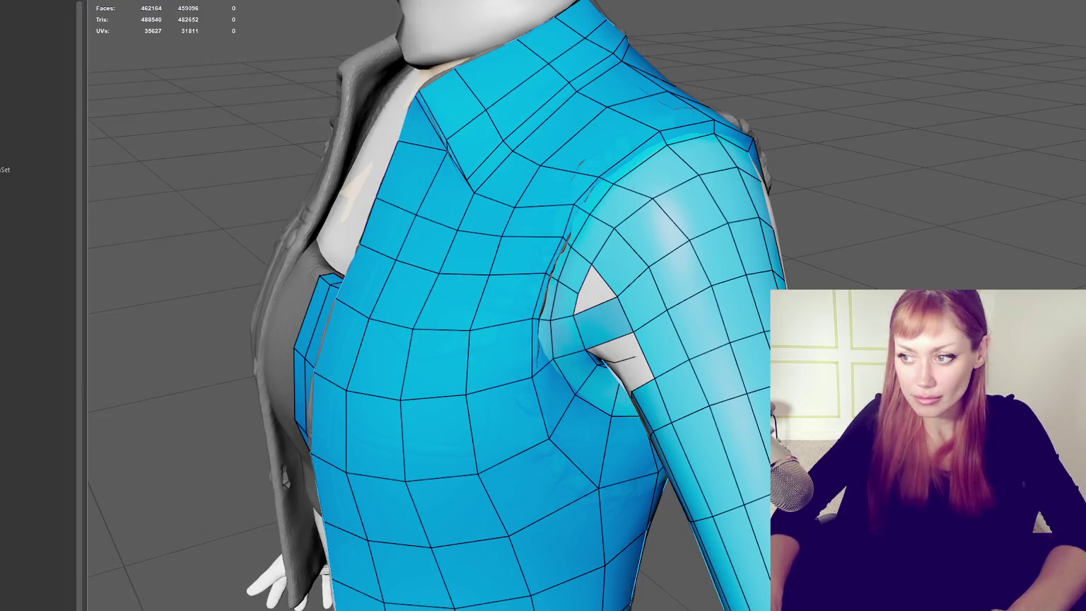
# Step: Weld the shoulder gap's loose vertex onto the neighbouring corner, after undoing a trial quad fill
pyautogui.moveTo(563, 310)
pyautogui.keyDown('alt'); pyautogui.mouseDown()
pyautogui.moveTo(649, 303)
pyautogui.moveTo(637, 311)
pyautogui.mouseUp(); pyautogui.keyUp('alt')
pyautogui.scroll(3, 636, 311)
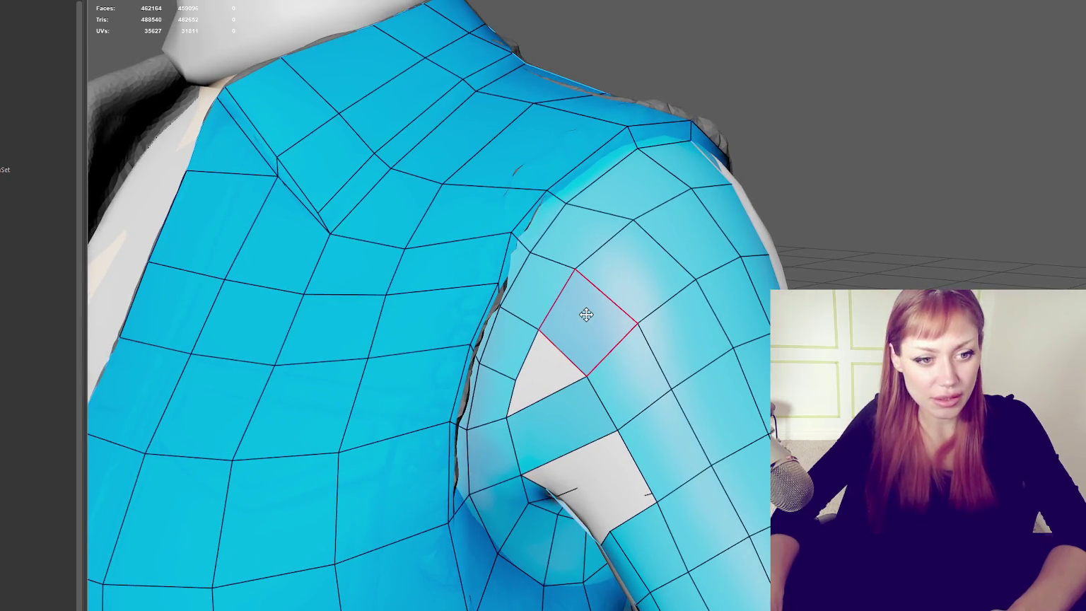
pyautogui.moveTo(515, 380); pyautogui.dragTo(539, 361)
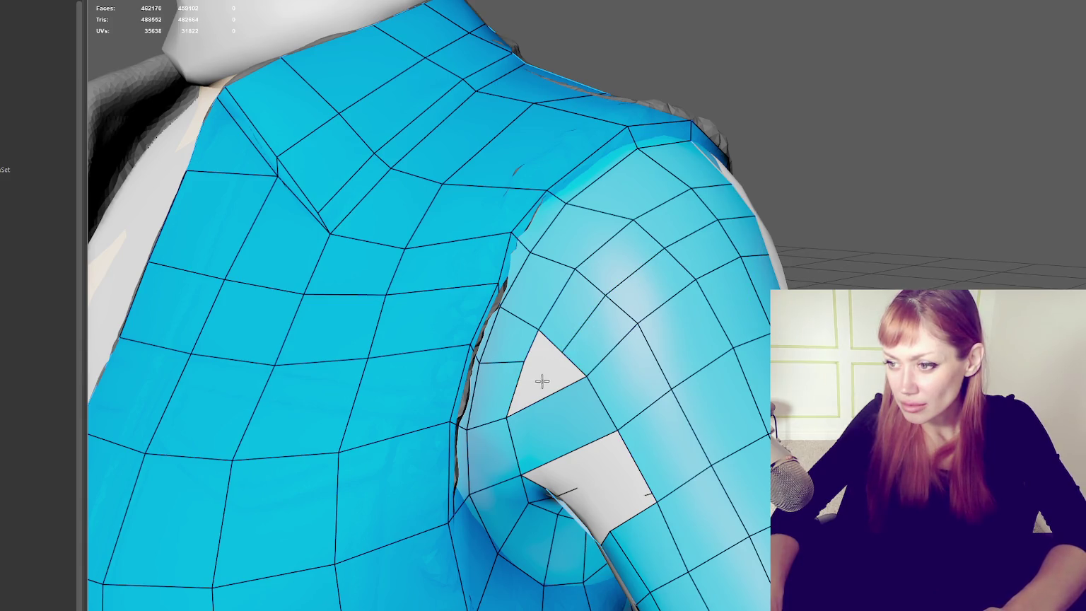
pyautogui.keyDown('shift'); pyautogui.click(553, 376); pyautogui.keyUp('shift')
pyautogui.hotkey('ctrl', 'z')
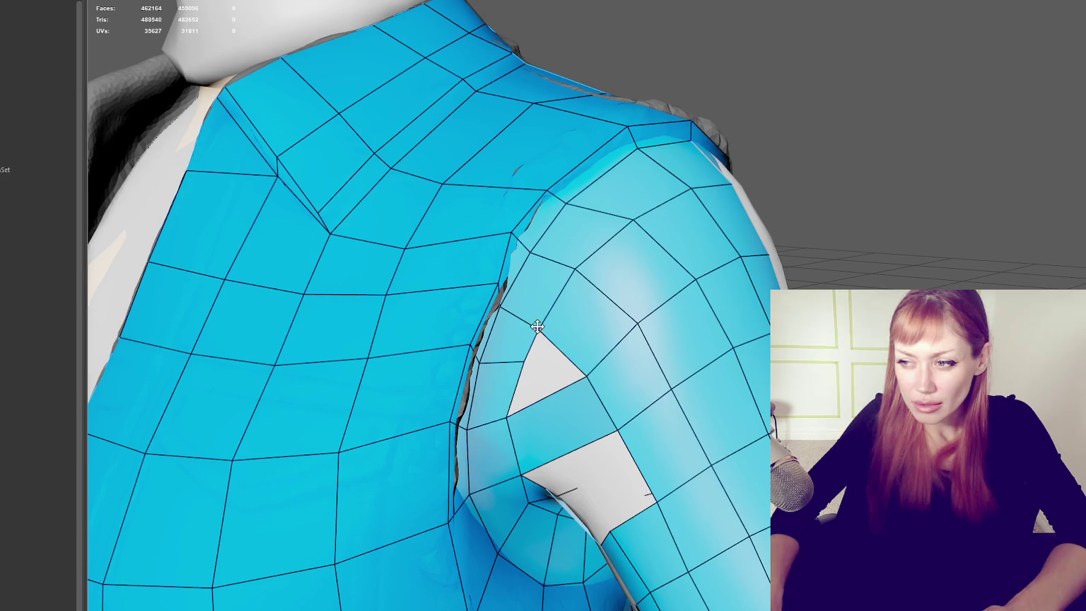
pyautogui.moveTo(531, 361)
pyautogui.mouseDown()
pyautogui.moveTo(585, 378)
pyautogui.moveTo(553, 378)
pyautogui.mouseUp()
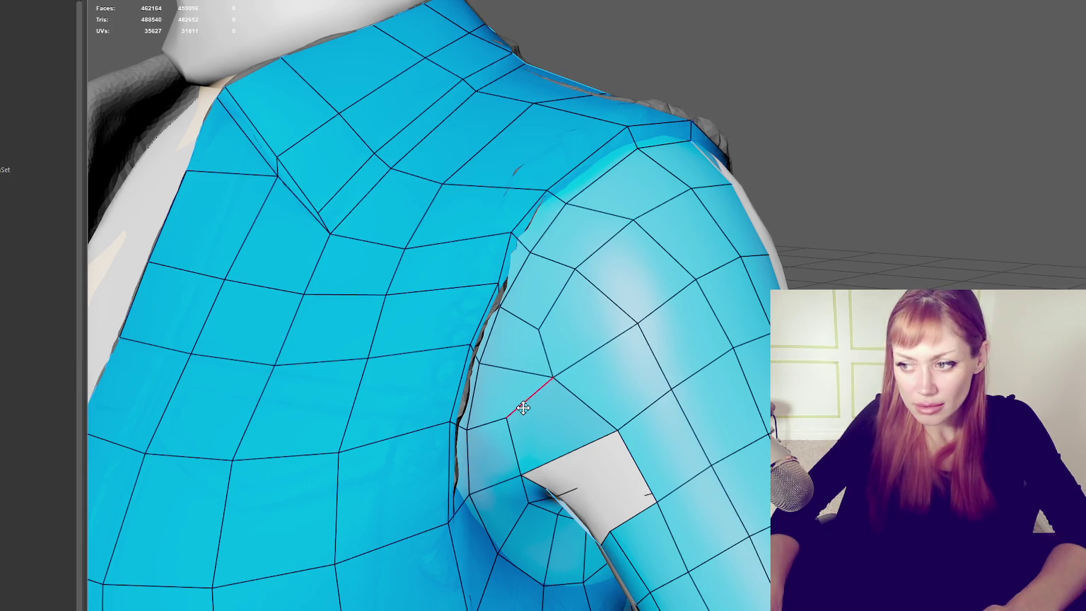
pyautogui.keyDown('alt'); pyautogui.moveTo(659, 381); pyautogui.dragTo(615, 378); pyautogui.keyUp('alt')
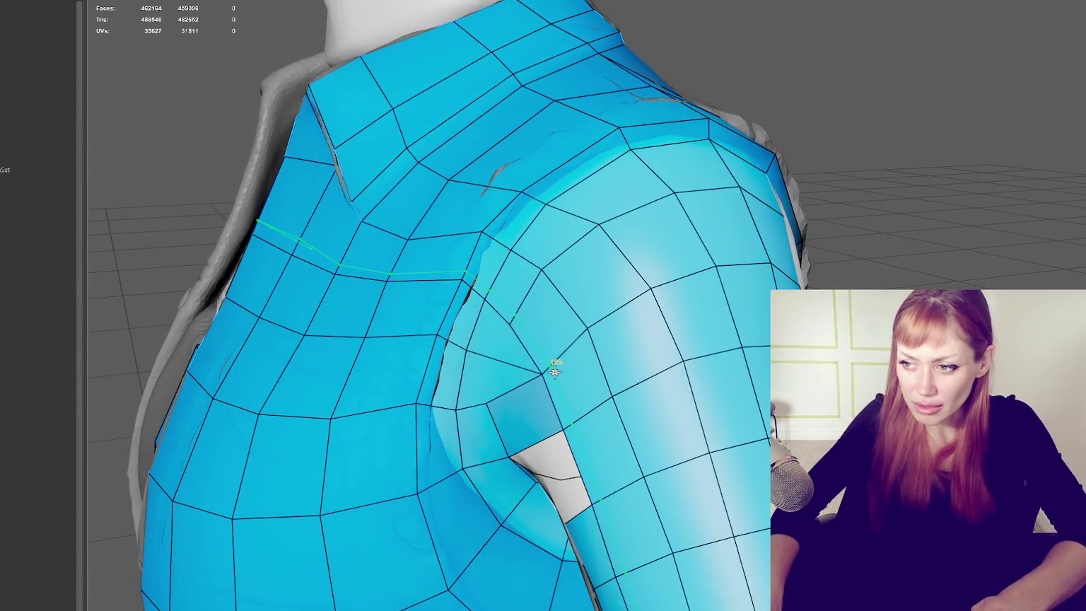
# Step: Delete two faces beside the armpit hole and shift vertices to even the edge spacing
pyautogui.keyDown('ctrl'); pyautogui.keyDown('shift'); pyautogui.click(553, 369); pyautogui.keyUp('shift'); pyautogui.keyUp('ctrl')
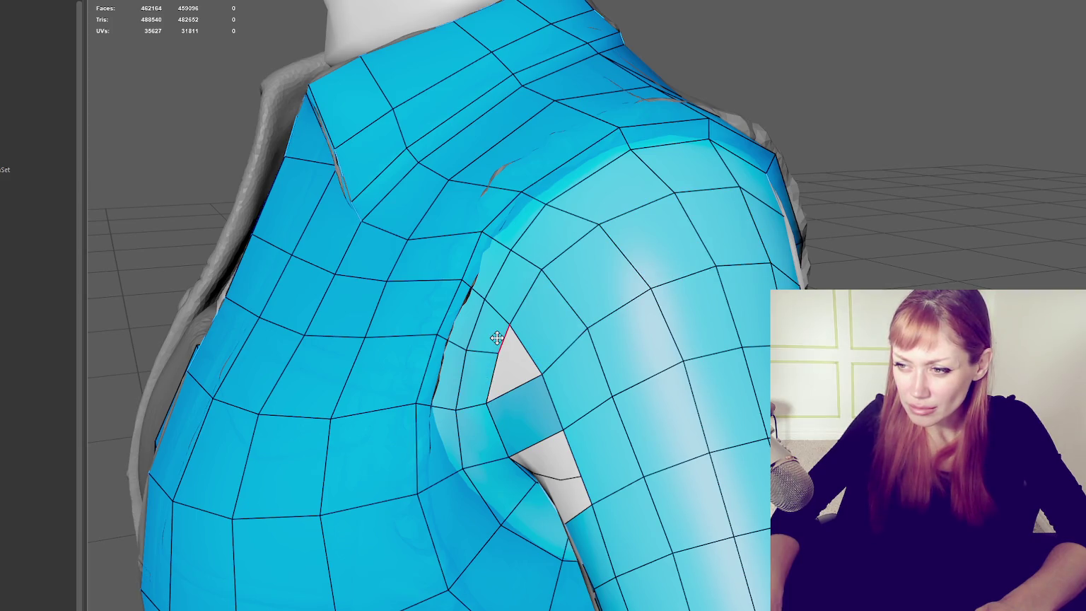
pyautogui.keyDown('ctrl'); pyautogui.keyDown('shift'); pyautogui.click(516, 416); pyautogui.keyUp('shift'); pyautogui.keyUp('ctrl')
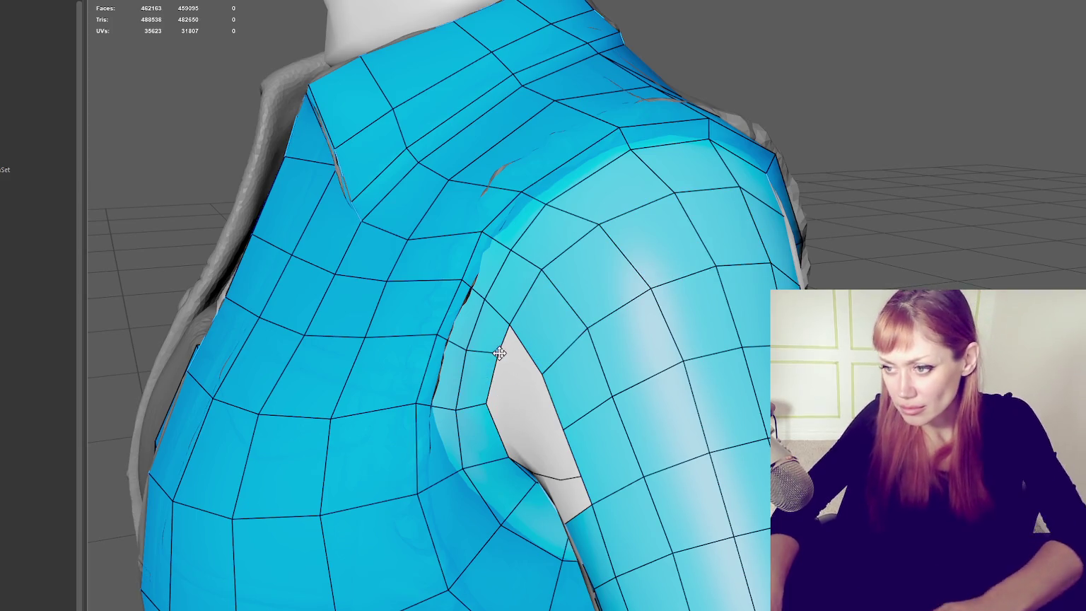
pyautogui.moveTo(453, 350); pyautogui.dragTo(463, 363)
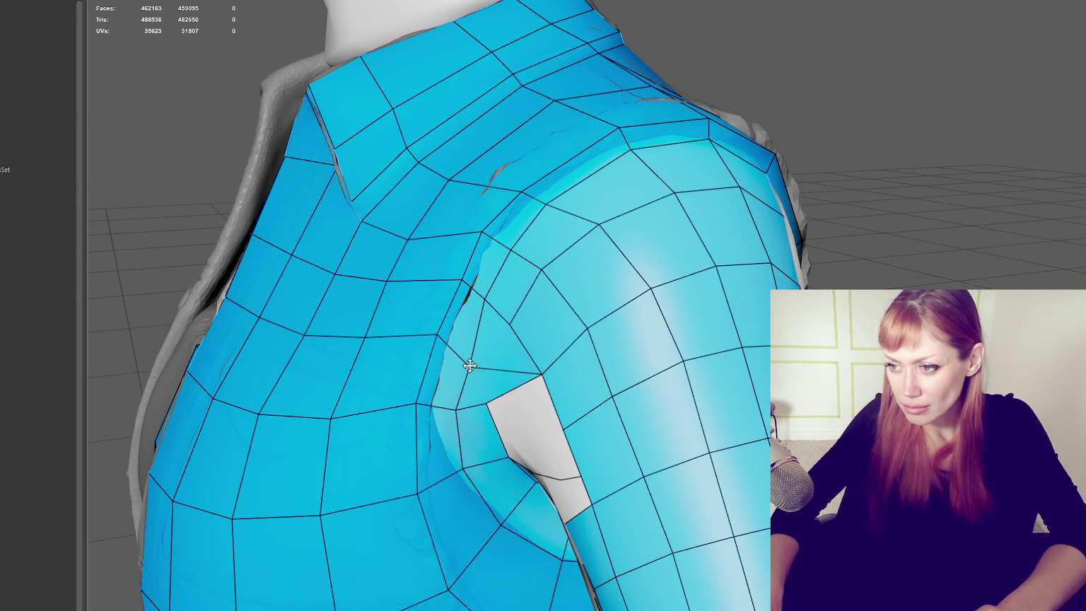
pyautogui.moveTo(512, 320); pyautogui.dragTo(514, 305)
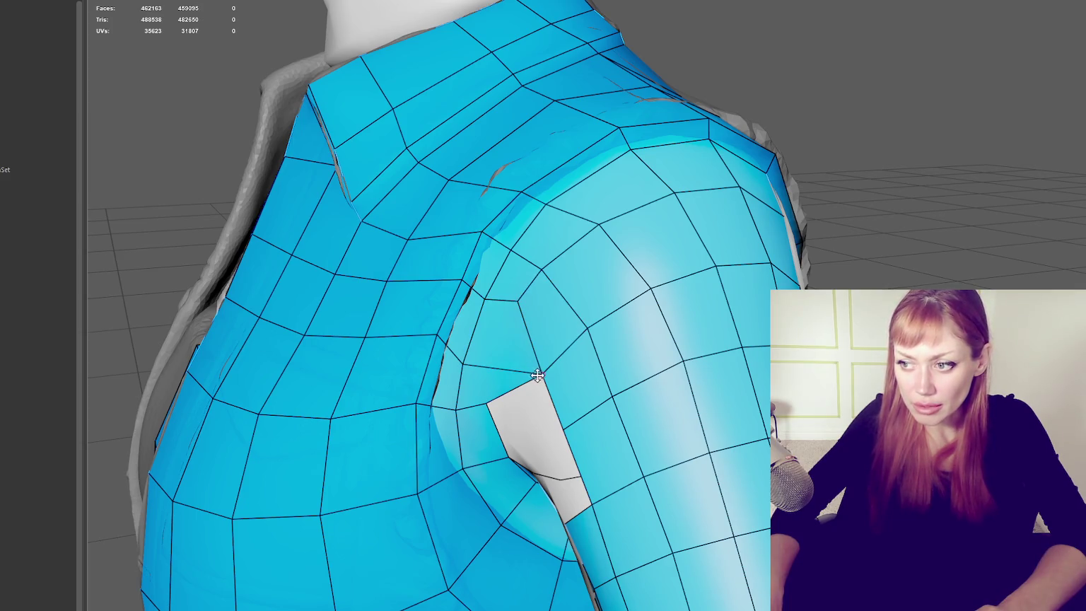
# Step: Reposition six vertices around the hole to relax the shoulder edge flow
pyautogui.moveTo(541, 372); pyautogui.dragTo(519, 363)
pyautogui.moveTo(489, 298); pyautogui.dragTo(488, 302)
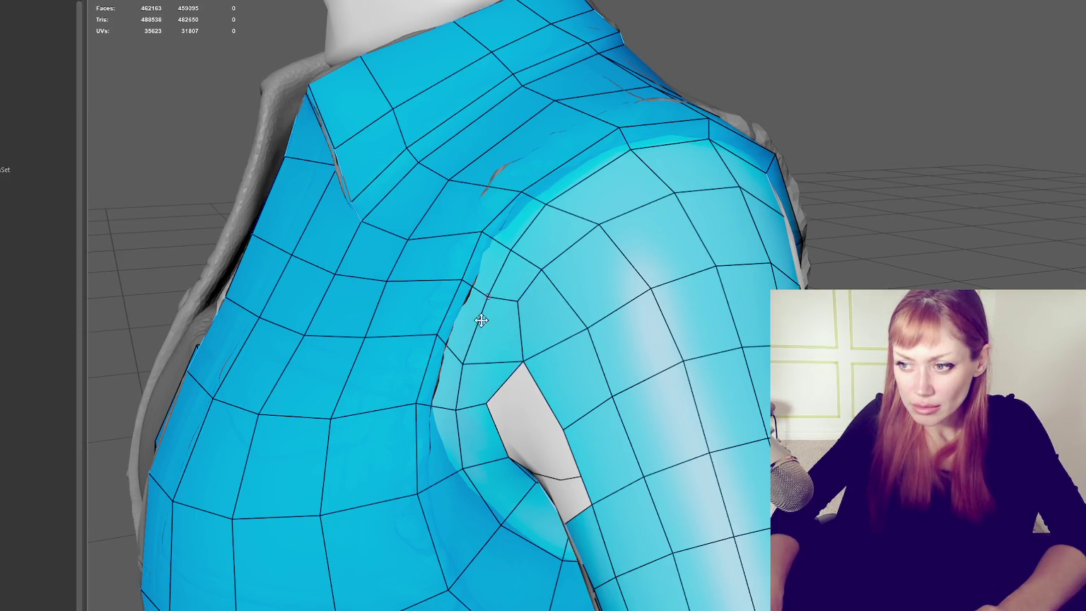
pyautogui.moveTo(461, 363); pyautogui.dragTo(475, 352)
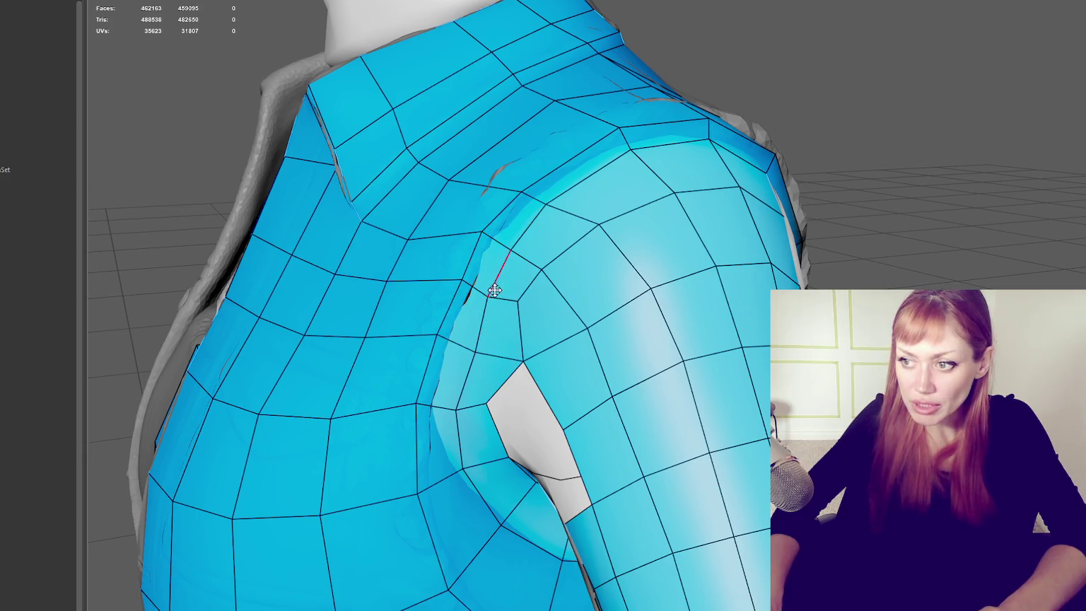
pyautogui.moveTo(488, 295); pyautogui.dragTo(486, 291)
pyautogui.moveTo(542, 263); pyautogui.dragTo(552, 264)
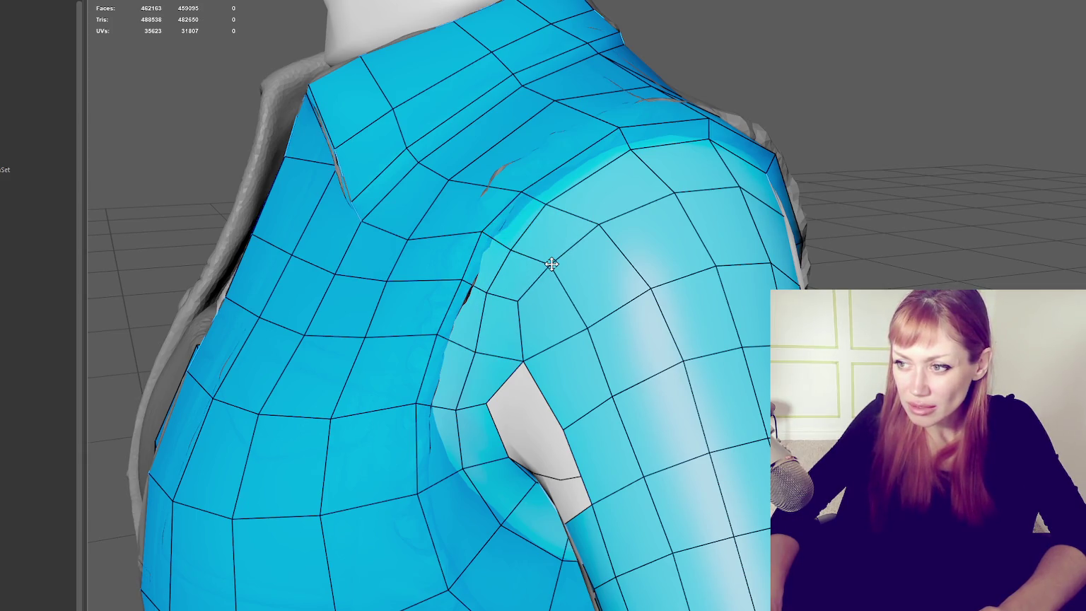
pyautogui.moveTo(516, 306); pyautogui.dragTo(521, 301)
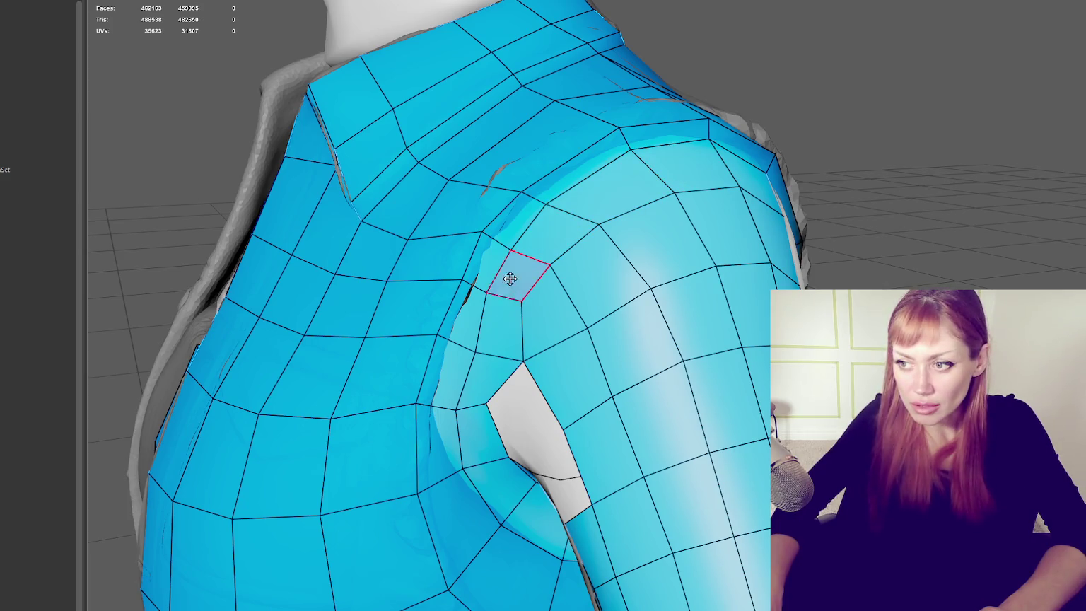
# Step: Delete two more faces beside the hole and fill part of it with a quad
pyautogui.keyDown('ctrl'); pyautogui.keyDown('shift'); pyautogui.click(492, 379); pyautogui.keyUp('shift'); pyautogui.keyUp('ctrl')
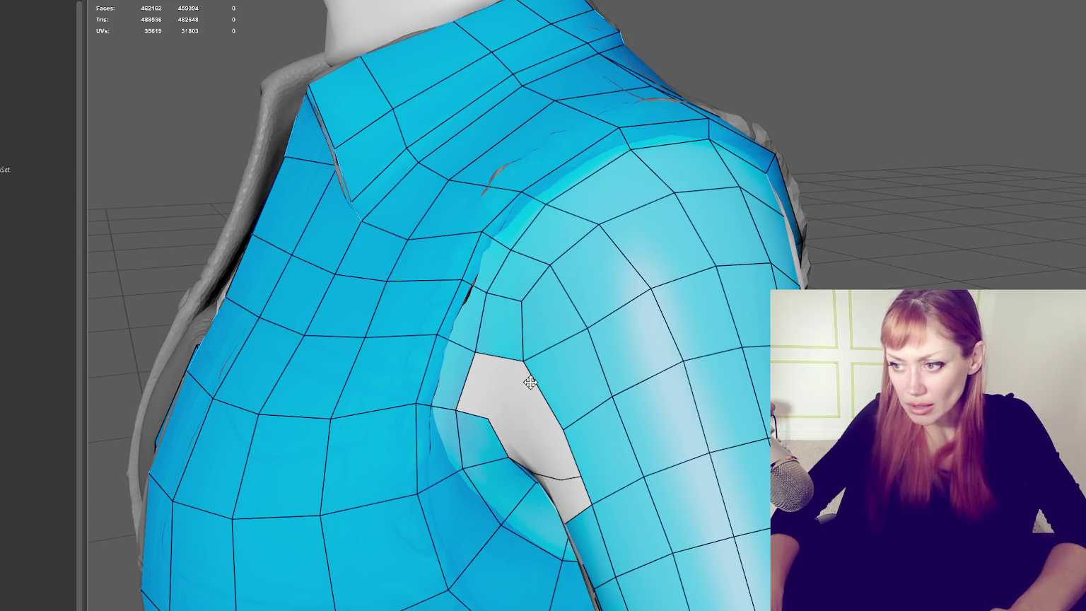
pyautogui.keyDown('shift'); pyautogui.click(502, 375); pyautogui.keyUp('shift')
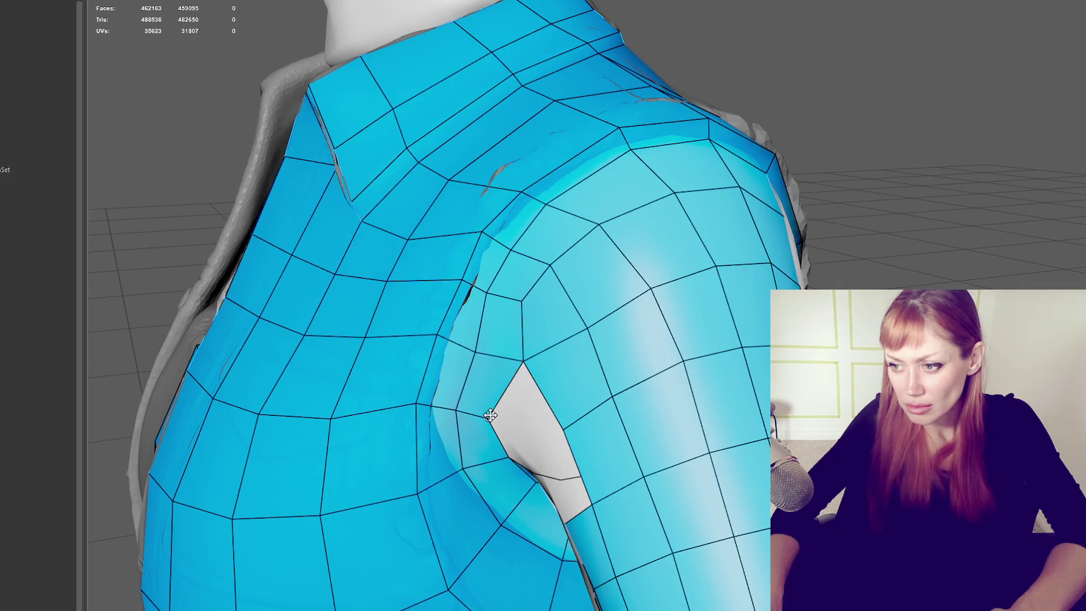
pyautogui.moveTo(570, 429)
pyautogui.keyDown('alt'); pyautogui.mouseDown()
pyautogui.moveTo(626, 400)
pyautogui.moveTo(531, 366)
pyautogui.moveTo(543, 366)
pyautogui.mouseUp(); pyautogui.keyUp('alt')
pyautogui.keyDown('ctrl'); pyautogui.keyDown('shift'); pyautogui.click(560, 388); pyautogui.keyUp('shift'); pyautogui.keyUp('ctrl')
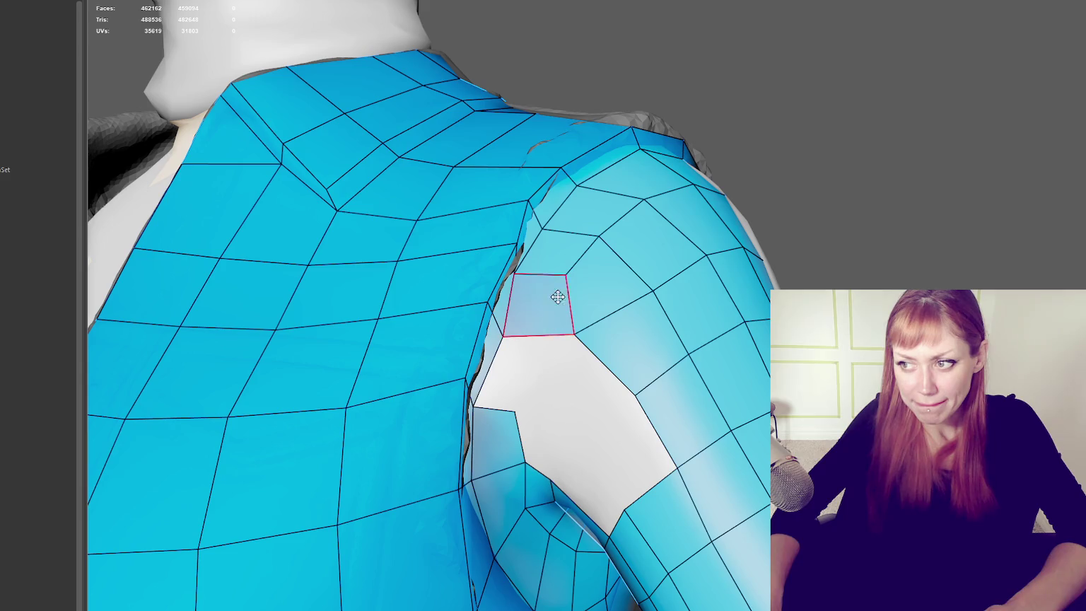
# Step: Straighten the vertices around the hole and add two quads filling its upper part
pyautogui.moveTo(576, 335); pyautogui.dragTo(586, 320)
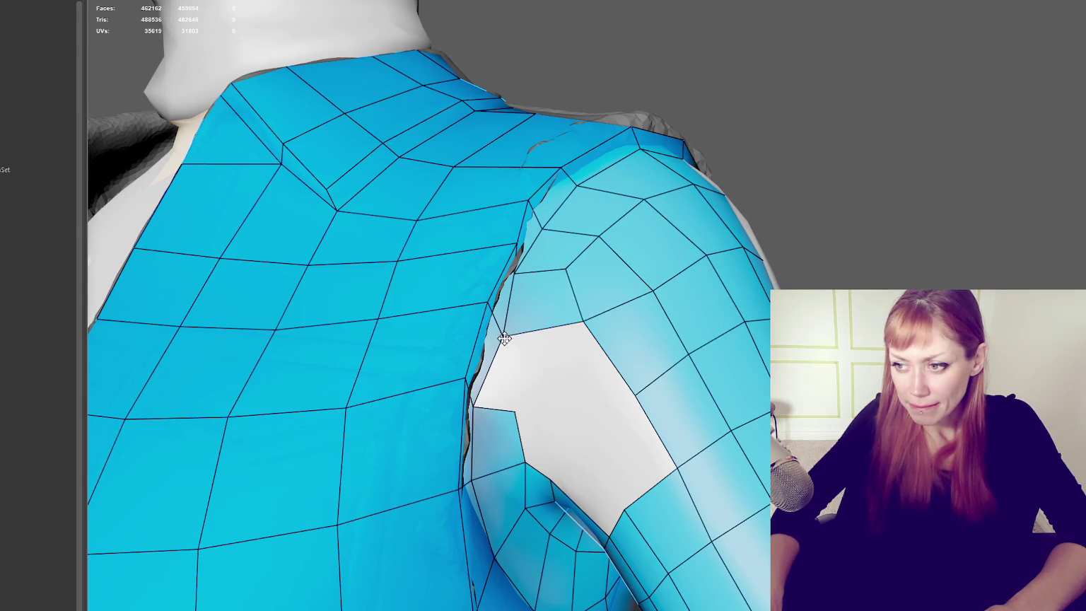
pyautogui.moveTo(503, 338); pyautogui.dragTo(514, 330)
pyautogui.moveTo(474, 405)
pyautogui.mouseDown()
pyautogui.moveTo(489, 391)
pyautogui.moveTo(531, 399)
pyautogui.mouseUp()
pyautogui.keyDown('shift'); pyautogui.click(538, 361); pyautogui.keyUp('shift')
pyautogui.moveTo(532, 453); pyautogui.dragTo(551, 441)
pyautogui.keyDown('shift'); pyautogui.click(566, 388); pyautogui.keyUp('shift')
pyautogui.moveTo(565, 388)
pyautogui.keyDown('alt'); pyautogui.mouseDown()
pyautogui.moveTo(536, 356)
pyautogui.moveTo(474, 343)
pyautogui.mouseUp(); pyautogui.keyUp('alt')
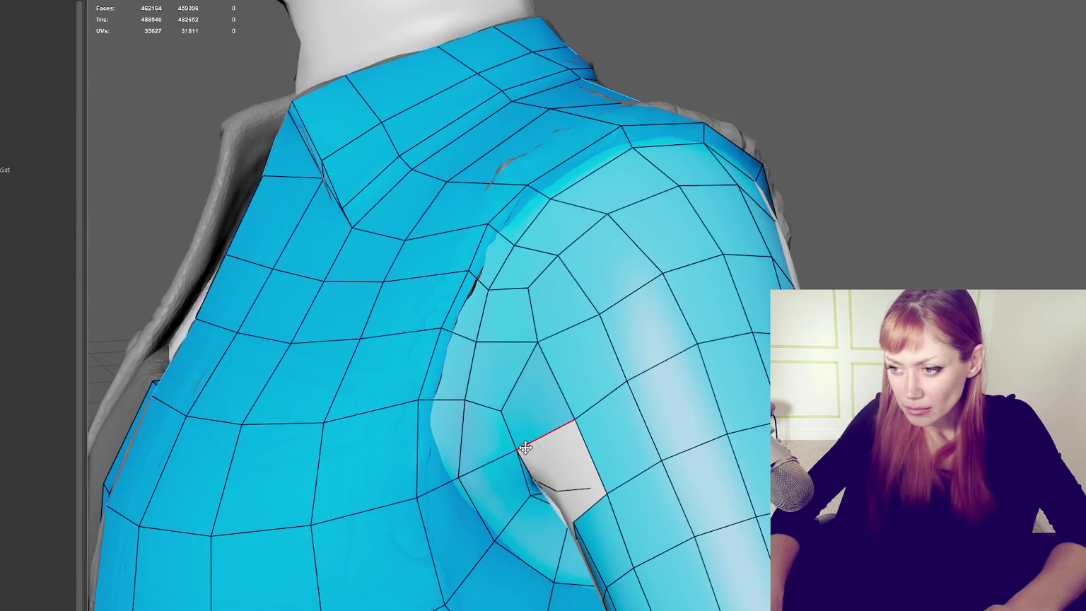
pyautogui.keyDown('alt'); pyautogui.moveTo(545, 431); pyautogui.dragTo(574, 412); pyautogui.keyUp('alt')
# Step: Delete two faces near the armpit, weld a vertex to the hole's corner, stretch a quad across
pyautogui.keyDown('ctrl'); pyautogui.keyDown('shift'); pyautogui.click(546, 463); pyautogui.keyUp('shift'); pyautogui.keyUp('ctrl')
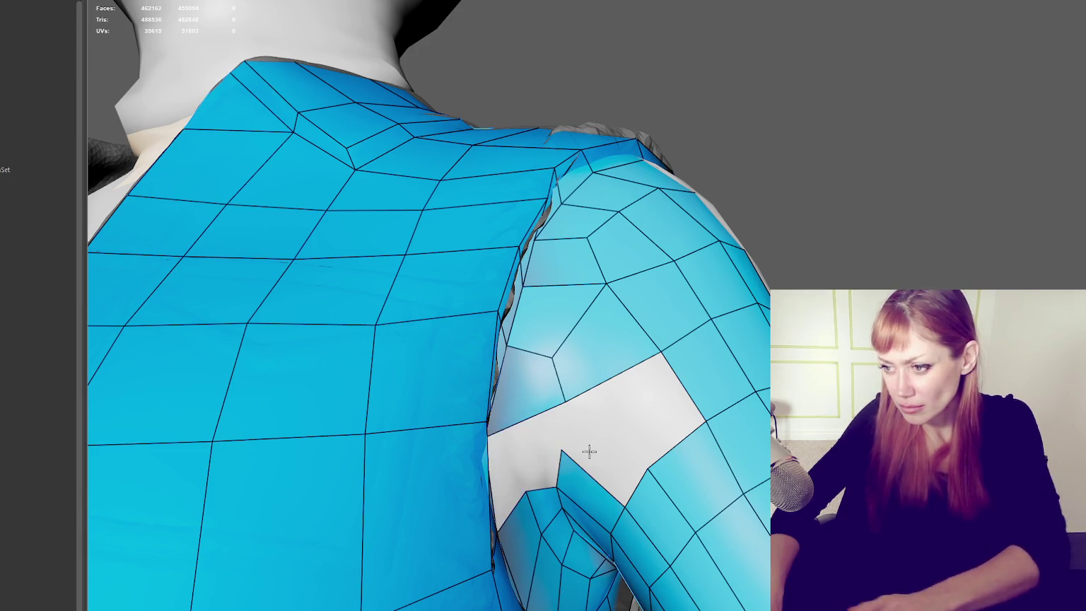
pyautogui.keyDown('ctrl'); pyautogui.keyDown('shift'); pyautogui.click(582, 492); pyautogui.keyUp('shift'); pyautogui.keyUp('ctrl')
pyautogui.moveTo(589, 372)
pyautogui.keyDown('alt'); pyautogui.mouseDown()
pyautogui.moveTo(678, 399)
pyautogui.moveTo(650, 395)
pyautogui.moveTo(669, 393)
pyautogui.moveTo(613, 315)
pyautogui.mouseUp(); pyautogui.keyUp('alt')
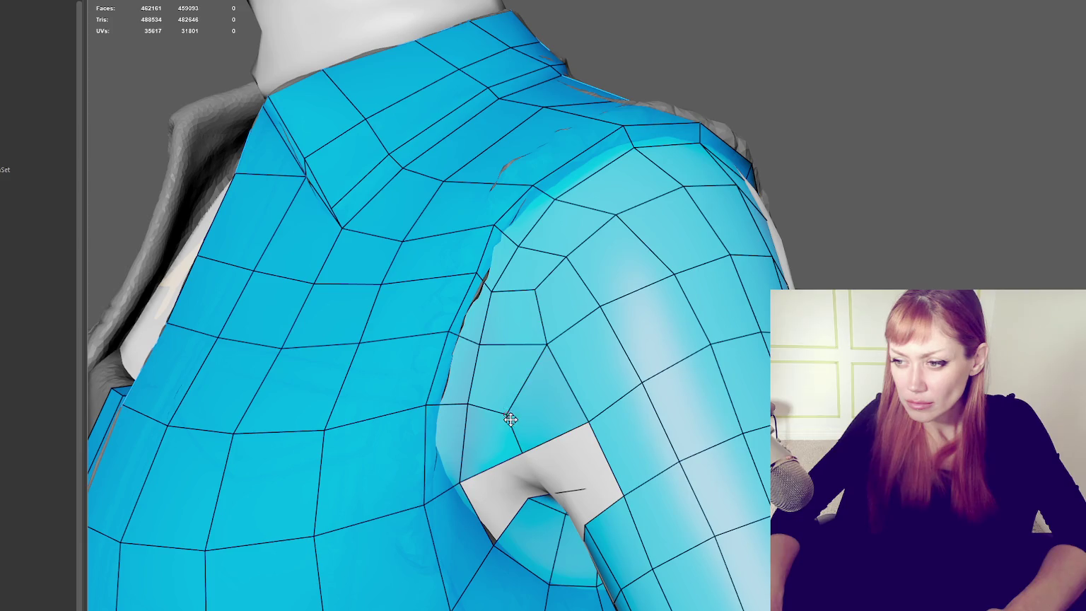
pyautogui.moveTo(509, 417)
pyautogui.mouseDown()
pyautogui.moveTo(587, 428)
pyautogui.moveTo(555, 405)
pyautogui.mouseUp()
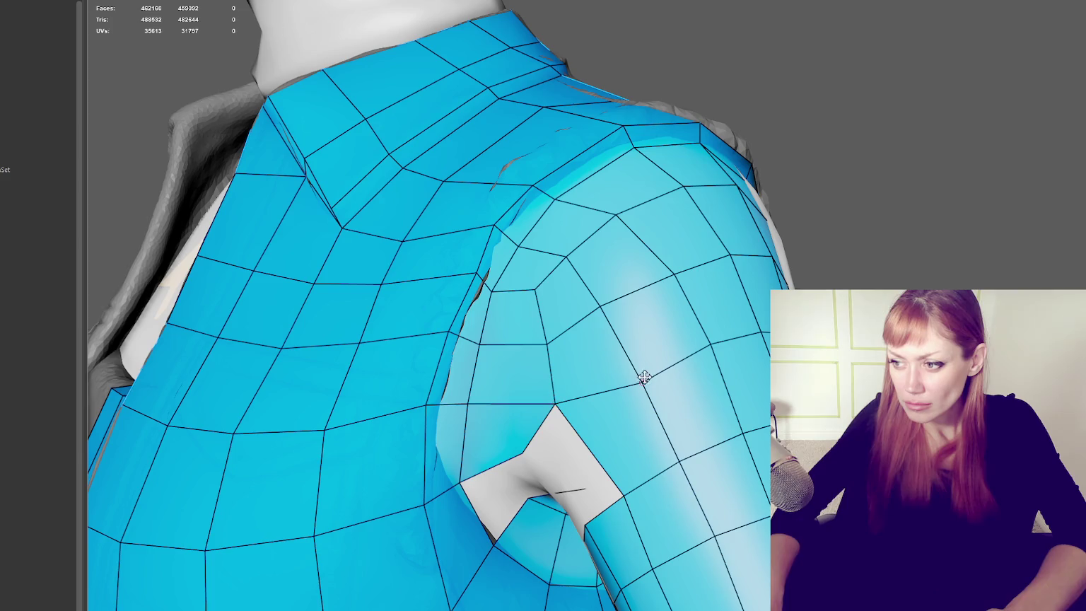
pyautogui.moveTo(533, 444)
pyautogui.mouseDown()
pyautogui.moveTo(621, 497)
pyautogui.moveTo(668, 451)
pyautogui.moveTo(668, 436)
pyautogui.mouseUp()
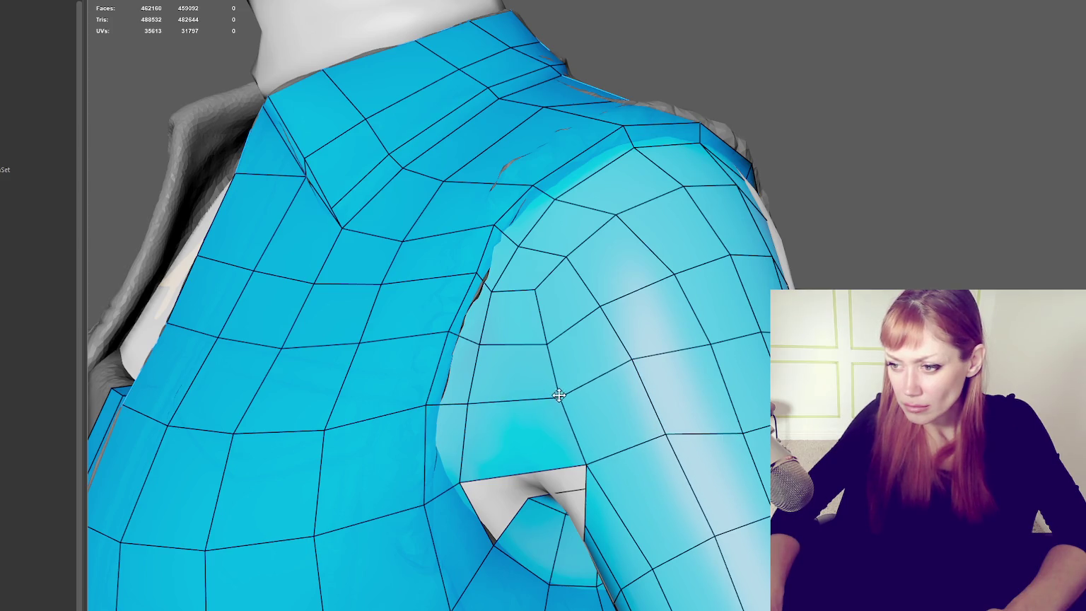
# Step: Pull the hole's left and right corner vertices into place and even their spacing
pyautogui.moveTo(471, 480); pyautogui.dragTo(470, 410)
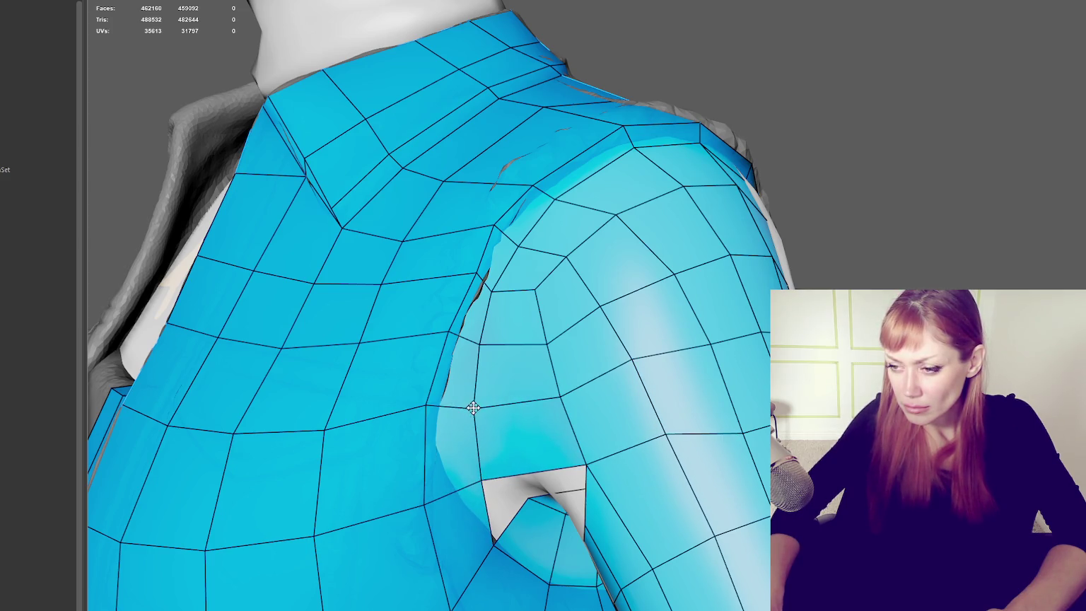
pyautogui.moveTo(592, 466); pyautogui.dragTo(571, 466)
pyautogui.moveTo(560, 398); pyautogui.dragTo(548, 399)
pyautogui.moveTo(529, 342)
pyautogui.keyDown('alt'); pyautogui.mouseDown()
pyautogui.moveTo(614, 335)
pyautogui.moveTo(626, 323)
pyautogui.moveTo(534, 365)
pyautogui.moveTo(606, 340)
pyautogui.moveTo(502, 364)
pyautogui.moveTo(463, 358)
pyautogui.moveTo(610, 359)
pyautogui.moveTo(582, 310)
pyautogui.moveTo(611, 316)
pyautogui.mouseUp(); pyautogui.keyUp('alt')
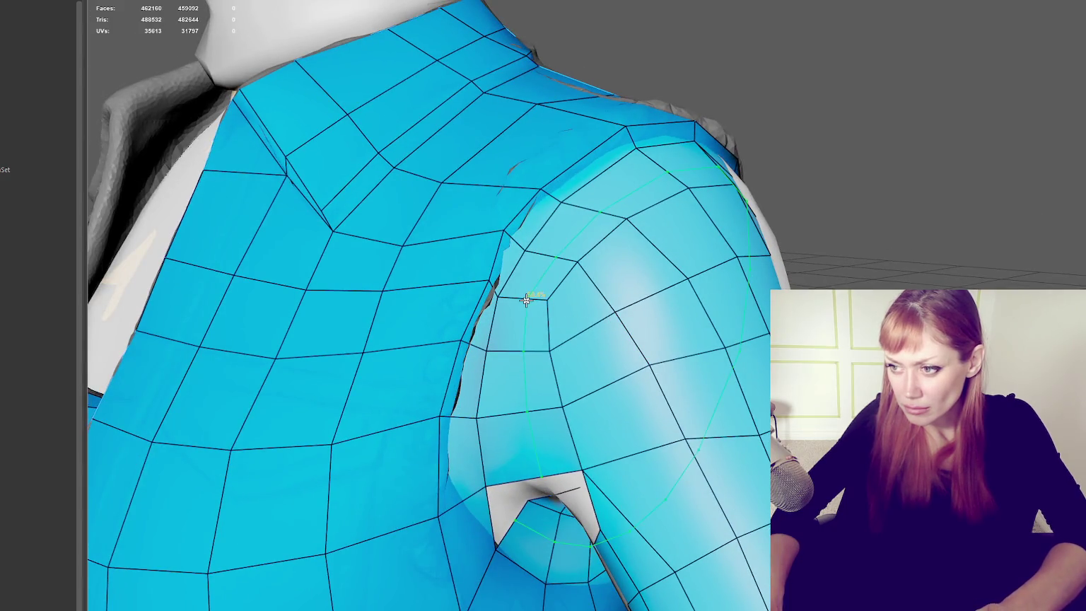
pyautogui.moveTo(519, 300)
pyautogui.keyDown('alt'); pyautogui.mouseDown()
pyautogui.moveTo(604, 306)
pyautogui.moveTo(560, 298)
pyautogui.mouseUp(); pyautogui.keyUp('alt')
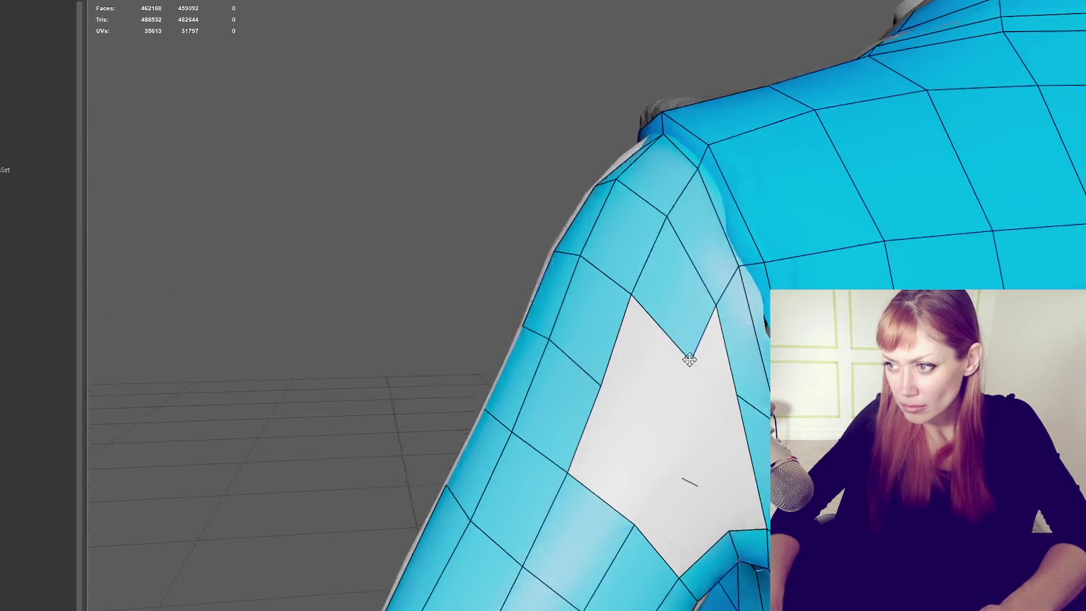
# Step: Relax the upper-arm vertices to even the edge flow, viewed from the front
pyautogui.keyDown('alt'); pyautogui.moveTo(681, 354); pyautogui.dragTo(658, 347); pyautogui.keyUp('alt')
pyautogui.keyDown('alt'); pyautogui.moveTo(694, 461); pyautogui.dragTo(684, 334); pyautogui.keyUp('alt')
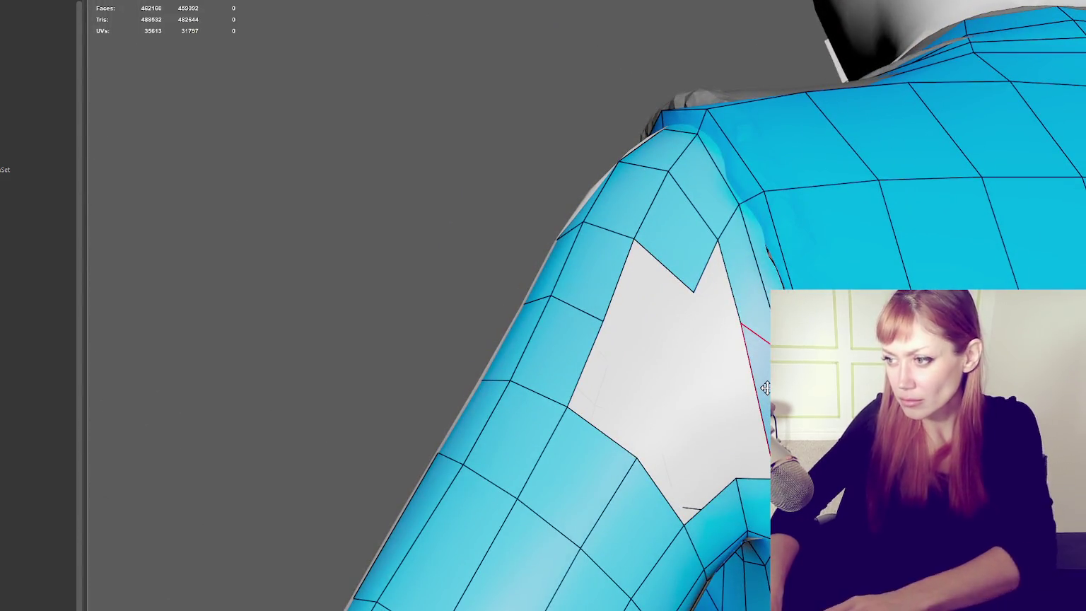
pyautogui.keyDown('alt'); pyautogui.moveTo(514, 327); pyautogui.dragTo(715, 357); pyautogui.keyUp('alt')
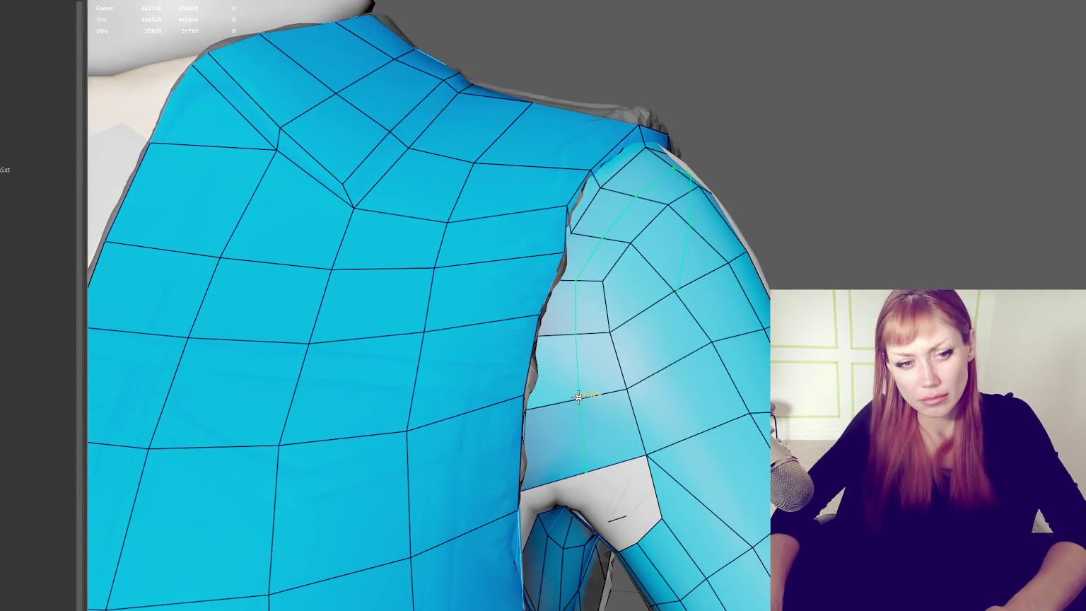
pyautogui.keyDown('alt'); pyautogui.moveTo(577, 397); pyautogui.dragTo(700, 403); pyautogui.keyUp('alt')
pyautogui.scroll(-3, 622, 278)
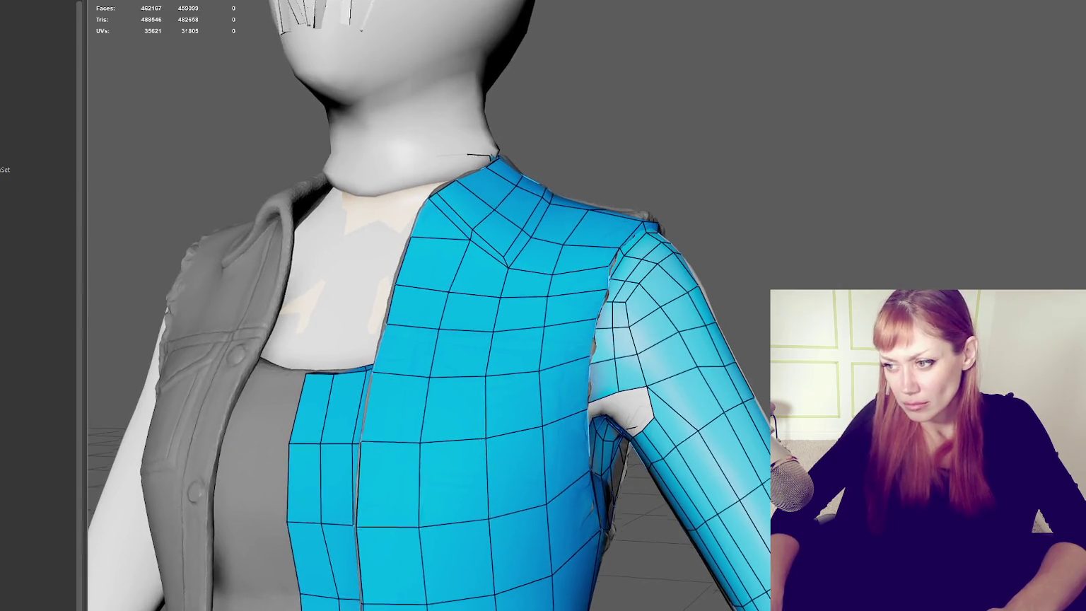
pyautogui.scroll(3, 622, 277)
pyautogui.moveTo(627, 278)
pyautogui.keyDown('shift'); pyautogui.mouseDown()
pyautogui.moveTo(679, 352)
pyautogui.moveTo(669, 395)
pyautogui.moveTo(678, 398)
pyautogui.mouseUp(); pyautogui.keyUp('shift')
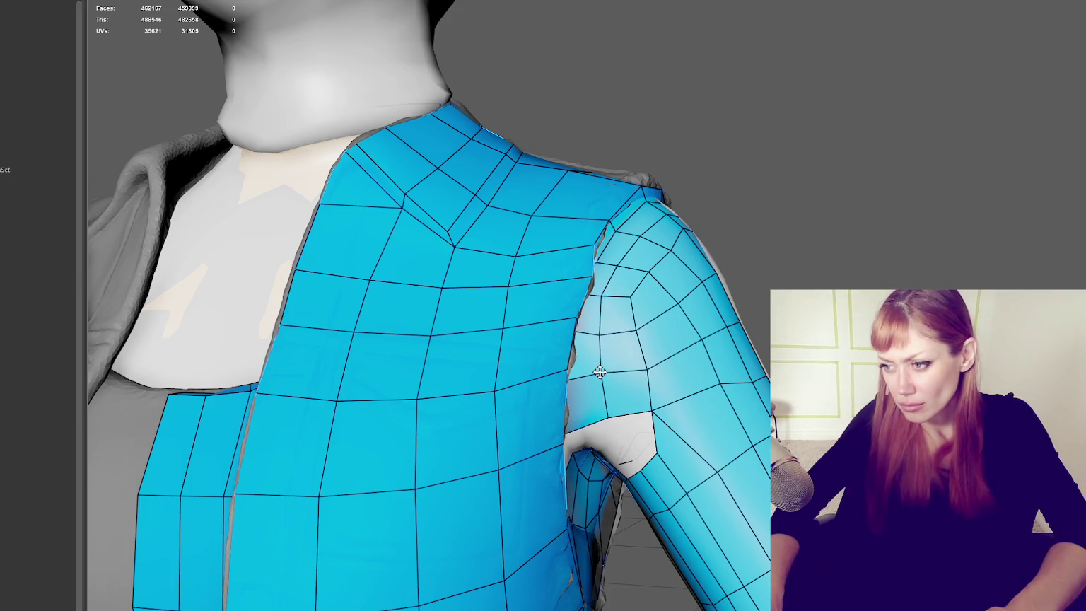
# Step: Relax the quads around the armpit gap and further down the arm, then view the whole character
pyautogui.keyDown('shift'); pyautogui.moveTo(609, 413); pyautogui.dragTo(607, 376); pyautogui.keyUp('shift')
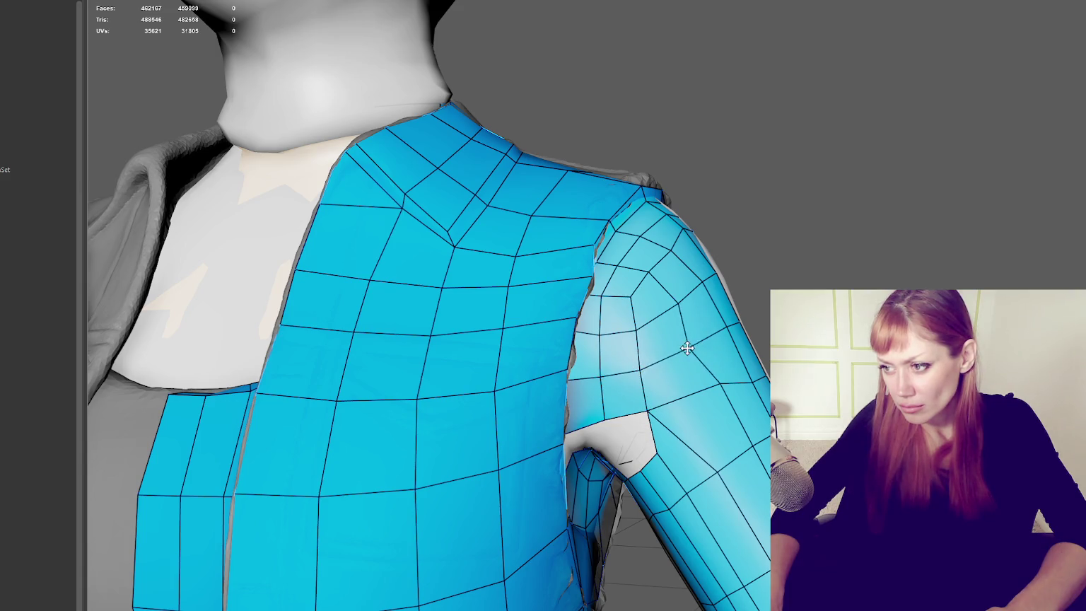
pyautogui.keyDown('shift'); pyautogui.moveTo(680, 302); pyautogui.dragTo(667, 309); pyautogui.keyUp('shift')
pyautogui.keyDown('shift'); pyautogui.moveTo(727, 383); pyautogui.dragTo(604, 380); pyautogui.keyUp('shift')
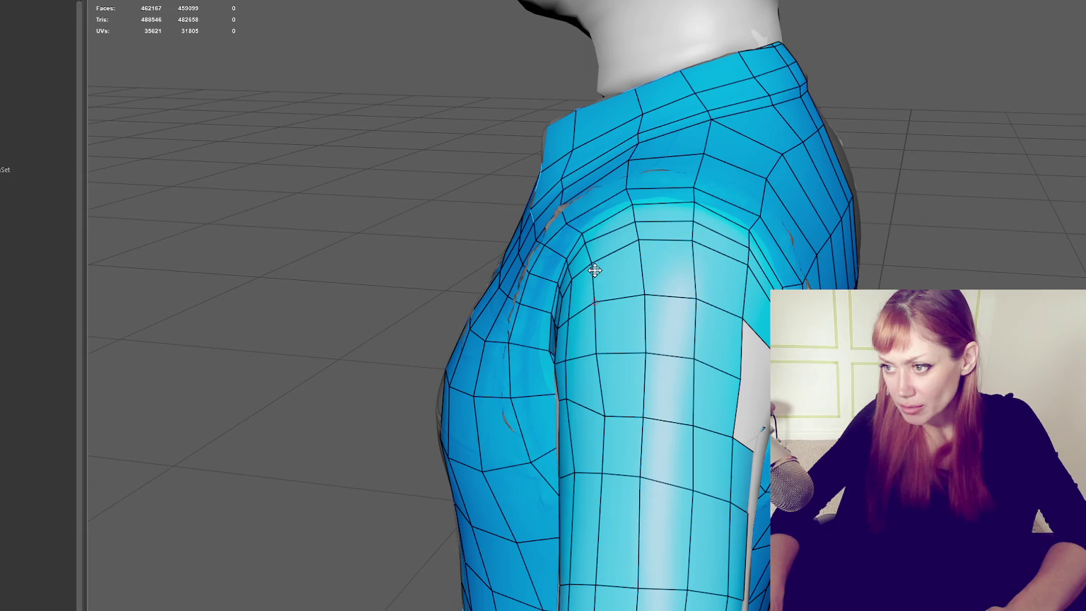
pyautogui.keyDown('alt'); pyautogui.moveTo(593, 258); pyautogui.dragTo(703, 352); pyautogui.keyUp('alt')
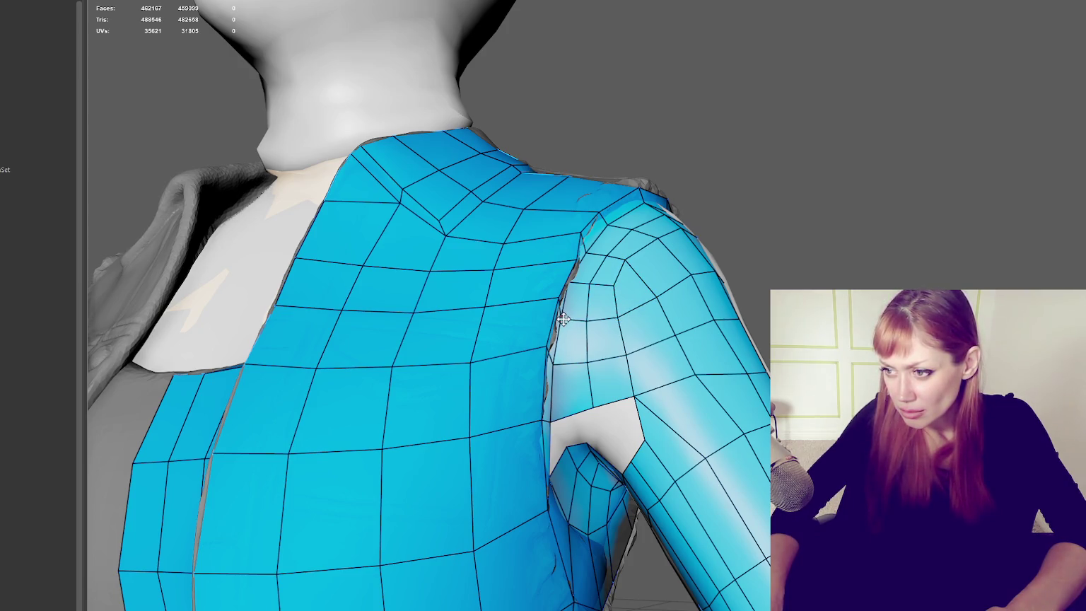
pyautogui.scroll(-5, 581, 322)
pyautogui.moveTo(625, 364)
pyautogui.keyDown('alt'); pyautogui.mouseDown()
pyautogui.moveTo(731, 341)
pyautogui.moveTo(724, 353)
pyautogui.mouseUp(); pyautogui.keyUp('alt')
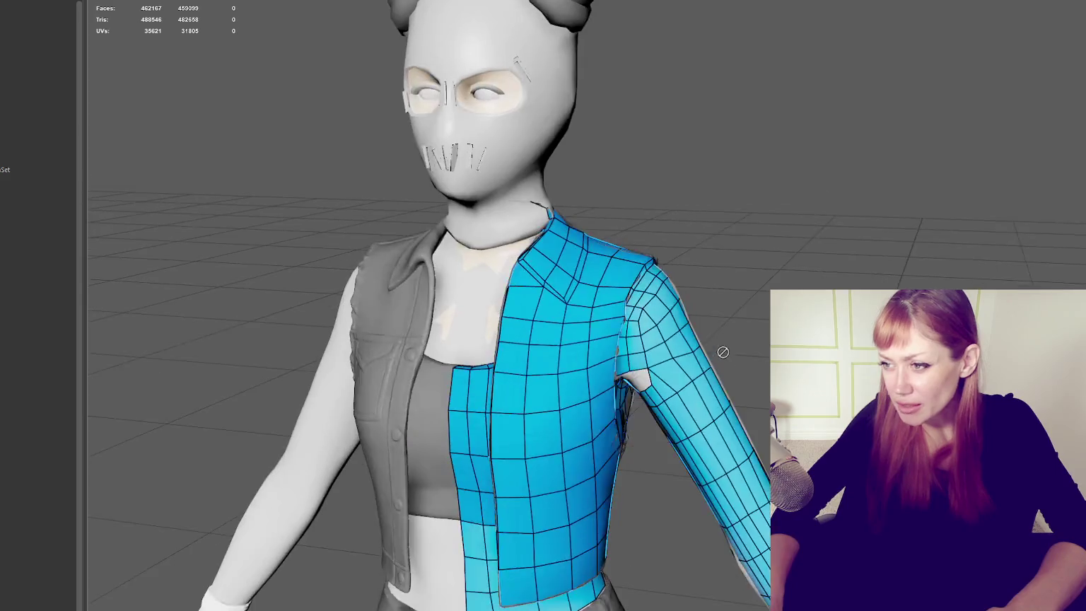
pyautogui.scroll(5, 688, 322)
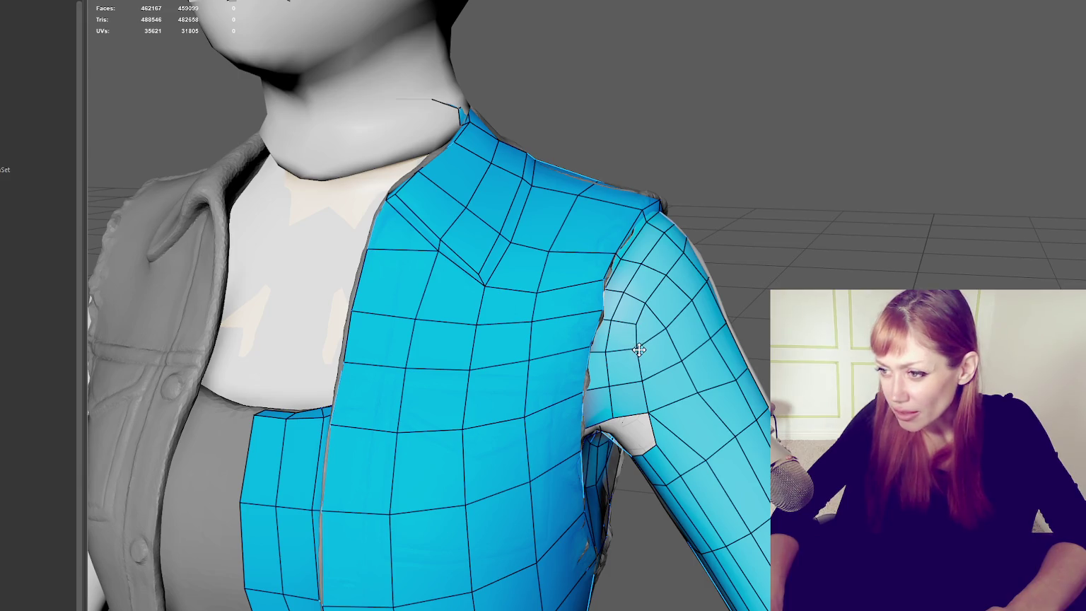
pyautogui.keyDown('alt'); pyautogui.moveTo(640, 346); pyautogui.dragTo(629, 347); pyautogui.keyUp('alt')
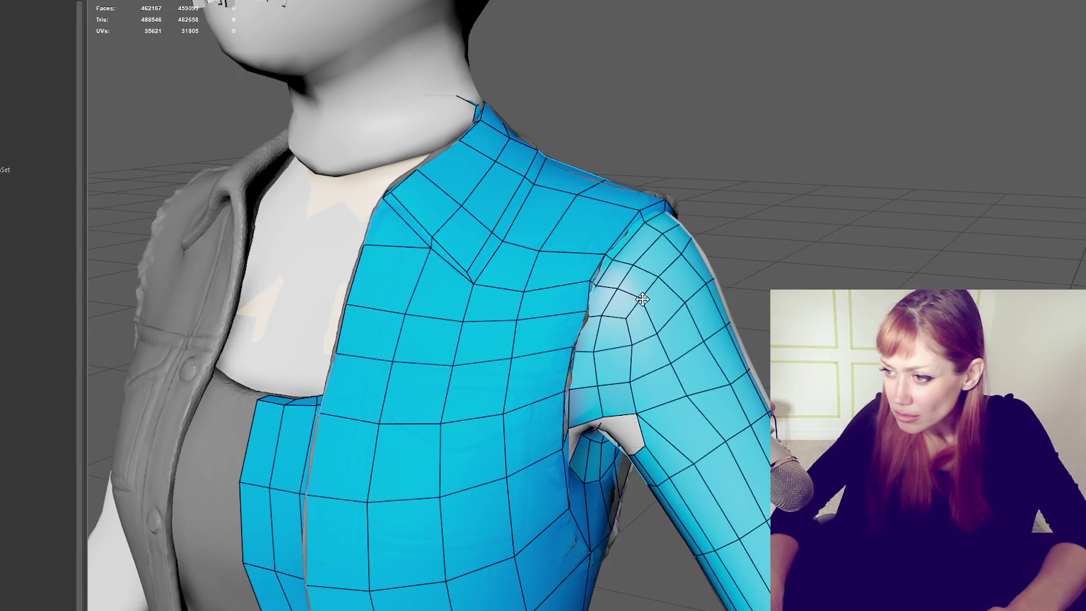
pyautogui.keyDown('alt'); pyautogui.moveTo(623, 345); pyautogui.dragTo(562, 339); pyautogui.keyUp('alt')
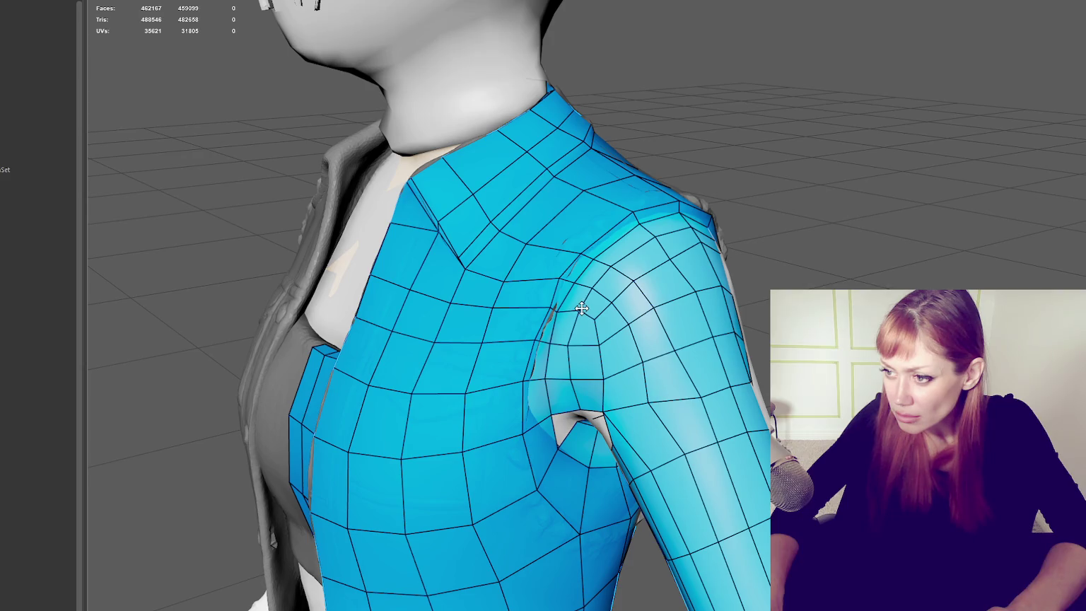
pyautogui.keyDown('alt'); pyautogui.moveTo(643, 311); pyautogui.dragTo(637, 314); pyautogui.keyUp('alt')
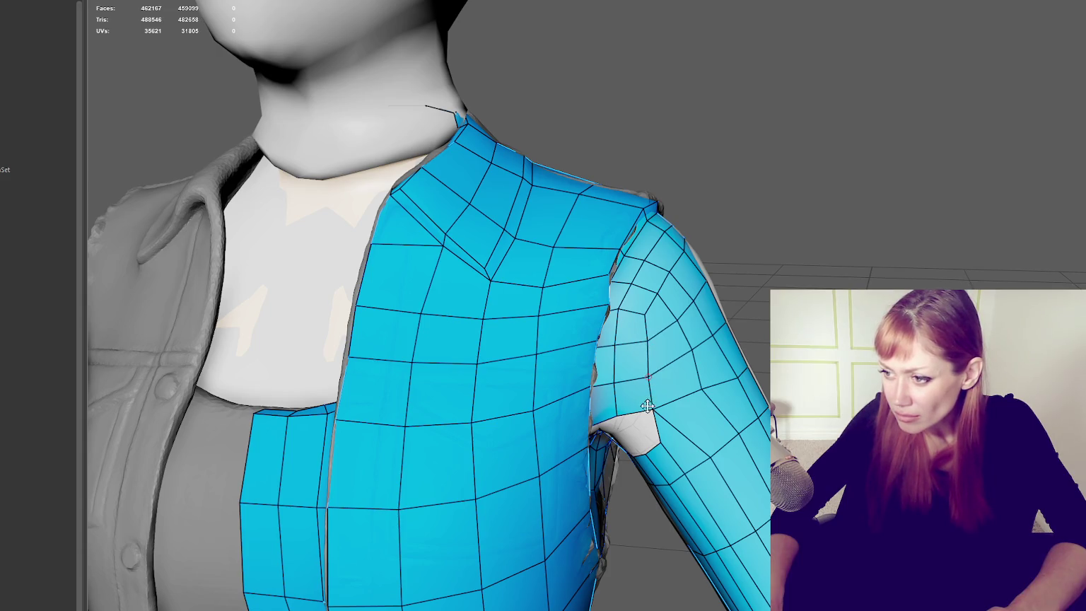
# Step: Delete two arm faces beside the armpit hole and fill one quad into the shoulder hole
pyautogui.keyDown('ctrl'); pyautogui.keyDown('shift'); pyautogui.click(678, 435); pyautogui.keyUp('shift'); pyautogui.keyUp('ctrl')
pyautogui.keyDown('ctrl'); pyautogui.keyDown('shift'); pyautogui.click(707, 418); pyautogui.keyUp('shift'); pyautogui.keyUp('ctrl')
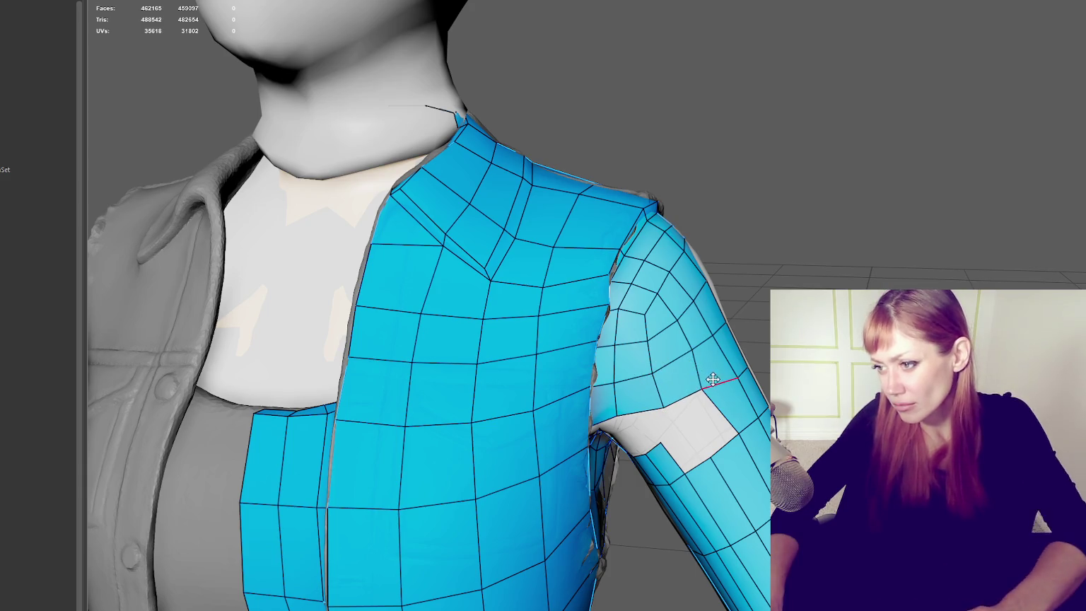
pyautogui.moveTo(709, 384)
pyautogui.keyDown('alt'); pyautogui.mouseDown()
pyautogui.moveTo(701, 328)
pyautogui.moveTo(582, 380)
pyautogui.moveTo(611, 375)
pyautogui.moveTo(574, 413)
pyautogui.moveTo(597, 371)
pyautogui.moveTo(613, 373)
pyautogui.moveTo(538, 381)
pyautogui.moveTo(640, 371)
pyautogui.moveTo(623, 364)
pyautogui.moveTo(644, 307)
pyautogui.mouseUp(); pyautogui.keyUp('alt')
pyautogui.keyDown('shift'); pyautogui.click(565, 396); pyautogui.keyUp('shift')
# Step: Delete four quads on the arm's underside to enlarge the hole
pyautogui.keyDown('ctrl'); pyautogui.keyDown('shift'); pyautogui.click(649, 341); pyautogui.keyUp('shift'); pyautogui.keyUp('ctrl')
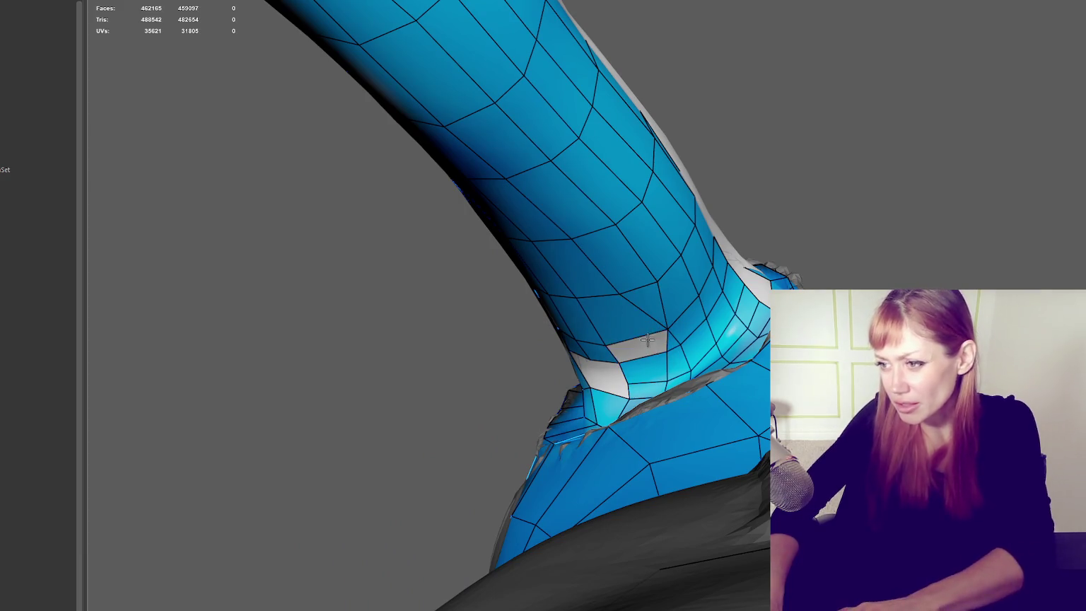
pyautogui.keyDown('ctrl'); pyautogui.keyDown('shift'); pyautogui.click(640, 316); pyautogui.keyUp('shift'); pyautogui.keyUp('ctrl')
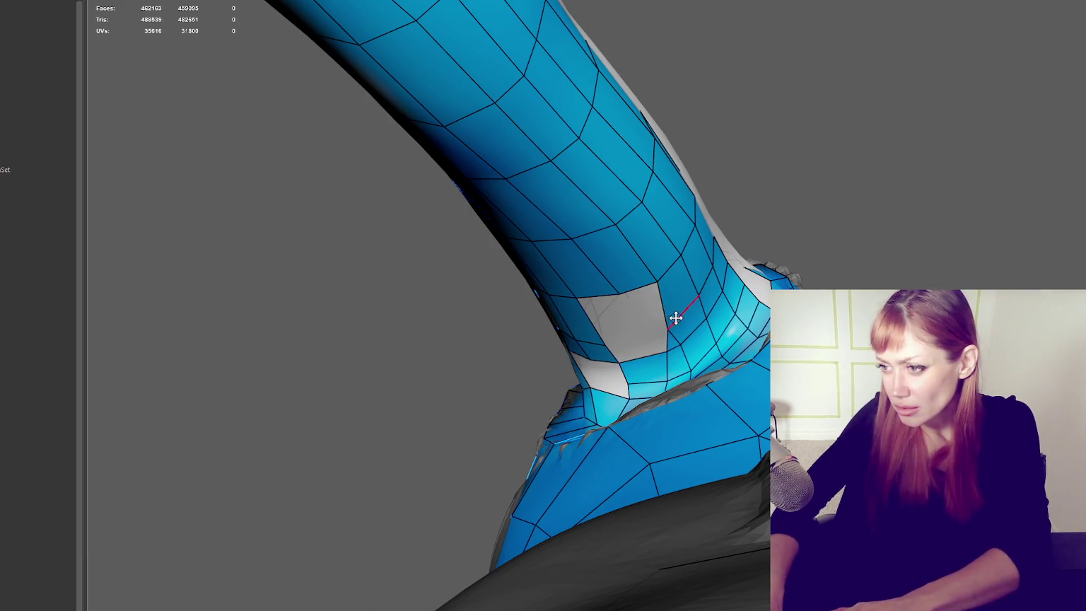
pyautogui.keyDown('ctrl'); pyautogui.keyDown('shift'); pyautogui.click(683, 324); pyautogui.keyUp('shift'); pyautogui.keyUp('ctrl')
pyautogui.keyDown('ctrl'); pyautogui.keyDown('shift'); pyautogui.click(675, 290); pyautogui.keyUp('shift'); pyautogui.keyUp('ctrl')
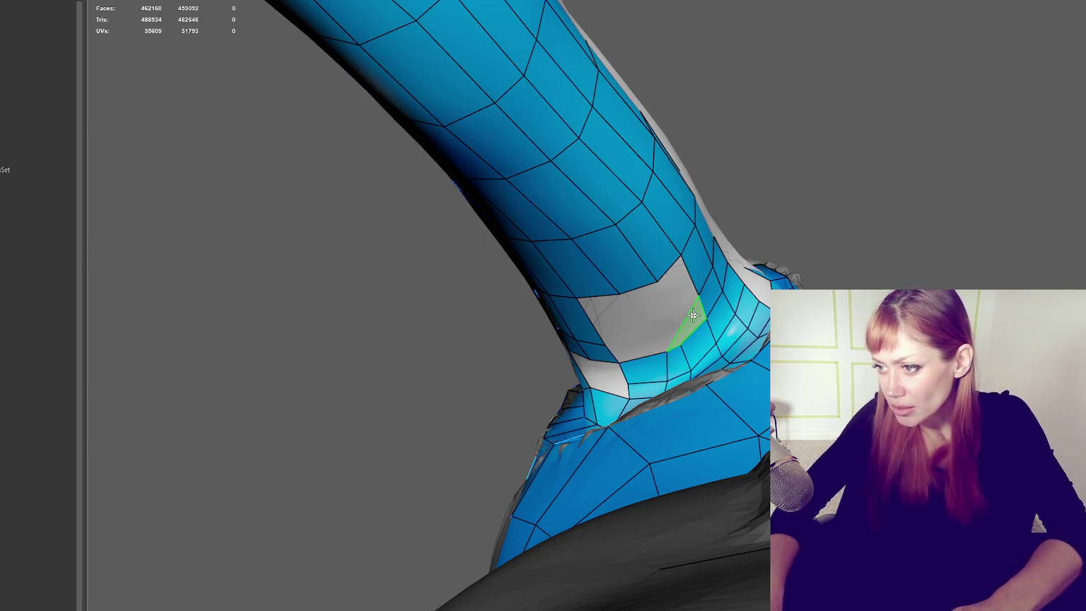
# Step: Fill the enlarged underarm hole with seven new quads
pyautogui.keyDown('shift'); pyautogui.click(693, 317); pyautogui.keyUp('shift')
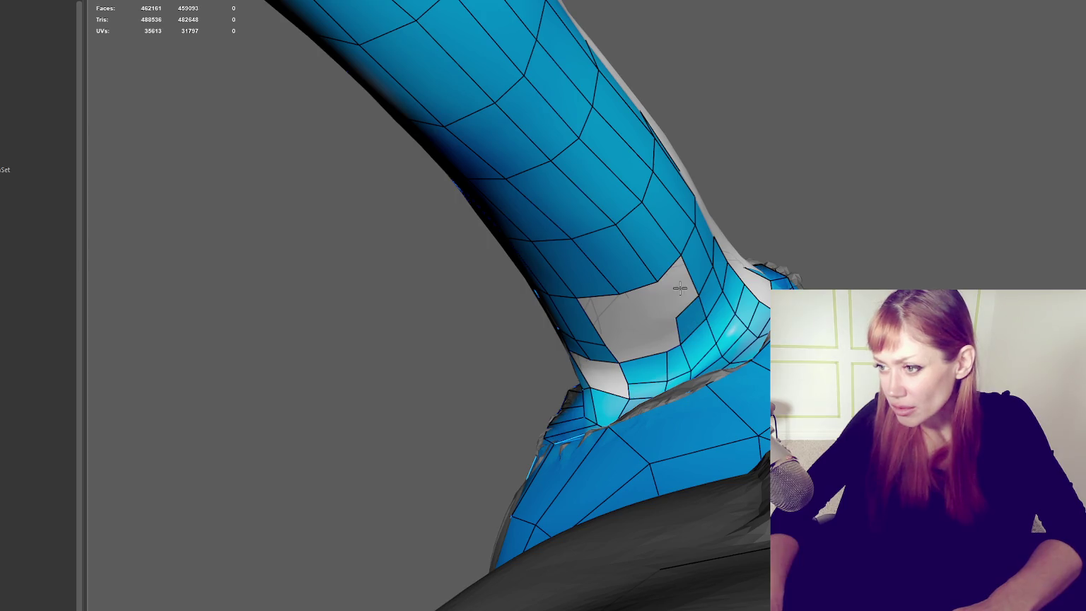
pyautogui.keyDown('shift'); pyautogui.click(677, 292); pyautogui.keyUp('shift')
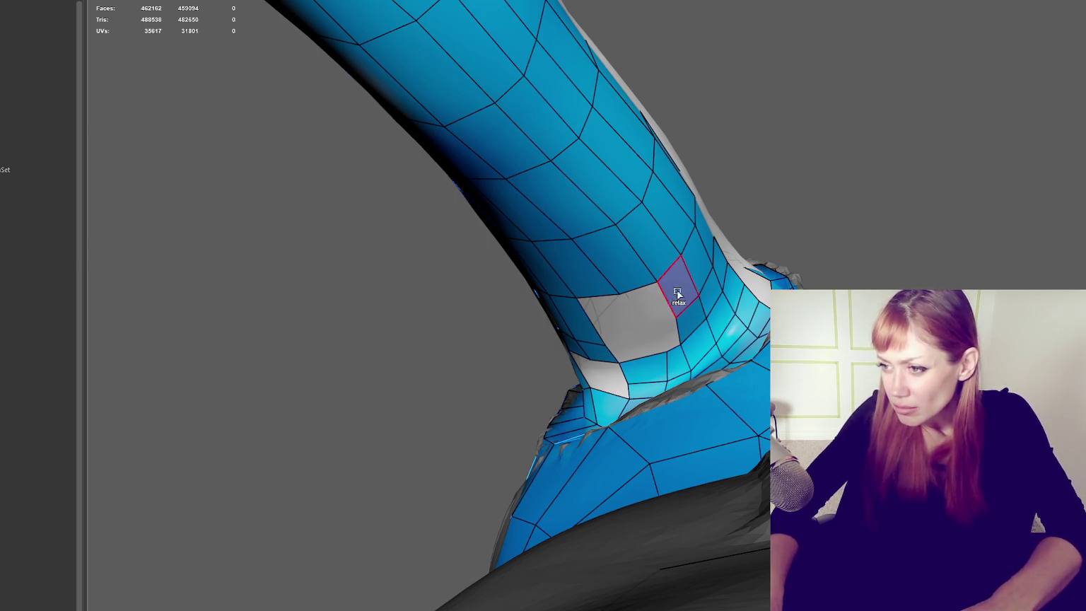
pyautogui.click(641, 331)
pyautogui.keyDown('shift'); pyautogui.click(647, 306); pyautogui.keyUp('shift')
pyautogui.keyDown('shift'); pyautogui.click(654, 327); pyautogui.keyUp('shift')
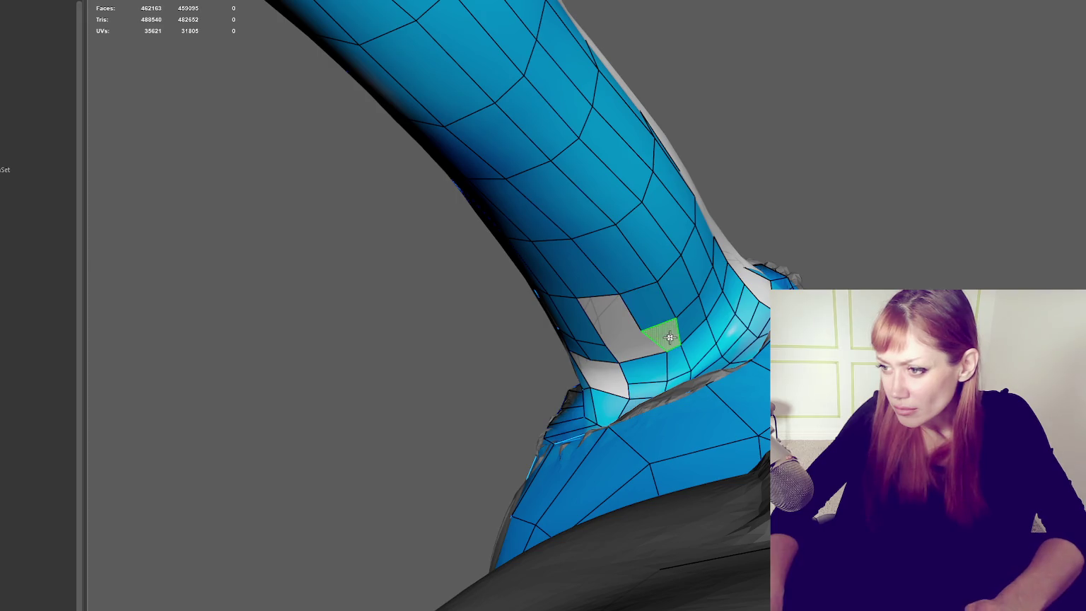
pyautogui.keyDown('shift'); pyautogui.click(629, 341); pyautogui.keyUp('shift')
pyautogui.keyDown('shift'); pyautogui.click(612, 319); pyautogui.keyUp('shift')
pyautogui.keyDown('alt'); pyautogui.moveTo(606, 308); pyautogui.dragTo(680, 342); pyautogui.keyUp('alt')
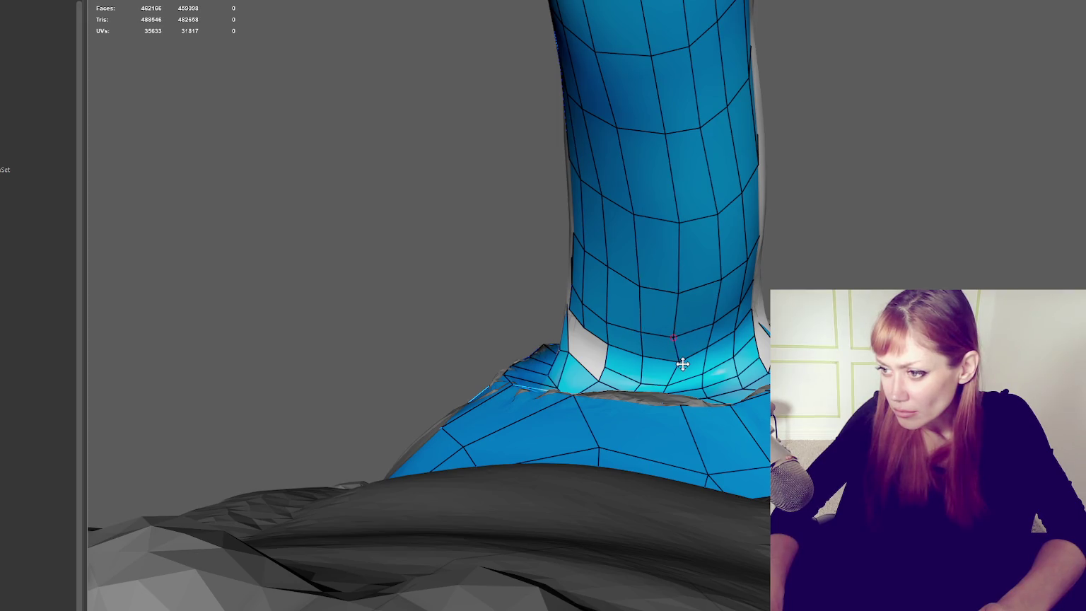
# Step: Delete four extra edges near the armpit to merge its faces
pyautogui.keyDown('alt'); pyautogui.moveTo(673, 364); pyautogui.dragTo(666, 397); pyautogui.keyUp('alt')
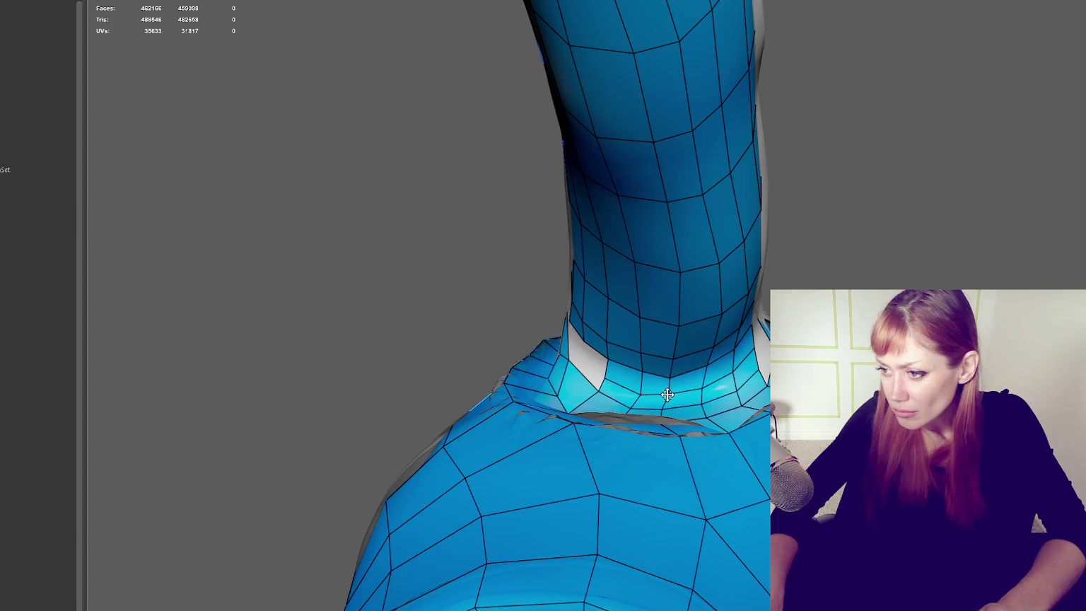
pyautogui.moveTo(686, 388)
pyautogui.keyDown('alt'); pyautogui.mouseDown()
pyautogui.moveTo(747, 408)
pyautogui.moveTo(623, 395)
pyautogui.mouseUp(); pyautogui.keyUp('alt')
pyautogui.keyDown('ctrl'); pyautogui.keyDown('shift'); pyautogui.click(608, 408); pyautogui.keyUp('shift'); pyautogui.keyUp('ctrl')
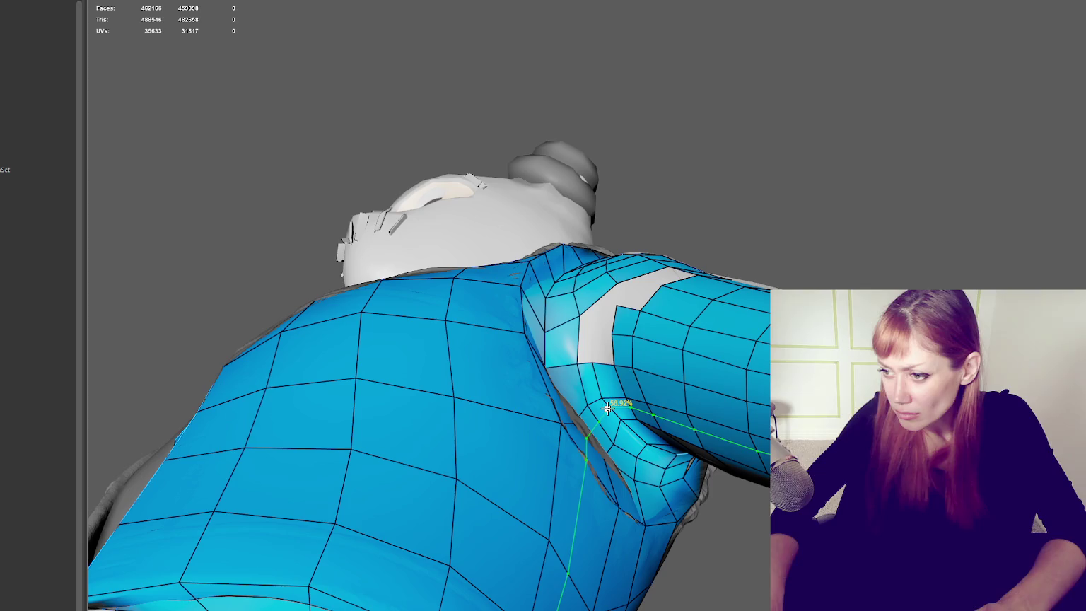
pyautogui.keyDown('ctrl'); pyautogui.keyDown('shift'); pyautogui.click(640, 435); pyautogui.keyUp('shift'); pyautogui.keyUp('ctrl')
pyautogui.keyDown('ctrl'); pyautogui.keyDown('shift'); pyautogui.click(651, 441); pyautogui.keyUp('shift'); pyautogui.keyUp('ctrl')
pyautogui.keyDown('alt'); pyautogui.moveTo(652, 440); pyautogui.dragTo(727, 391); pyautogui.keyUp('alt')
pyautogui.keyDown('ctrl'); pyautogui.keyDown('shift'); pyautogui.click(727, 391); pyautogui.keyUp('shift'); pyautogui.keyUp('ctrl')
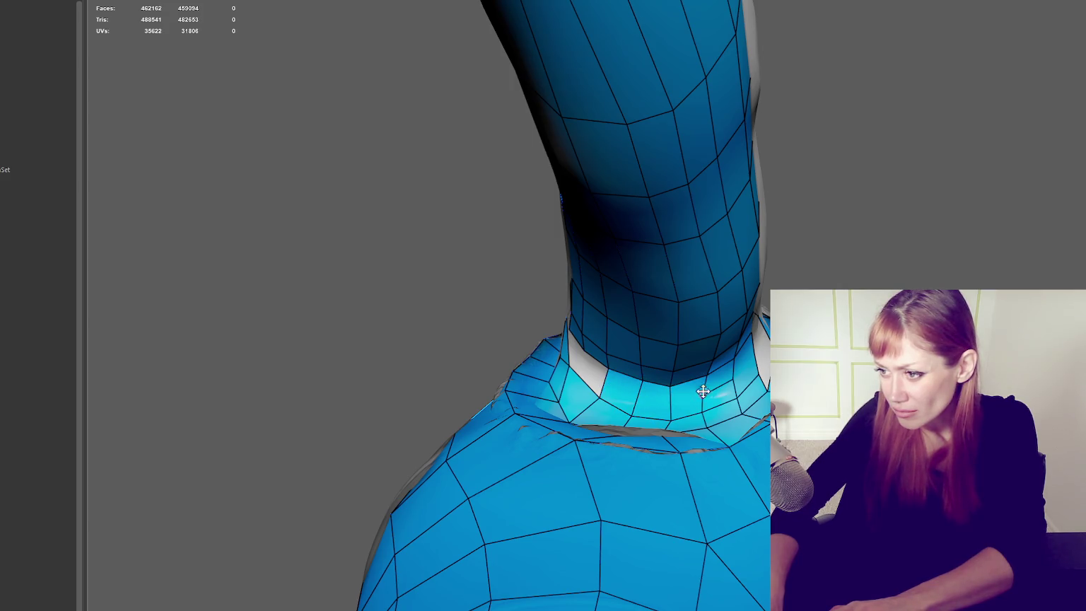
# Step: Delete a stray face near the armpit seam and fill two quads into the grey hole
pyautogui.keyDown('ctrl'); pyautogui.keyDown('shift'); pyautogui.click(731, 380); pyautogui.keyUp('shift'); pyautogui.keyUp('ctrl')
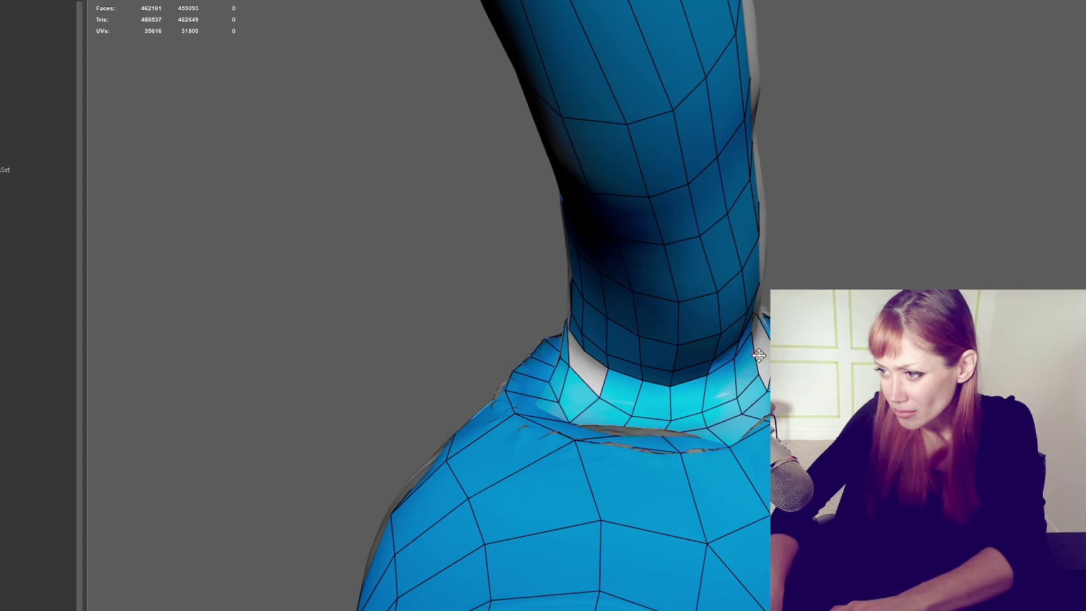
pyautogui.moveTo(621, 363)
pyautogui.keyDown('alt'); pyautogui.mouseDown()
pyautogui.moveTo(723, 317)
pyautogui.moveTo(607, 341)
pyautogui.mouseUp(); pyautogui.keyUp('alt')
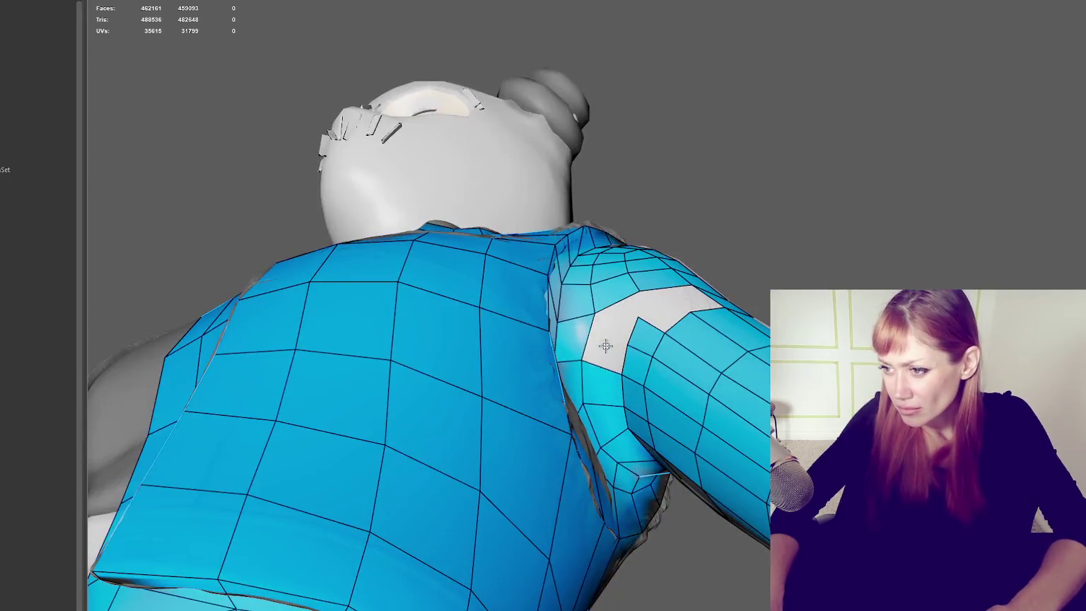
pyautogui.keyDown('shift'); pyautogui.click(606, 341); pyautogui.keyUp('shift')
pyautogui.keyDown('shift'); pyautogui.click(624, 314); pyautogui.keyUp('shift')
pyautogui.moveTo(722, 318)
pyautogui.keyDown('alt'); pyautogui.mouseDown()
pyautogui.moveTo(676, 360)
pyautogui.moveTo(599, 397)
pyautogui.moveTo(751, 364)
pyautogui.moveTo(691, 417)
pyautogui.moveTo(744, 430)
pyautogui.mouseUp(); pyautogui.keyUp('alt')
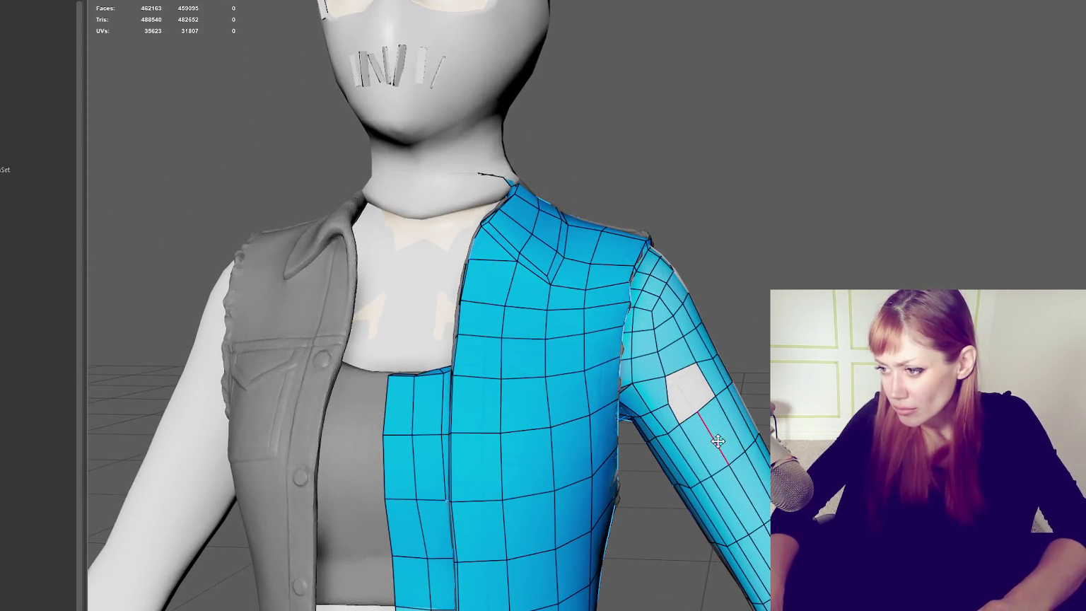
# Step: Show the retopo as wireframe over the sculpt and delete the chosen upper-arm faces
pyautogui.keyDown('alt'); pyautogui.moveTo(746, 374); pyautogui.dragTo(700, 315, button='middle'); pyautogui.keyUp('alt')
pyautogui.moveTo(718, 447)
pyautogui.keyDown('alt'); pyautogui.mouseDown()
pyautogui.moveTo(506, 449)
pyautogui.moveTo(710, 446)
pyautogui.mouseUp(); pyautogui.keyUp('alt')
pyautogui.press('4')
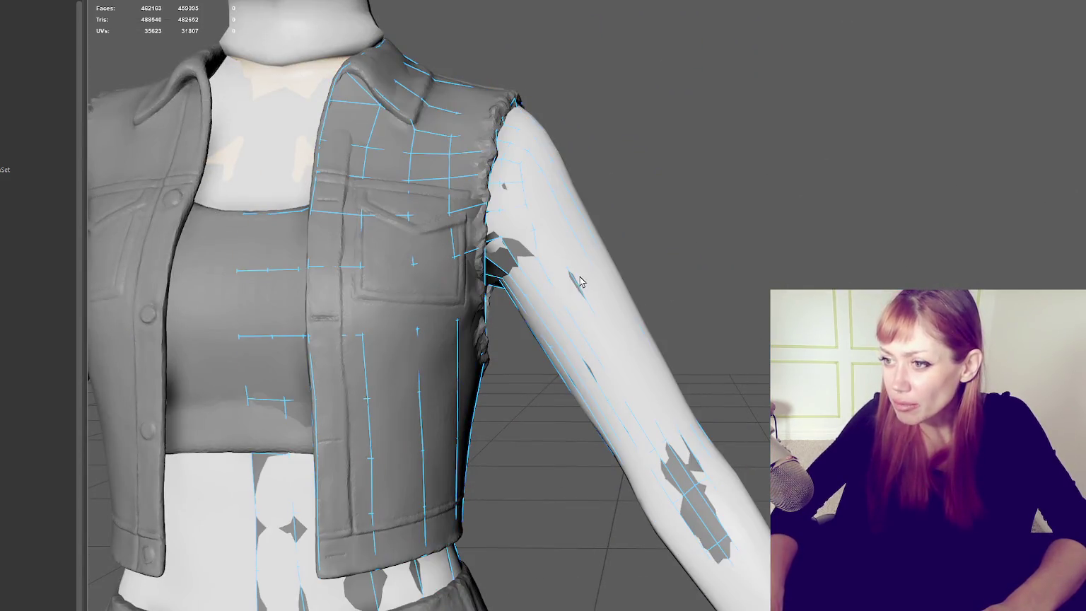
pyautogui.hotkey('ctrl', 'z')
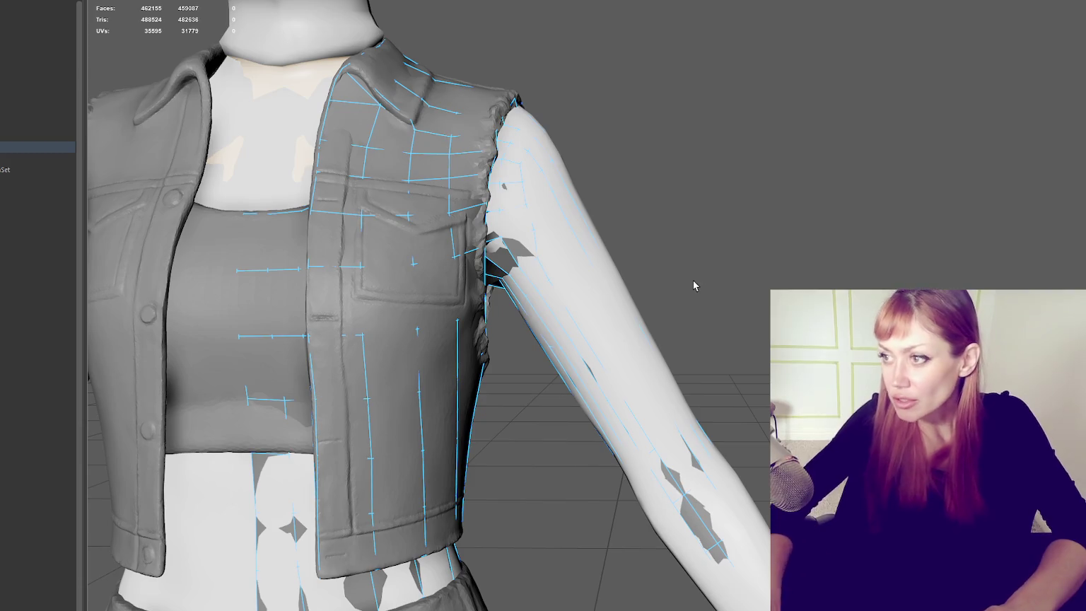
# Step: Start Multi-Cut, restore shaded retopo display, and inspect the upper arm
pyautogui.press('Tab')
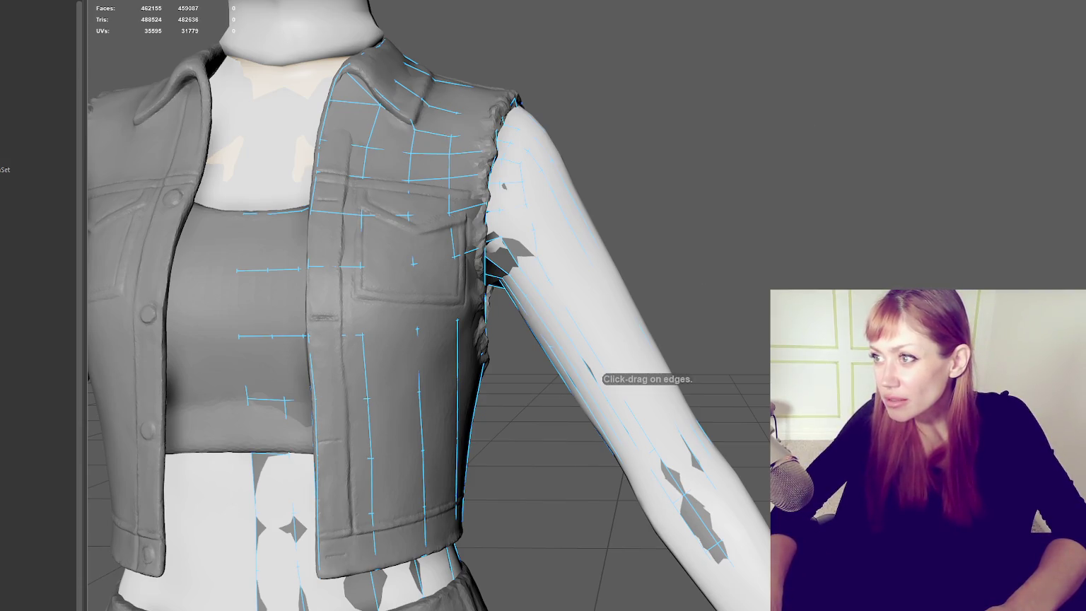
pyautogui.press('5')
pyautogui.scroll(5, 623, 269)
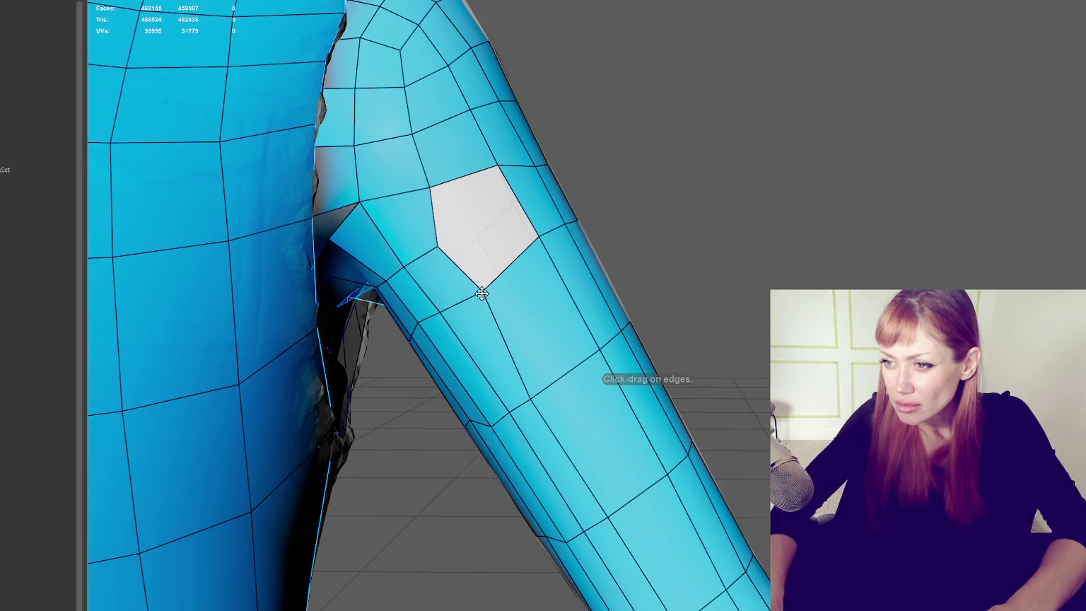
pyautogui.keyDown('alt'); pyautogui.moveTo(481, 293); pyautogui.dragTo(480, 285); pyautogui.keyUp('alt')
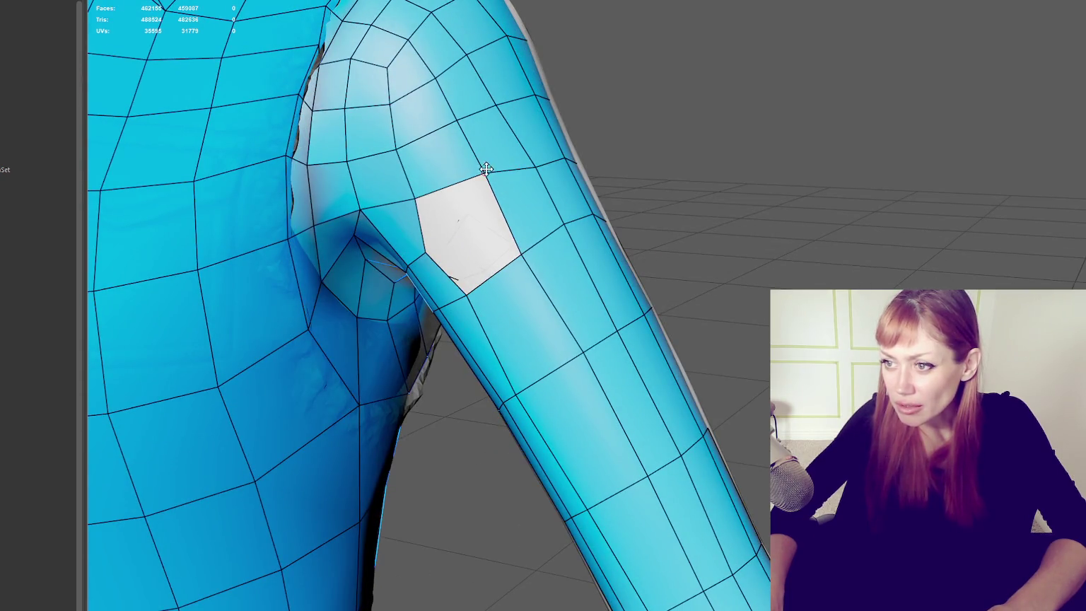
pyautogui.keyDown('alt'); pyautogui.moveTo(609, 188); pyautogui.dragTo(598, 215); pyautogui.keyUp('alt')
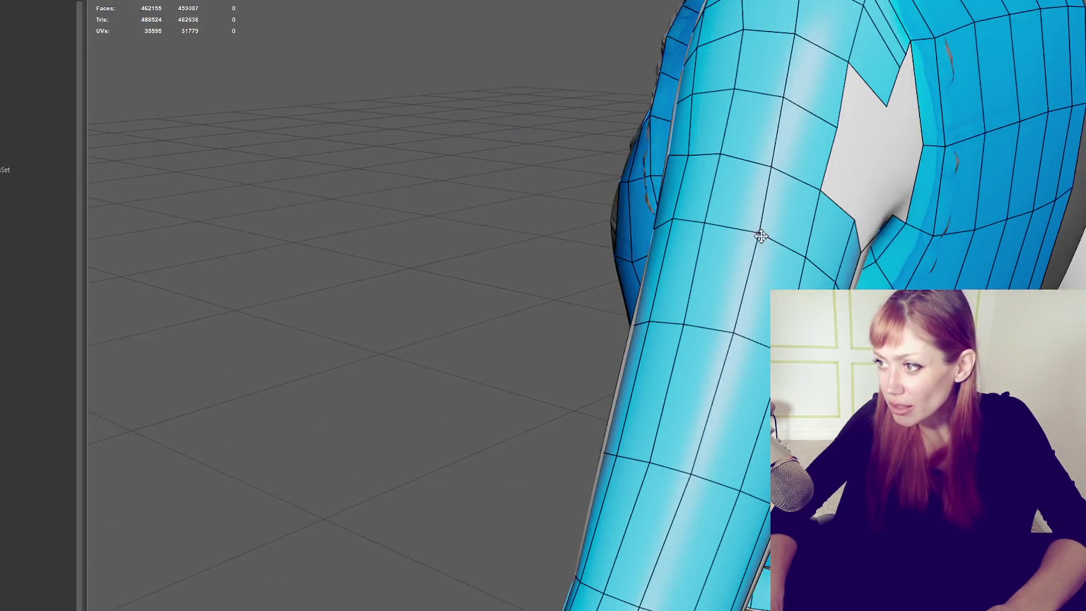
pyautogui.keyDown('alt'); pyautogui.moveTo(763, 237); pyautogui.dragTo(645, 233); pyautogui.keyUp('alt')
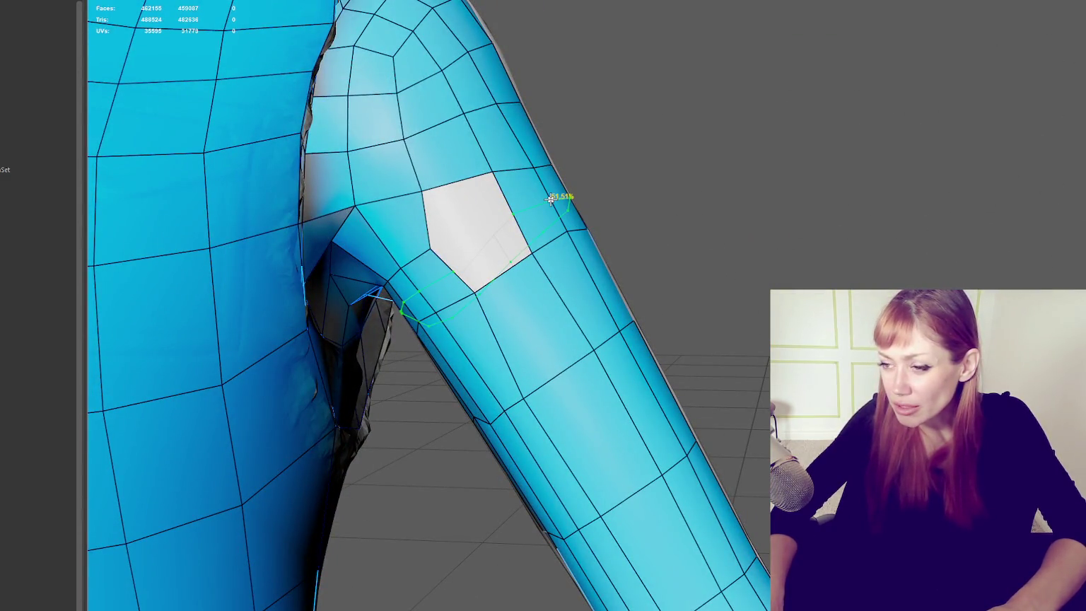
# Step: Cut a new edge across a face on the arm and inspect it around the armpit
pyautogui.click(472, 202)
pyautogui.moveTo(473, 202)
pyautogui.keyDown('alt'); pyautogui.mouseDown()
pyautogui.moveTo(593, 227)
pyautogui.moveTo(577, 219)
pyautogui.mouseUp(); pyautogui.keyUp('alt')
pyautogui.moveTo(577, 219)
pyautogui.keyDown('alt'); pyautogui.mouseDown(button='middle')
pyautogui.moveTo(512, 193)
pyautogui.moveTo(643, 230)
pyautogui.moveTo(767, 226)
pyautogui.moveTo(781, 208)
pyautogui.mouseUp(button='middle'); pyautogui.keyUp('alt')
pyautogui.moveTo(780, 209)
pyautogui.keyDown('alt'); pyautogui.mouseDown()
pyautogui.moveTo(674, 225)
pyautogui.moveTo(626, 169)
pyautogui.mouseUp(); pyautogui.keyUp('alt')
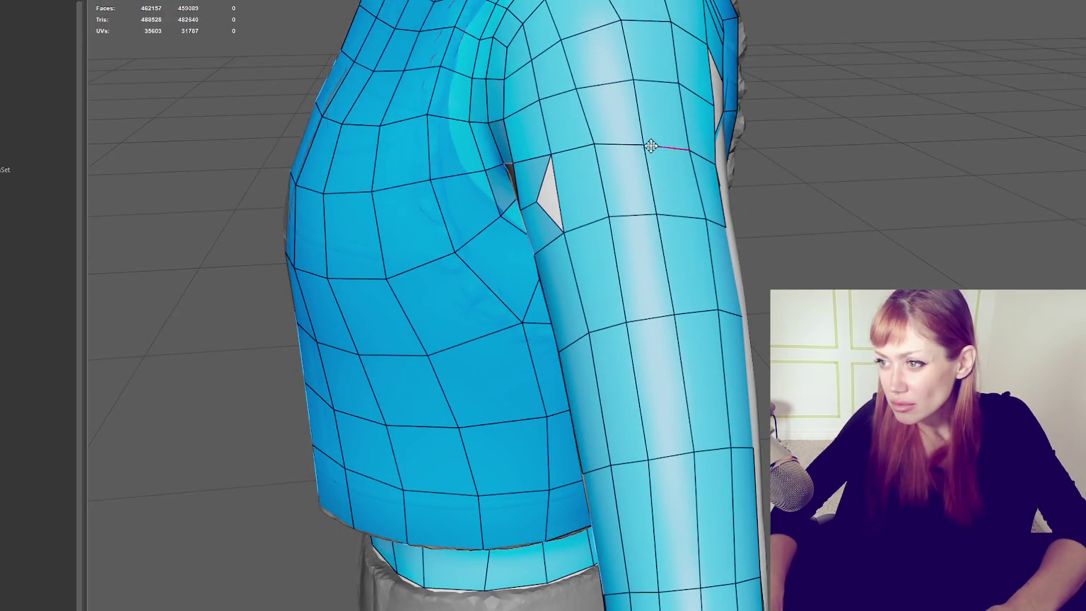
pyautogui.keyDown('alt'); pyautogui.moveTo(698, 150); pyautogui.dragTo(664, 164); pyautogui.keyUp('alt')
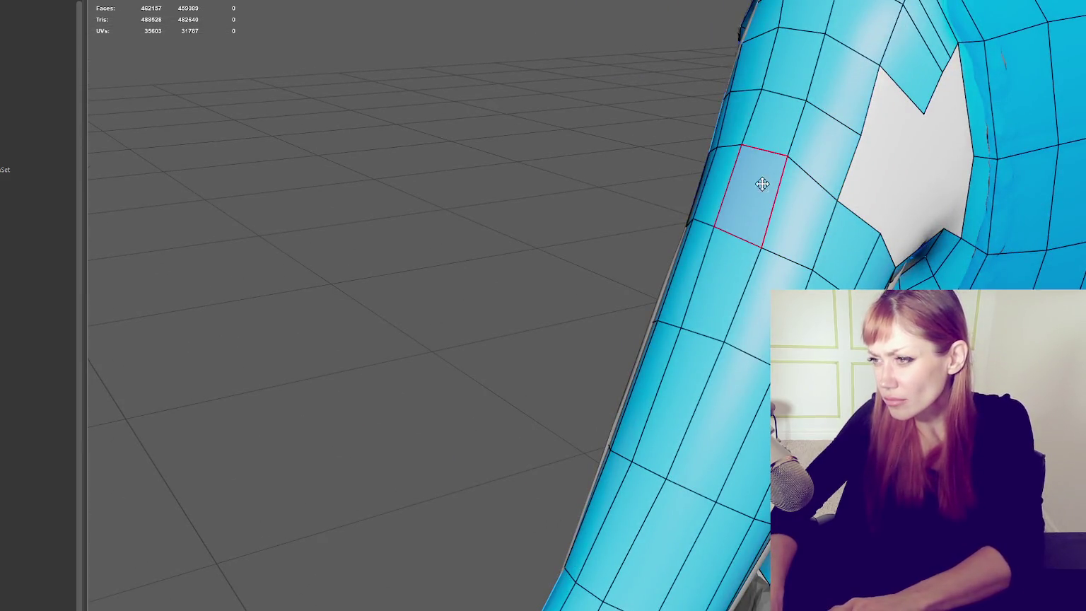
pyautogui.moveTo(618, 199)
pyautogui.keyDown('alt'); pyautogui.mouseDown()
pyautogui.moveTo(813, 202)
pyautogui.moveTo(706, 199)
pyautogui.moveTo(613, 269)
pyautogui.mouseUp(); pyautogui.keyUp('alt')
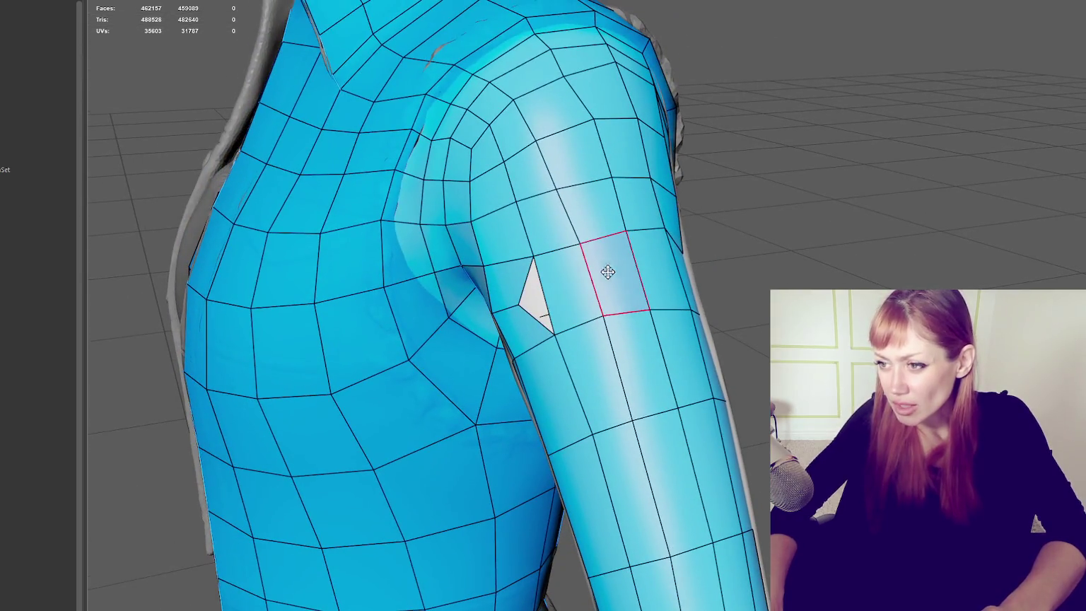
# Step: Delete two upper-sleeve quads and fill part of the gap with a new quad
pyautogui.keyDown('shift'); pyautogui.click(579, 284); pyautogui.keyUp('shift')
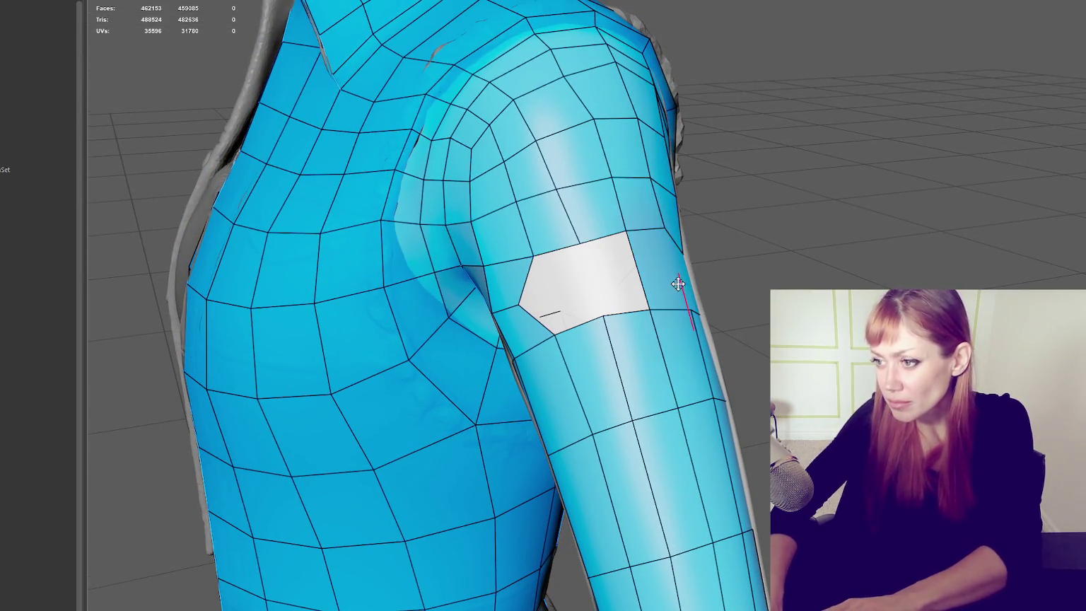
pyautogui.keyDown('shift'); pyautogui.click(669, 272); pyautogui.keyUp('shift')
pyautogui.keyDown('alt'); pyautogui.moveTo(669, 272); pyautogui.dragTo(754, 290); pyautogui.keyUp('alt')
pyautogui.keyDown('shift'); pyautogui.click(751, 290); pyautogui.keyUp('shift')
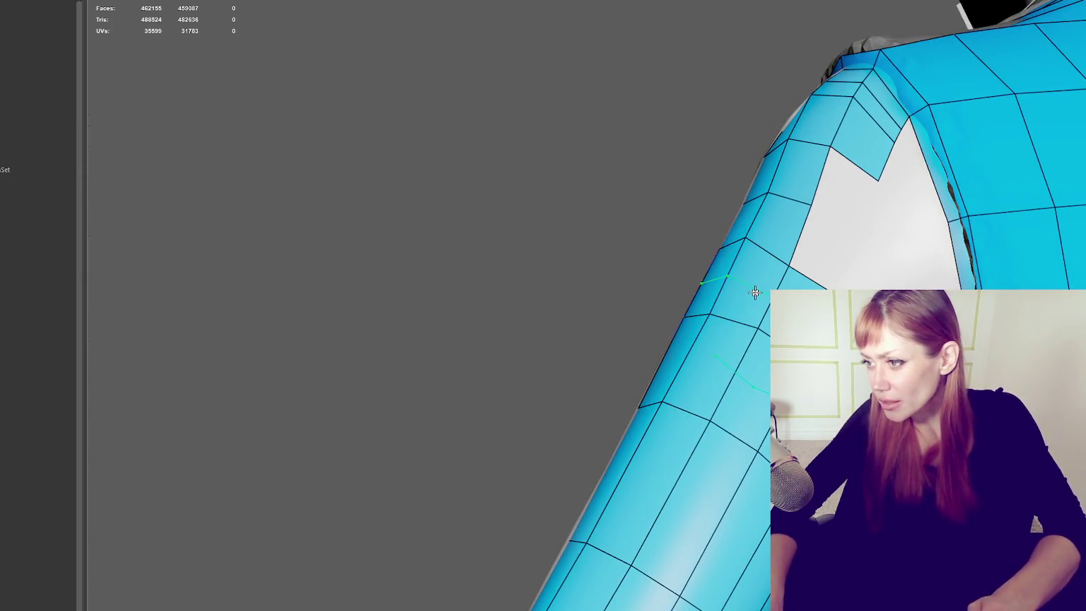
# Step: Delete three more quads at the upper-sleeve gap
pyautogui.keyDown('ctrl'); pyautogui.keyDown('shift'); pyautogui.click(747, 288); pyautogui.keyUp('shift'); pyautogui.keyUp('ctrl')
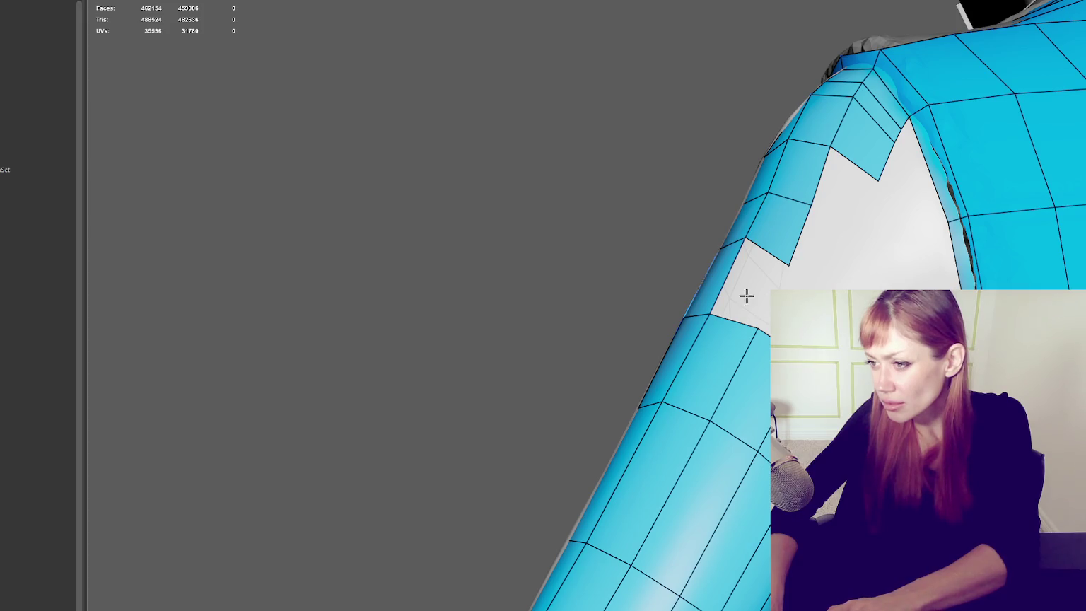
pyautogui.keyDown('ctrl'); pyautogui.keyDown('shift'); pyautogui.click(713, 286); pyautogui.keyUp('shift'); pyautogui.keyUp('ctrl')
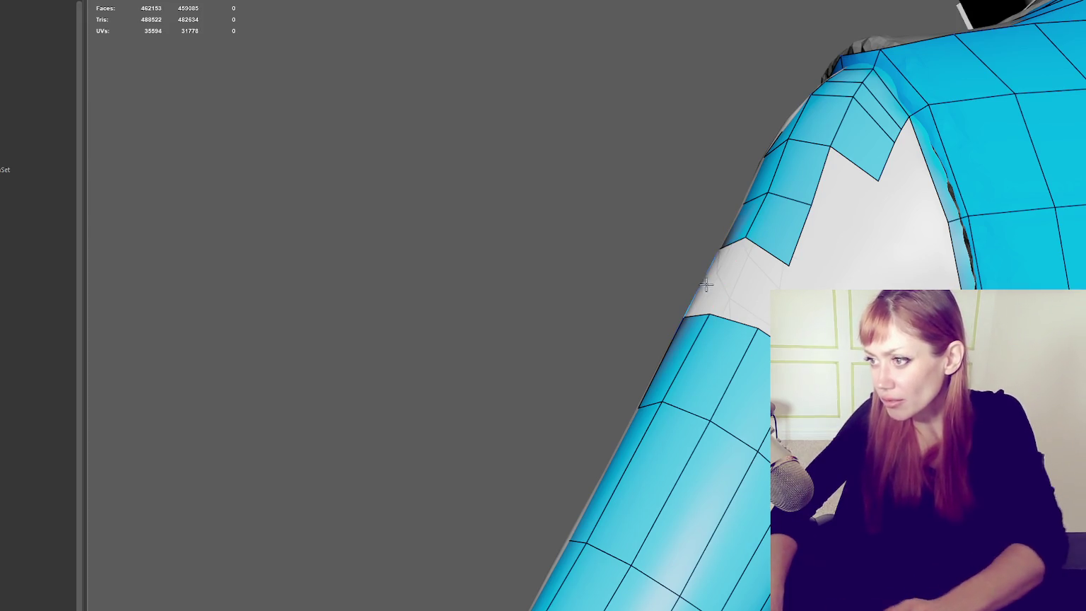
pyautogui.keyDown('alt'); pyautogui.moveTo(713, 285); pyautogui.dragTo(750, 297); pyautogui.keyUp('alt')
pyautogui.keyDown('ctrl'); pyautogui.keyDown('shift'); pyautogui.click(611, 286); pyautogui.keyUp('shift'); pyautogui.keyUp('ctrl')
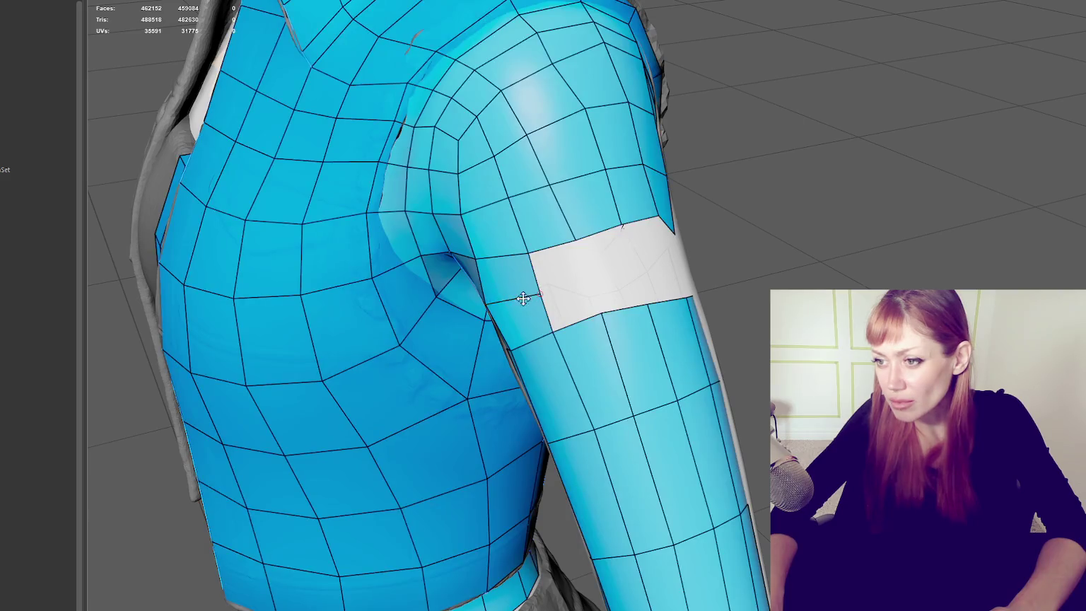
# Step: Move two armpit vertices, one rightward and one up onto the shoulder
pyautogui.moveTo(487, 303); pyautogui.dragTo(561, 290)
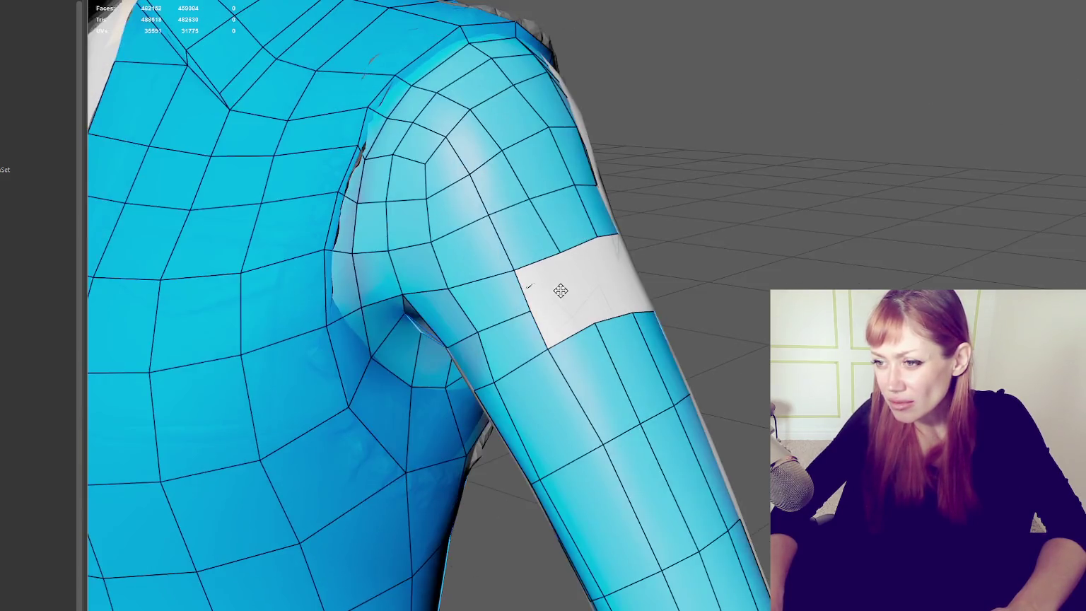
pyautogui.moveTo(493, 380)
pyautogui.keyDown('alt'); pyautogui.mouseDown()
pyautogui.moveTo(451, 347)
pyautogui.moveTo(397, 344)
pyautogui.mouseUp(); pyautogui.keyUp('alt')
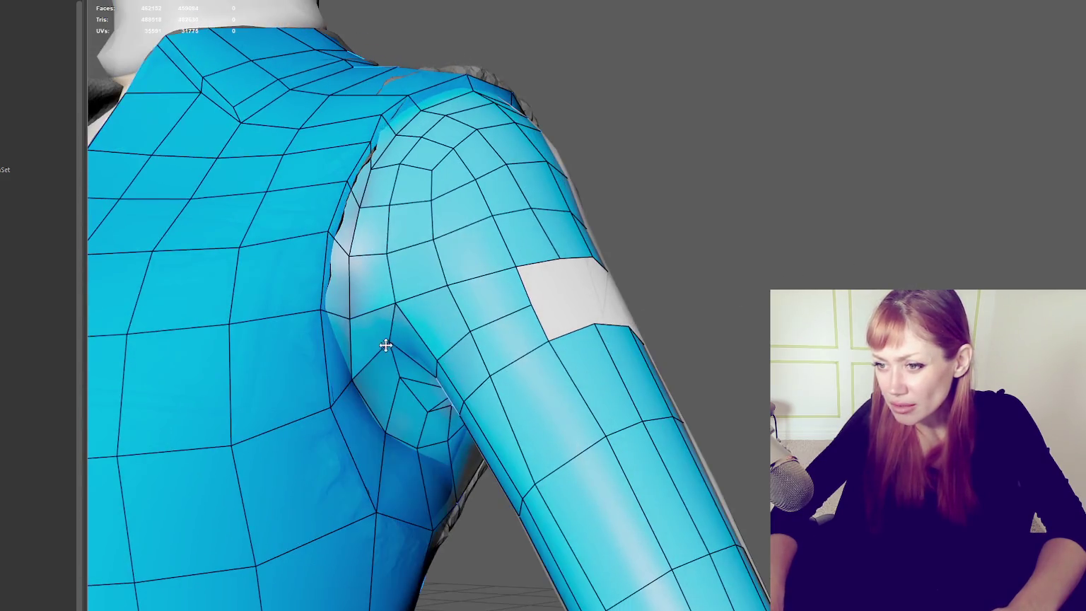
pyautogui.moveTo(352, 377); pyautogui.dragTo(387, 302)
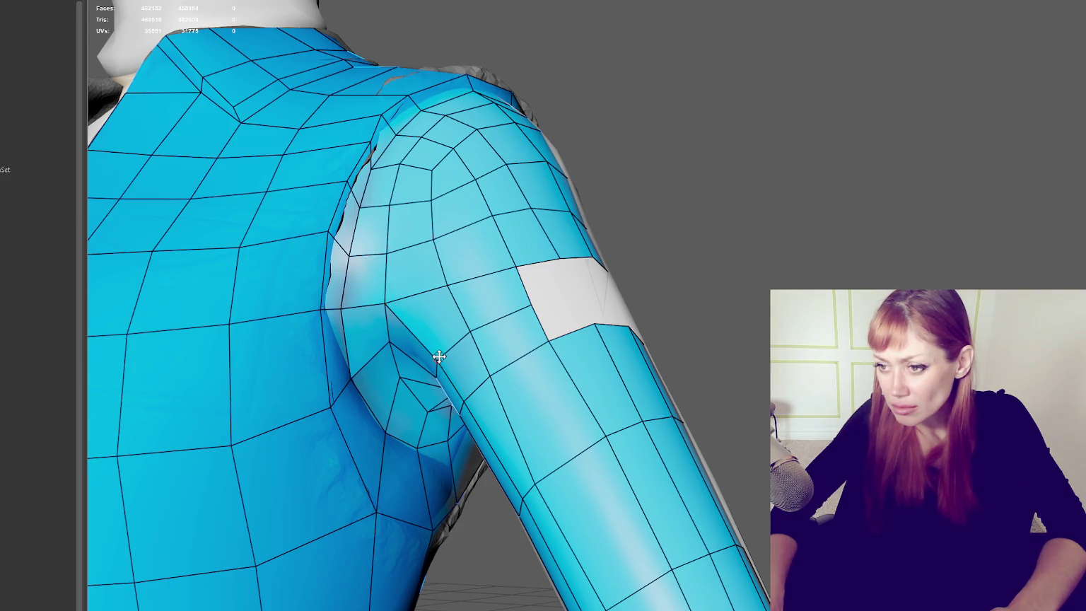
pyautogui.moveTo(432, 347)
pyautogui.keyDown('alt'); pyautogui.mouseDown()
pyautogui.moveTo(461, 316)
pyautogui.moveTo(402, 367)
pyautogui.moveTo(443, 339)
pyautogui.moveTo(402, 294)
pyautogui.moveTo(571, 523)
pyautogui.moveTo(553, 562)
pyautogui.moveTo(618, 563)
pyautogui.moveTo(606, 569)
pyautogui.moveTo(464, 536)
pyautogui.moveTo(458, 409)
pyautogui.moveTo(601, 460)
pyautogui.mouseUp(); pyautogui.keyUp('alt')
# Step: Add a new quad at the shoulder gap and check it from several angles
pyautogui.scroll(5, 686, 514)
pyautogui.keyDown('alt'); pyautogui.moveTo(686, 514); pyautogui.dragTo(740, 453); pyautogui.keyUp('alt')
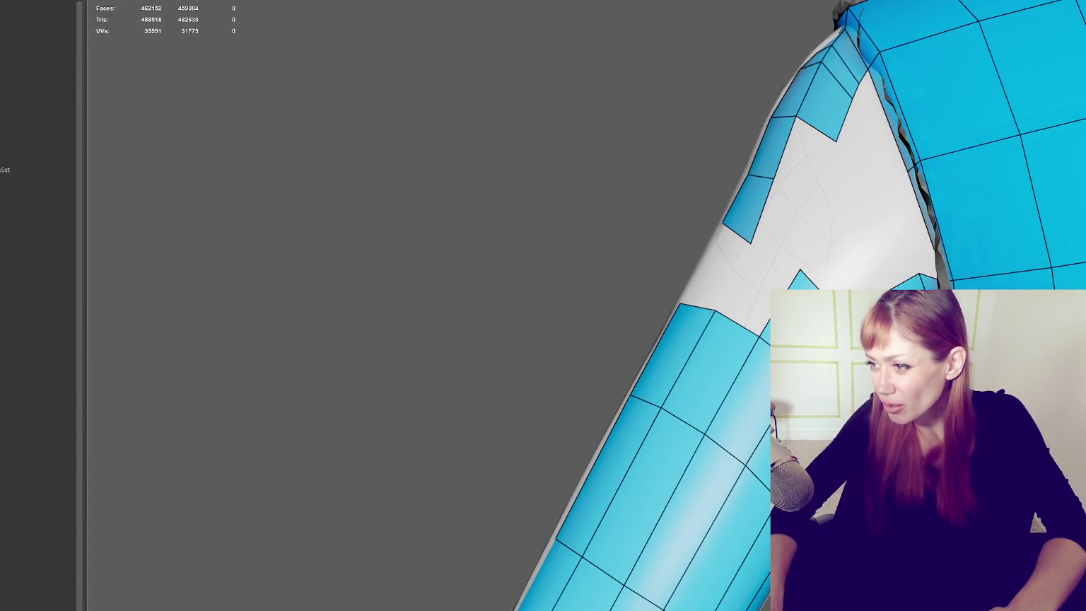
pyautogui.keyDown('alt'); pyautogui.moveTo(928, 273); pyautogui.dragTo(926, 230); pyautogui.keyUp('alt')
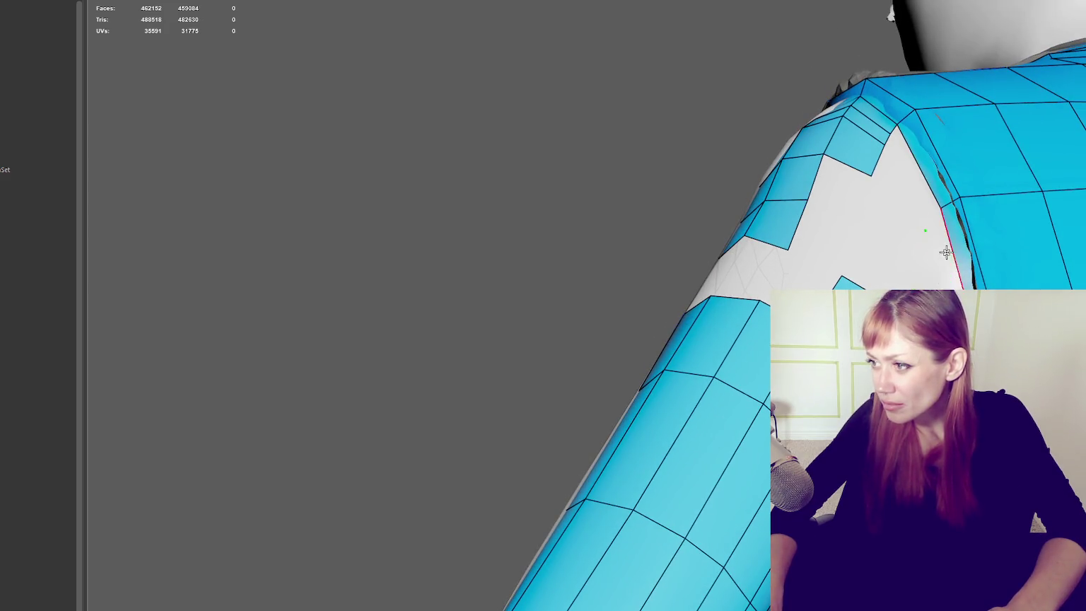
pyautogui.keyDown('shift'); pyautogui.click(930, 233); pyautogui.keyUp('shift')
pyautogui.scroll(-5, 902, 177)
pyautogui.keyDown('alt'); pyautogui.moveTo(903, 177); pyautogui.dragTo(932, 239); pyautogui.keyUp('alt')
pyautogui.scroll(5, 932, 239)
pyautogui.scroll(-5, 932, 239)
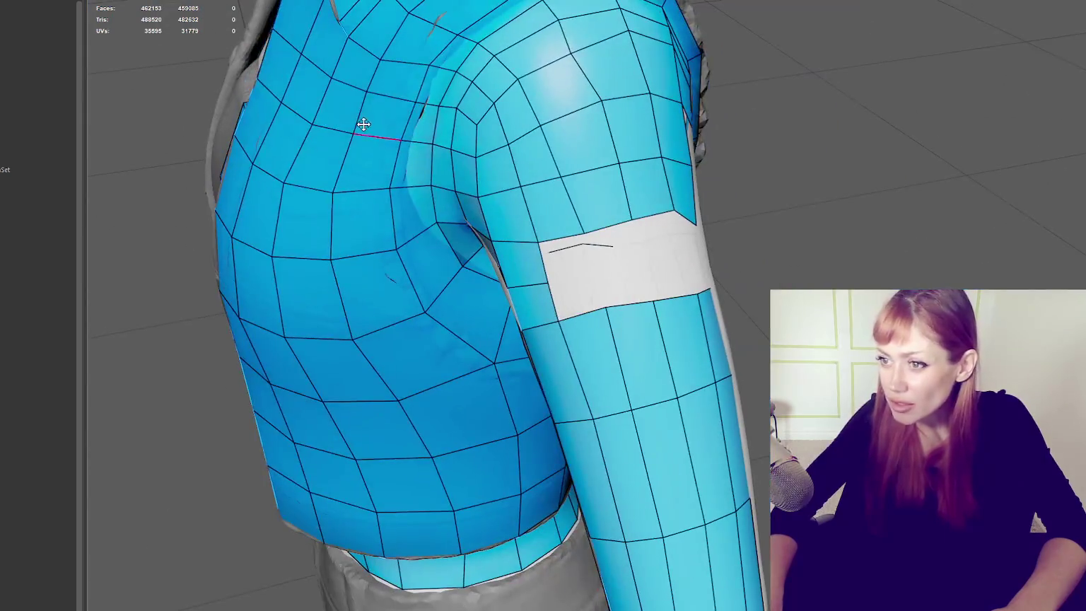
pyautogui.keyDown('alt'); pyautogui.moveTo(358, 121); pyautogui.dragTo(450, 243); pyautogui.keyUp('alt')
pyautogui.scroll(5, 450, 242)
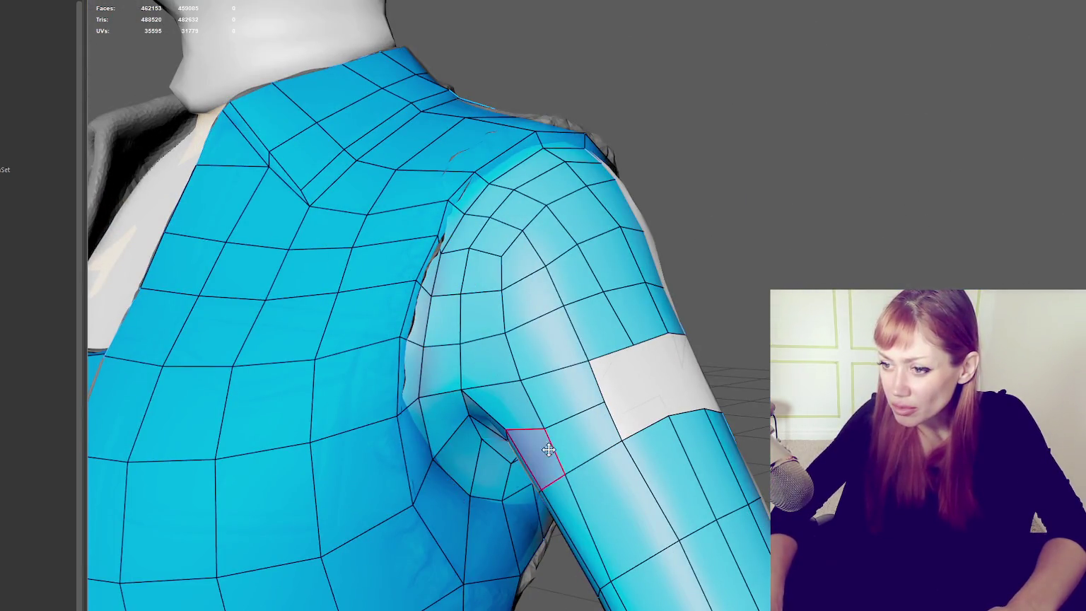
pyautogui.keyDown('alt'); pyautogui.moveTo(539, 448); pyautogui.dragTo(407, 427); pyautogui.keyUp('alt')
pyautogui.scroll(-3, 902, 255)
pyautogui.keyDown('alt'); pyautogui.moveTo(902, 254); pyautogui.dragTo(672, 169); pyautogui.keyUp('alt')
pyautogui.moveTo(564, 181)
pyautogui.keyDown('alt'); pyautogui.mouseDown()
pyautogui.moveTo(633, 184)
pyautogui.moveTo(488, 196)
pyautogui.moveTo(516, 175)
pyautogui.moveTo(453, 256)
pyautogui.mouseUp(); pyautogui.keyUp('alt')
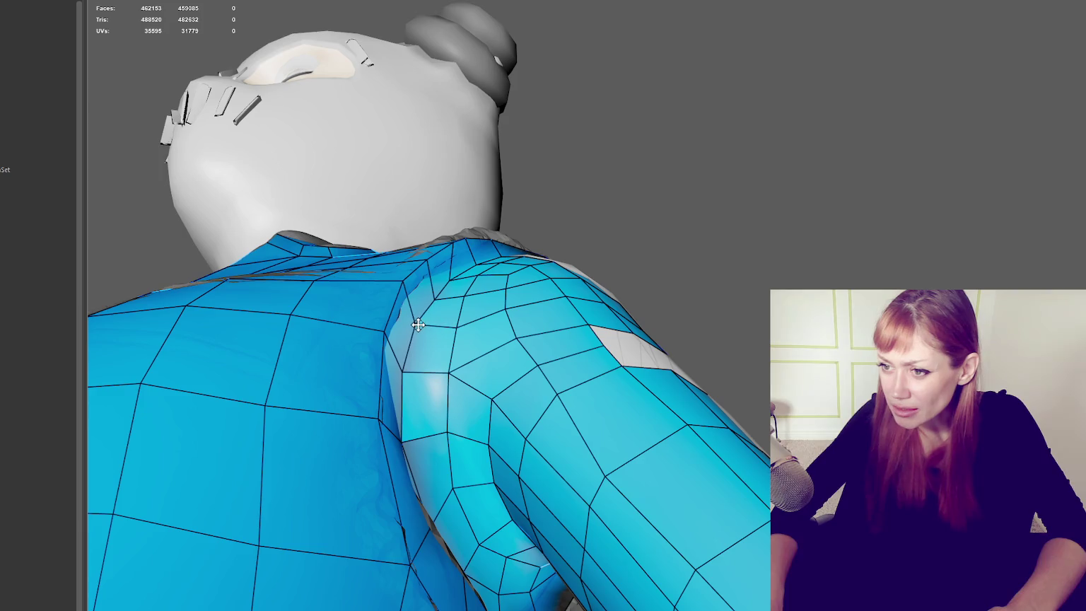
pyautogui.moveTo(502, 339)
pyautogui.keyDown('alt'); pyautogui.mouseDown()
pyautogui.moveTo(461, 351)
pyautogui.moveTo(480, 479)
pyautogui.moveTo(497, 453)
pyautogui.moveTo(521, 468)
pyautogui.moveTo(429, 473)
pyautogui.moveTo(623, 383)
pyautogui.moveTo(728, 315)
pyautogui.moveTo(715, 249)
pyautogui.mouseUp(); pyautogui.keyUp('alt')
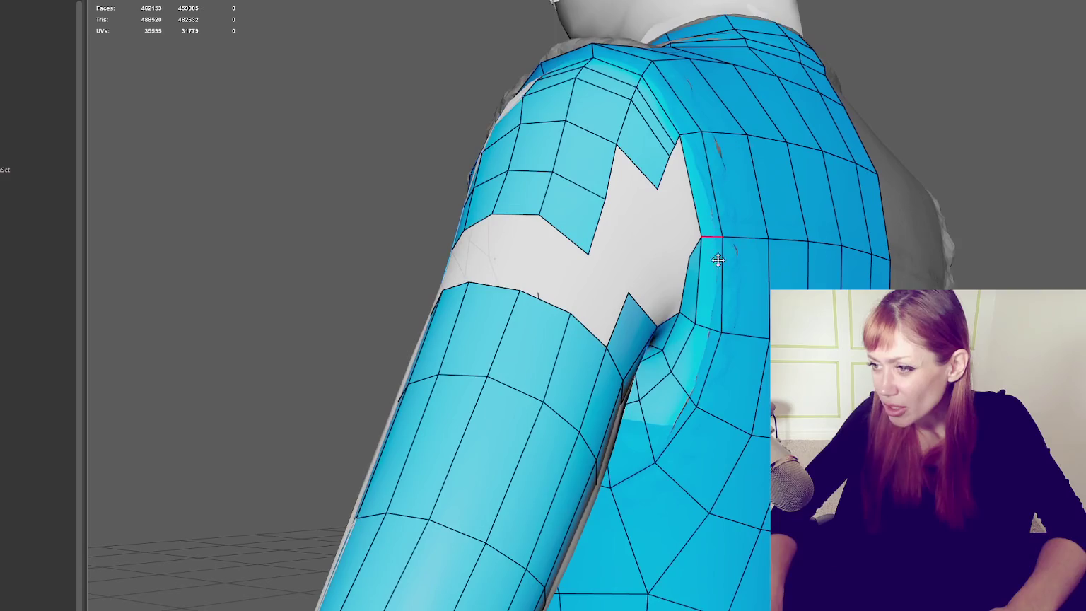
pyautogui.keyDown('alt'); pyautogui.moveTo(711, 291); pyautogui.dragTo(753, 235); pyautogui.keyUp('alt')
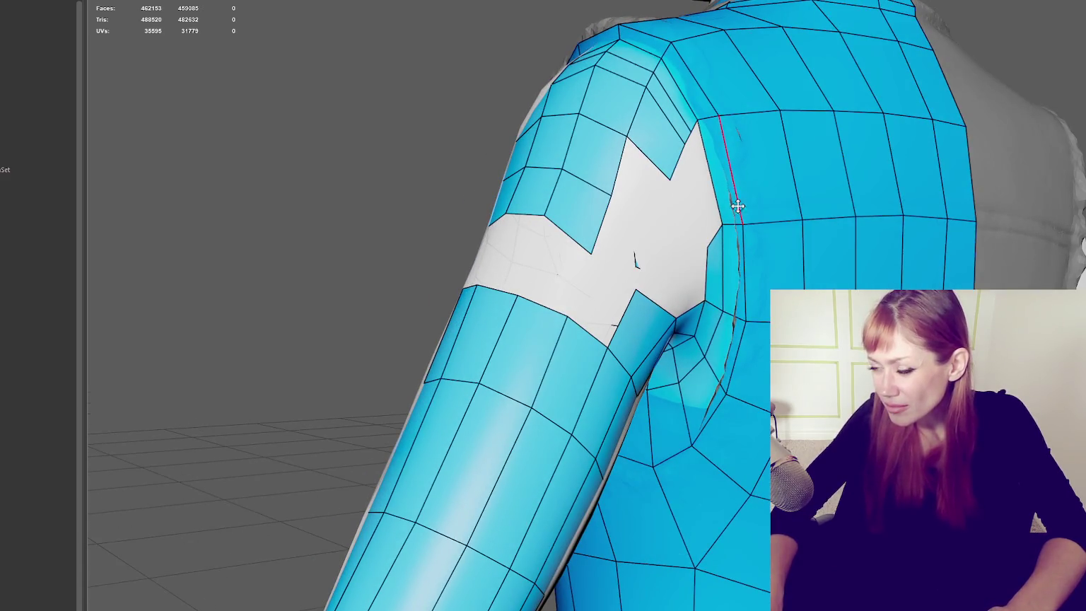
pyautogui.moveTo(735, 311)
pyautogui.keyDown('alt'); pyautogui.mouseDown()
pyautogui.moveTo(686, 269)
pyautogui.moveTo(730, 259)
pyautogui.mouseUp(); pyautogui.keyUp('alt')
pyautogui.moveTo(737, 318)
pyautogui.keyDown('alt'); pyautogui.mouseDown()
pyautogui.moveTo(696, 276)
pyautogui.moveTo(713, 277)
pyautogui.moveTo(740, 340)
pyautogui.moveTo(722, 454)
pyautogui.moveTo(703, 456)
pyautogui.moveTo(767, 453)
pyautogui.moveTo(483, 428)
pyautogui.mouseUp(); pyautogui.keyUp('alt')
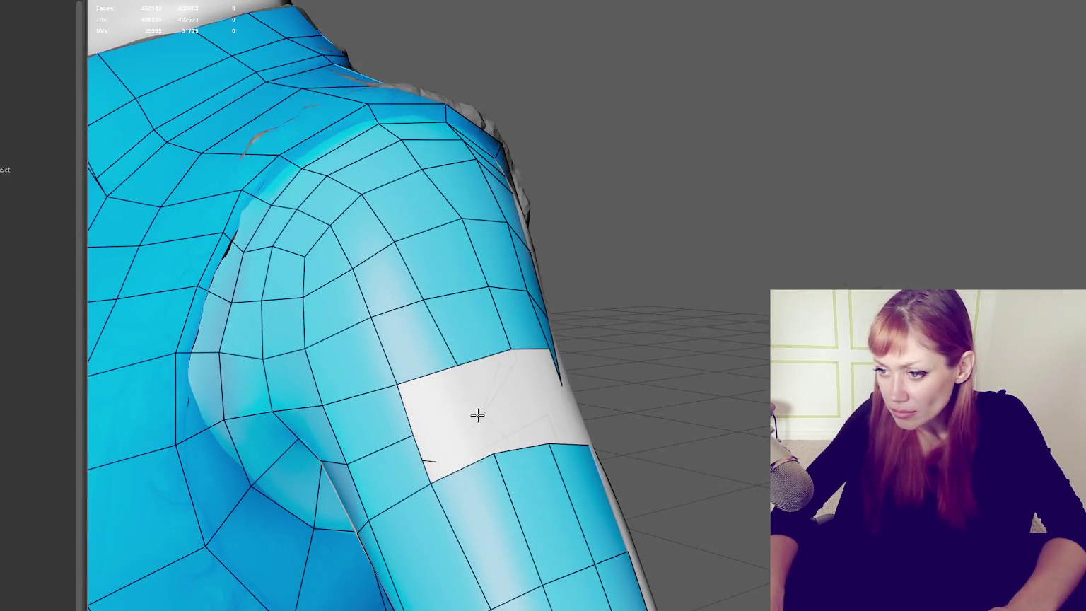
# Step: Fill the lower-left and upper-left parts of the upper-sleeve gap with quads
pyautogui.keyDown('shift'); pyautogui.click(460, 447); pyautogui.keyUp('shift')
pyautogui.keyDown('shift'); pyautogui.click(437, 390); pyautogui.keyUp('shift')
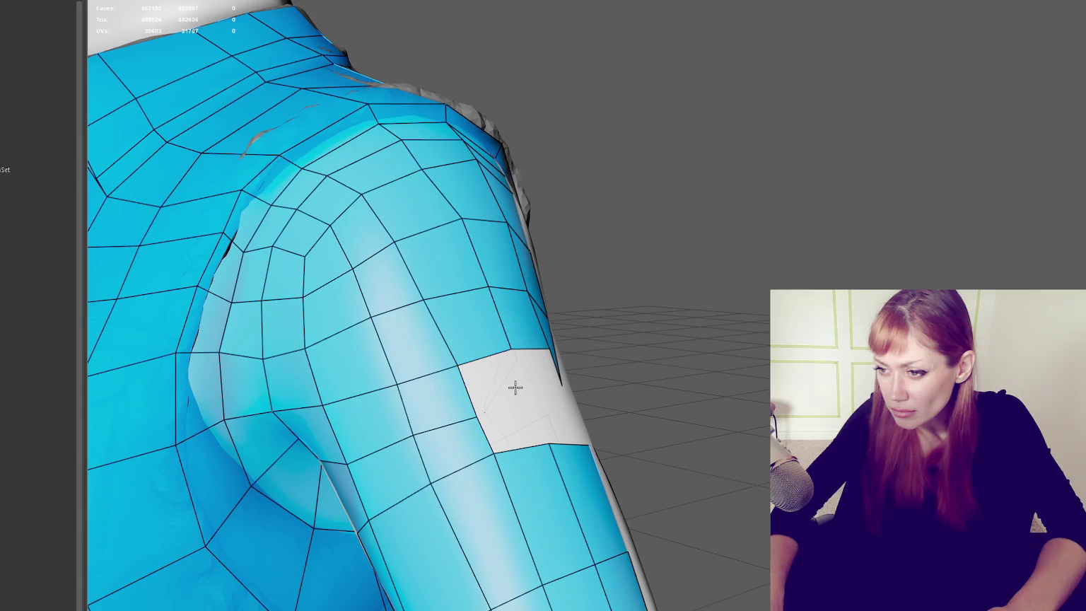
pyautogui.keyDown('shift'); pyautogui.click(487, 382); pyautogui.keyUp('shift')
pyautogui.keyDown('shift'); pyautogui.click(514, 426); pyautogui.keyUp('shift')
# Step: From another angle, add quads across the rest of the back-of-arm gap, leaving a stepped opening
pyautogui.moveTo(638, 417)
pyautogui.keyDown('alt'); pyautogui.mouseDown()
pyautogui.moveTo(537, 422)
pyautogui.moveTo(514, 379)
pyautogui.moveTo(580, 355)
pyautogui.mouseUp(); pyautogui.keyUp('alt')
pyautogui.keyDown('shift'); pyautogui.click(485, 345); pyautogui.keyUp('shift')
pyautogui.keyDown('shift'); pyautogui.click(470, 377); pyautogui.keyUp('shift')
pyautogui.keyDown('shift'); pyautogui.click(535, 365); pyautogui.keyUp('shift')
pyautogui.keyDown('shift'); pyautogui.click(532, 394); pyautogui.keyUp('shift')
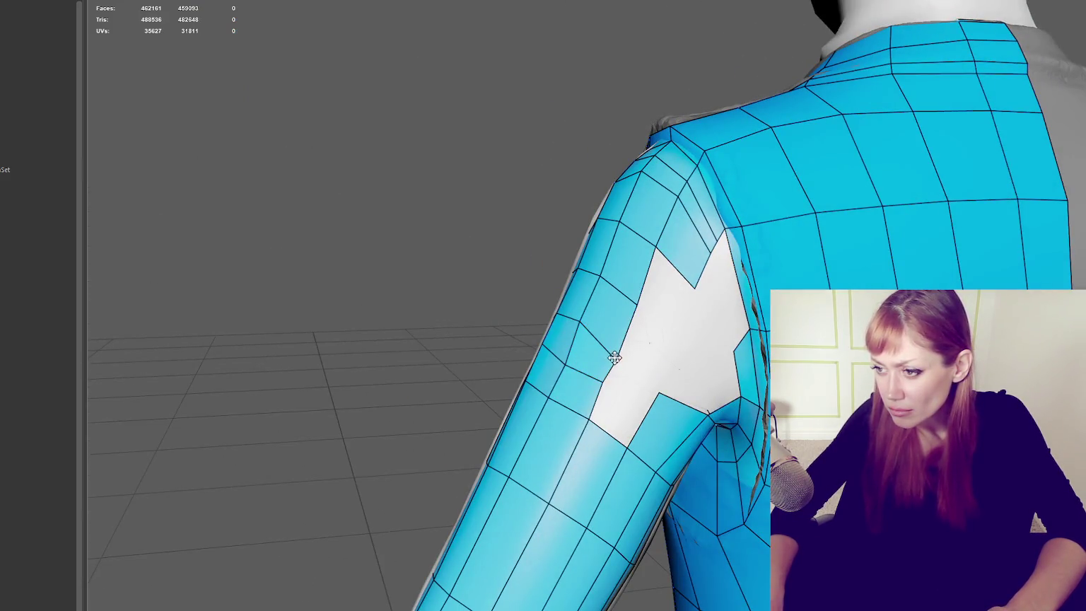
pyautogui.moveTo(681, 337)
pyautogui.keyDown('alt'); pyautogui.mouseDown()
pyautogui.moveTo(715, 332)
pyautogui.moveTo(630, 311)
pyautogui.moveTo(436, 294)
pyautogui.moveTo(357, 223)
pyautogui.moveTo(672, 235)
pyautogui.moveTo(645, 249)
pyautogui.mouseUp(); pyautogui.keyUp('alt')
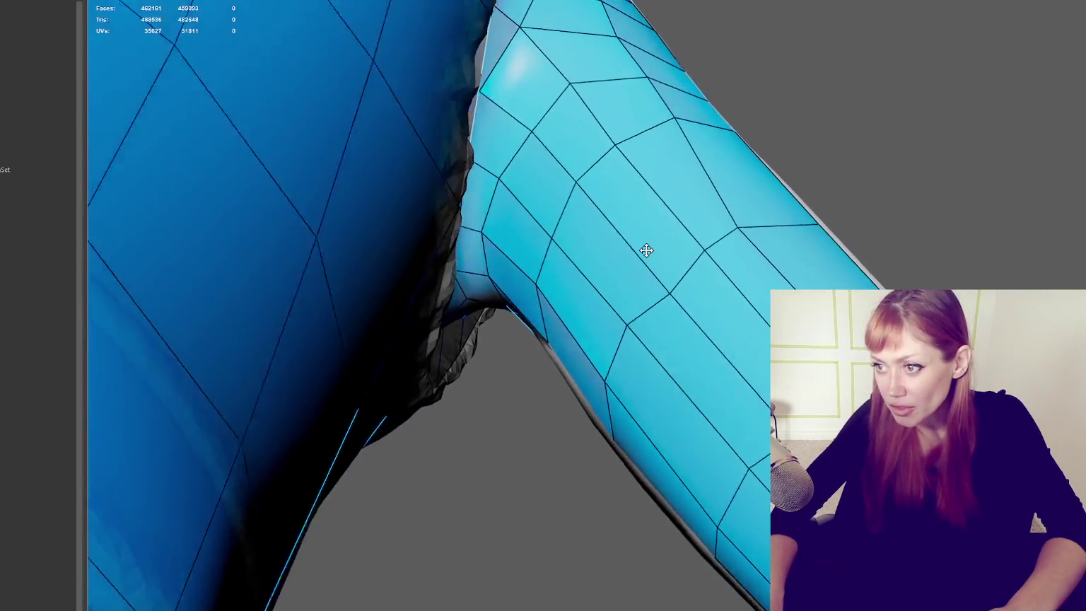
pyautogui.moveTo(669, 184)
pyautogui.keyDown('alt'); pyautogui.mouseDown()
pyautogui.moveTo(619, 231)
pyautogui.moveTo(492, 238)
pyautogui.moveTo(723, 361)
pyautogui.moveTo(568, 281)
pyautogui.moveTo(589, 305)
pyautogui.mouseUp(); pyautogui.keyUp('alt')
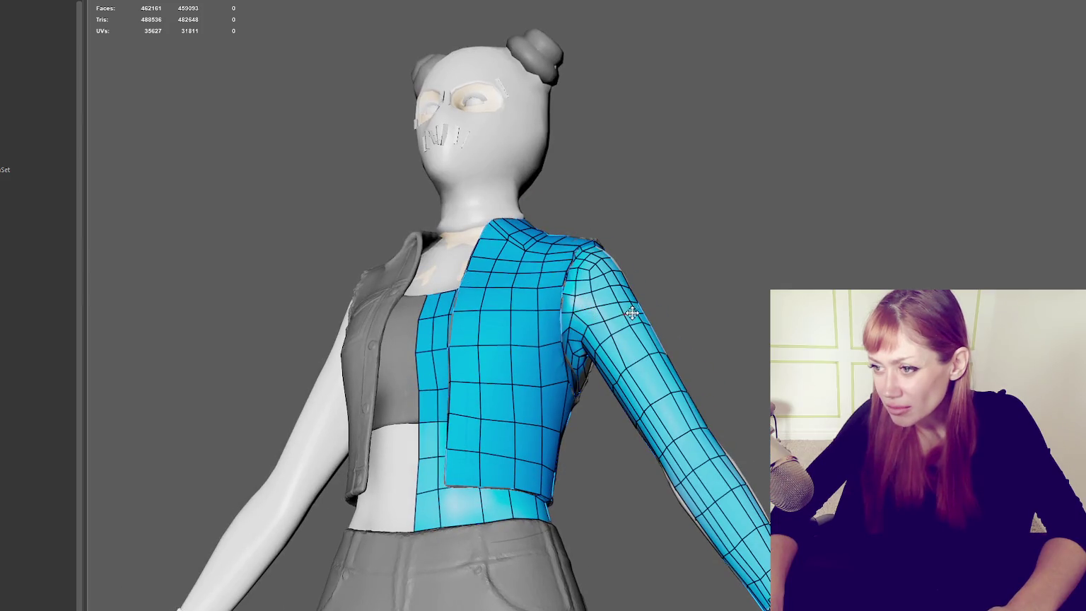
pyautogui.moveTo(611, 318)
pyautogui.keyDown('alt'); pyautogui.mouseDown()
pyautogui.moveTo(429, 340)
pyautogui.moveTo(474, 340)
pyautogui.mouseUp(); pyautogui.keyUp('alt')
pyautogui.keyDown('alt'); pyautogui.moveTo(645, 333); pyautogui.dragTo(481, 336); pyautogui.keyUp('alt')
pyautogui.moveTo(591, 336)
pyautogui.keyDown('alt'); pyautogui.mouseDown()
pyautogui.moveTo(483, 339)
pyautogui.moveTo(607, 337)
pyautogui.moveTo(653, 352)
pyautogui.moveTo(730, 342)
pyautogui.moveTo(725, 364)
pyautogui.moveTo(719, 349)
pyautogui.mouseUp(); pyautogui.keyUp('alt')
pyautogui.scroll(3, 616, 341)
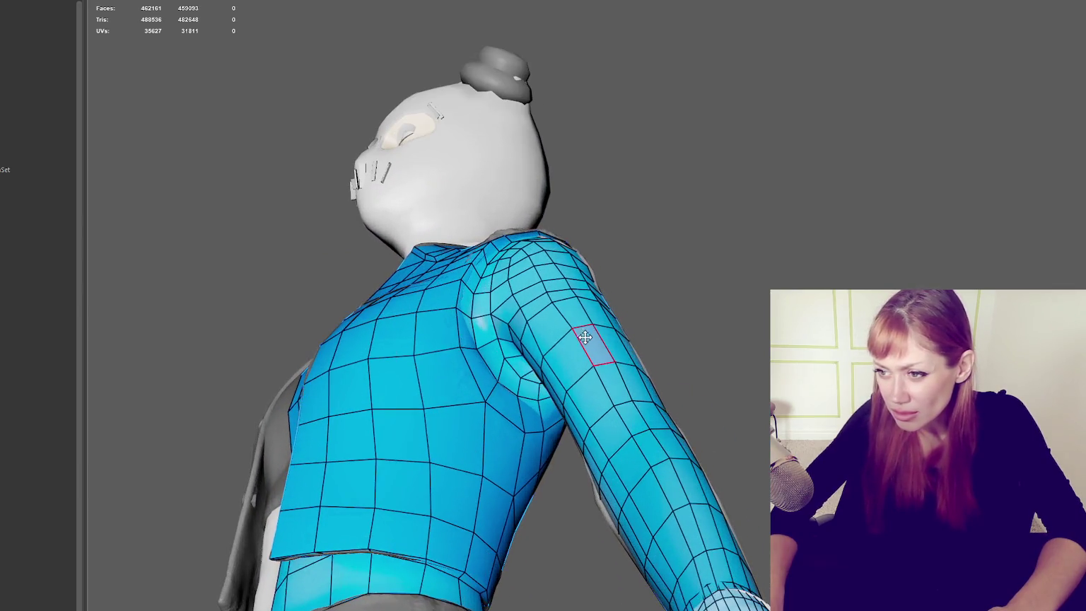
pyautogui.moveTo(574, 285)
pyautogui.keyDown('alt'); pyautogui.mouseDown()
pyautogui.moveTo(591, 331)
pyautogui.moveTo(569, 340)
pyautogui.moveTo(508, 326)
pyautogui.mouseUp(); pyautogui.keyUp('alt')
pyautogui.scroll(-3, 630, 327)
pyautogui.moveTo(589, 340)
pyautogui.keyDown('alt'); pyautogui.mouseDown()
pyautogui.moveTo(497, 328)
pyautogui.moveTo(622, 345)
pyautogui.moveTo(714, 332)
pyautogui.moveTo(689, 310)
pyautogui.moveTo(651, 323)
pyautogui.mouseUp(); pyautogui.keyUp('alt')
# Step: Fill a triangular spot and add a quad in the back-of-shoulder hole
pyautogui.scroll(3, 560, 320)
pyautogui.moveTo(561, 320)
pyautogui.keyDown('alt'); pyautogui.mouseDown()
pyautogui.moveTo(533, 315)
pyautogui.moveTo(667, 322)
pyautogui.moveTo(542, 321)
pyautogui.moveTo(626, 346)
pyautogui.moveTo(577, 316)
pyautogui.moveTo(437, 345)
pyautogui.moveTo(448, 280)
pyautogui.mouseUp(); pyautogui.keyUp('alt')
pyautogui.moveTo(468, 322)
pyautogui.keyDown('alt'); pyautogui.mouseDown()
pyautogui.moveTo(366, 349)
pyautogui.moveTo(395, 344)
pyautogui.moveTo(671, 396)
pyautogui.mouseUp(); pyautogui.keyUp('alt')
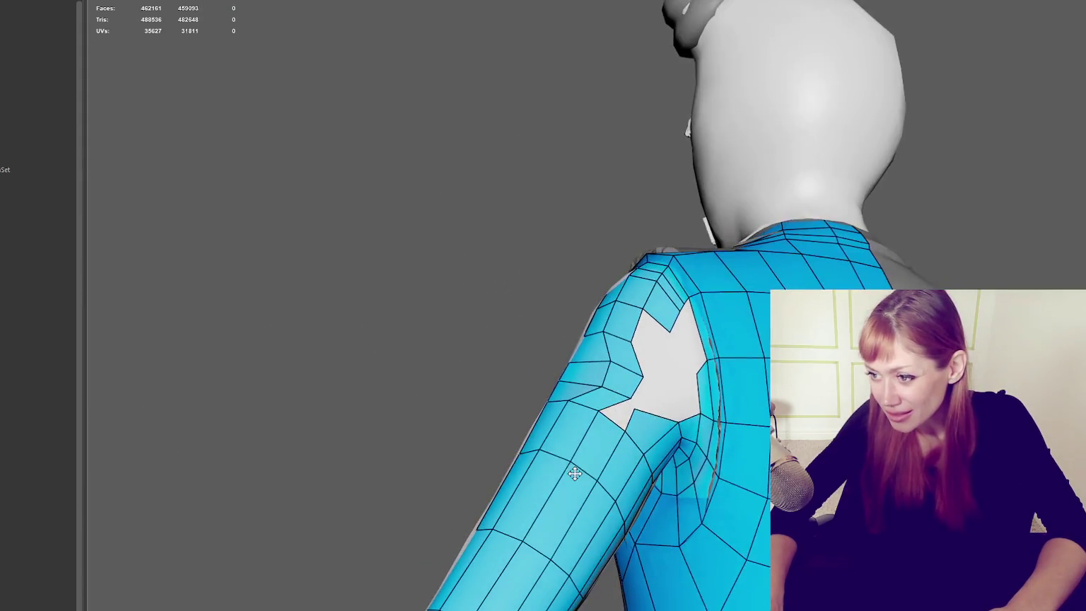
pyautogui.keyDown('shift'); pyautogui.click(676, 405); pyautogui.keyUp('shift')
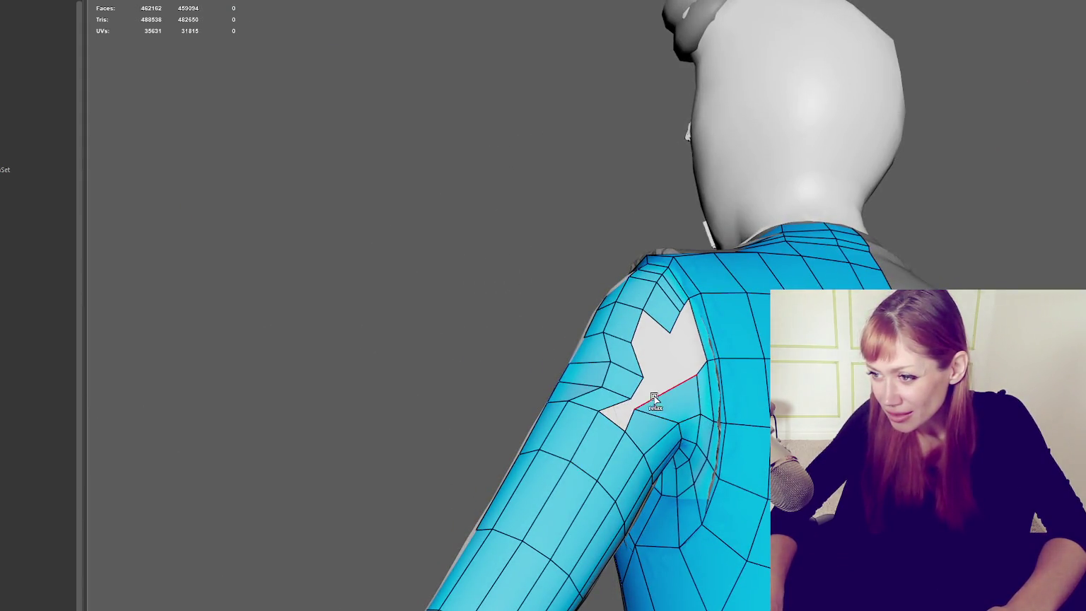
pyautogui.keyDown('shift'); pyautogui.click(646, 393); pyautogui.keyUp('shift')
# Step: Relax the shoulder vertices, fill the lower gap with a quad, and nudge vertices to even the loops
pyautogui.moveTo(638, 387)
pyautogui.mouseDown()
pyautogui.moveTo(606, 371)
pyautogui.moveTo(652, 401)
pyautogui.moveTo(672, 364)
pyautogui.moveTo(462, 284)
pyautogui.mouseUp()
pyautogui.keyDown('shift'); pyautogui.click(623, 404); pyautogui.keyUp('shift')
pyautogui.keyDown('alt'); pyautogui.moveTo(589, 282); pyautogui.dragTo(497, 271); pyautogui.keyUp('alt')
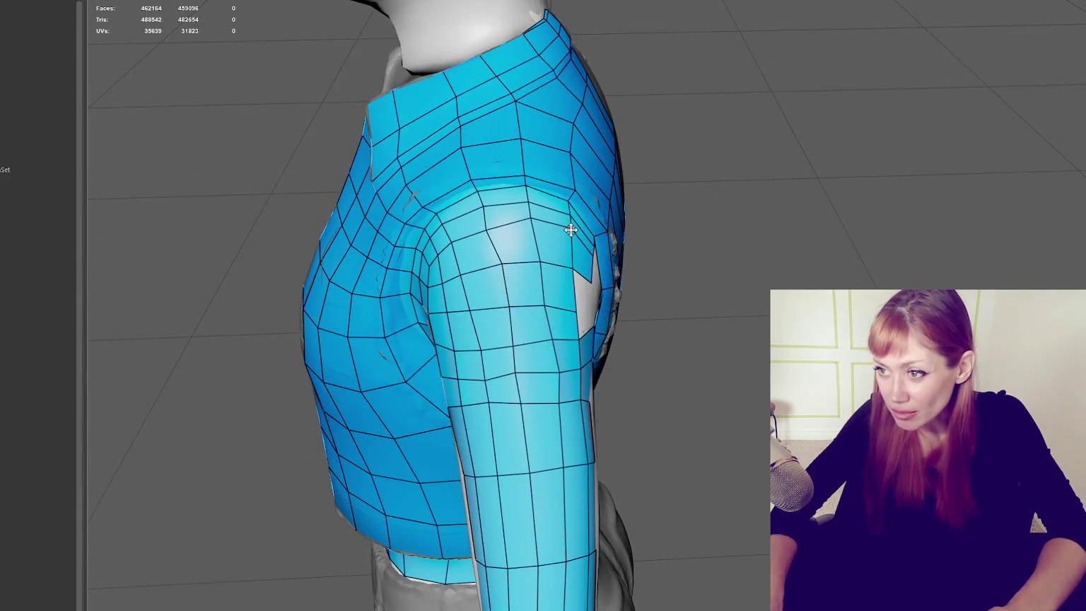
pyautogui.moveTo(534, 221)
pyautogui.mouseDown()
pyautogui.moveTo(492, 233)
pyautogui.moveTo(499, 270)
pyautogui.mouseUp()
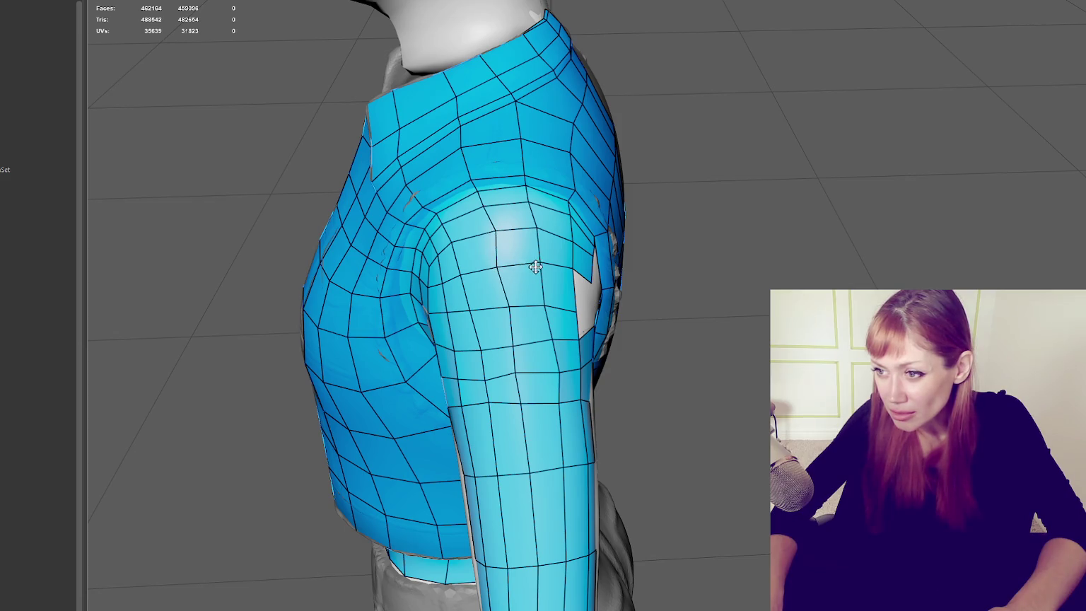
pyautogui.moveTo(535, 234); pyautogui.dragTo(530, 231)
pyautogui.moveTo(458, 238)
pyautogui.mouseDown()
pyautogui.moveTo(453, 231)
pyautogui.moveTo(467, 272)
pyautogui.mouseUp()
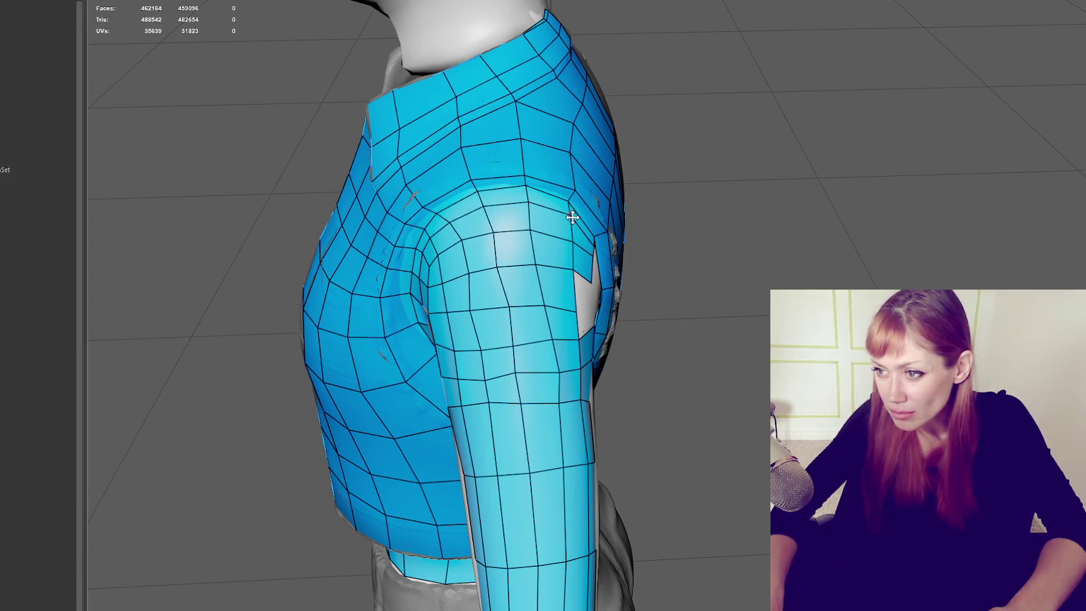
# Step: Add a quad at the back of the shoulder, at the top of the gap
pyautogui.keyDown('alt'); pyautogui.moveTo(565, 239); pyautogui.dragTo(572, 238); pyautogui.keyUp('alt')
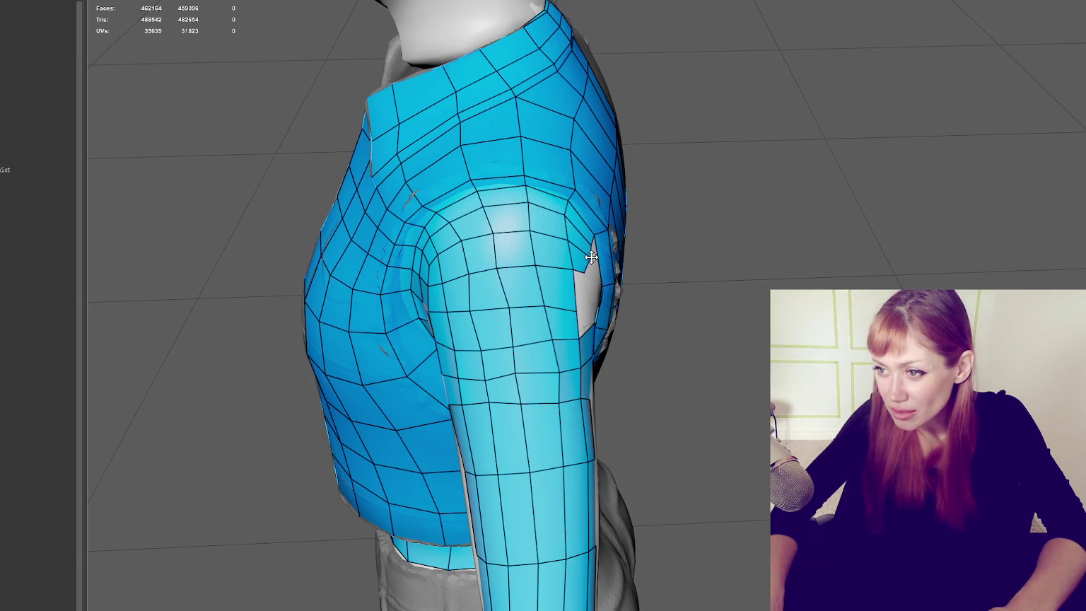
pyautogui.moveTo(473, 270)
pyautogui.keyDown('alt'); pyautogui.mouseDown()
pyautogui.moveTo(536, 260)
pyautogui.moveTo(792, 272)
pyautogui.moveTo(781, 274)
pyautogui.mouseUp(); pyautogui.keyUp('alt')
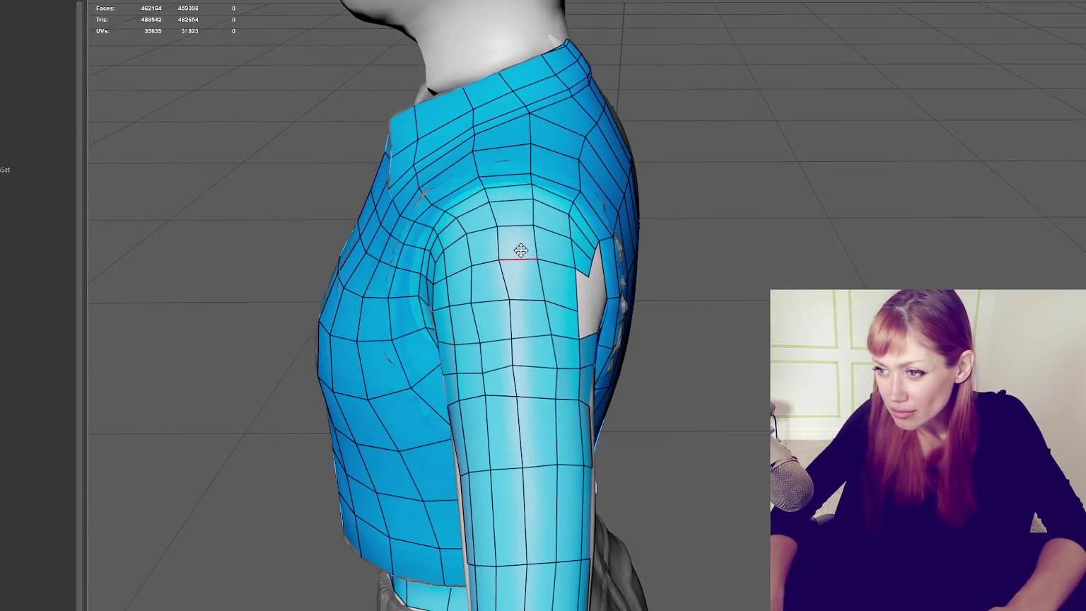
pyautogui.keyDown('shift'); pyautogui.click(585, 235); pyautogui.keyUp('shift')
# Step: Delete the face beside the shoulder hole and commit a new quad along its right edge
pyautogui.keyDown('alt'); pyautogui.moveTo(585, 235); pyautogui.dragTo(635, 243); pyautogui.keyUp('alt')
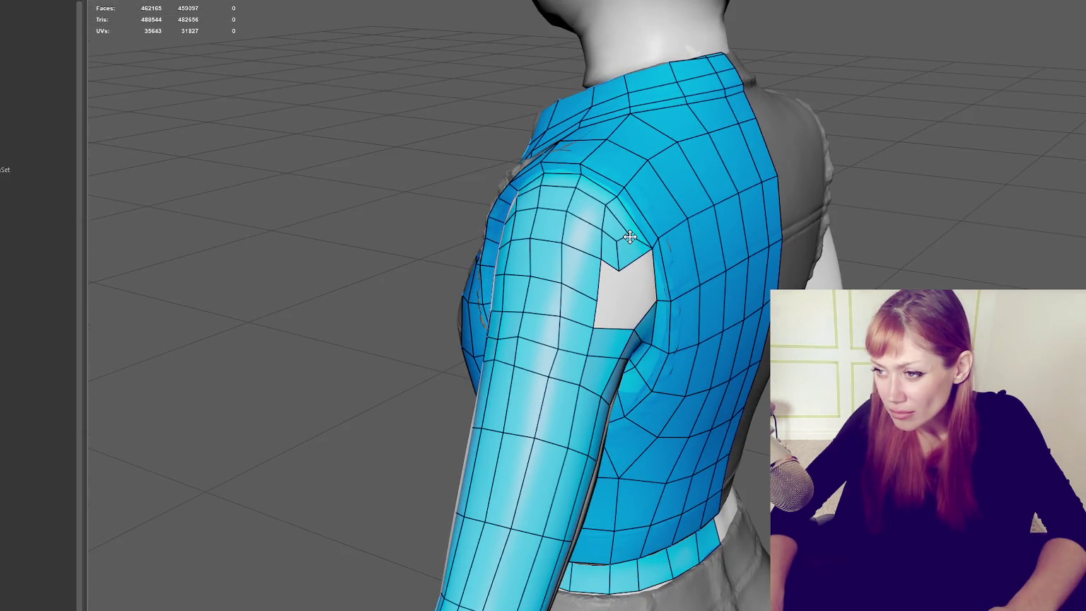
pyautogui.moveTo(629, 235)
pyautogui.keyDown('alt'); pyautogui.mouseDown()
pyautogui.moveTo(698, 249)
pyautogui.moveTo(722, 242)
pyautogui.moveTo(720, 252)
pyautogui.mouseUp(); pyautogui.keyUp('alt')
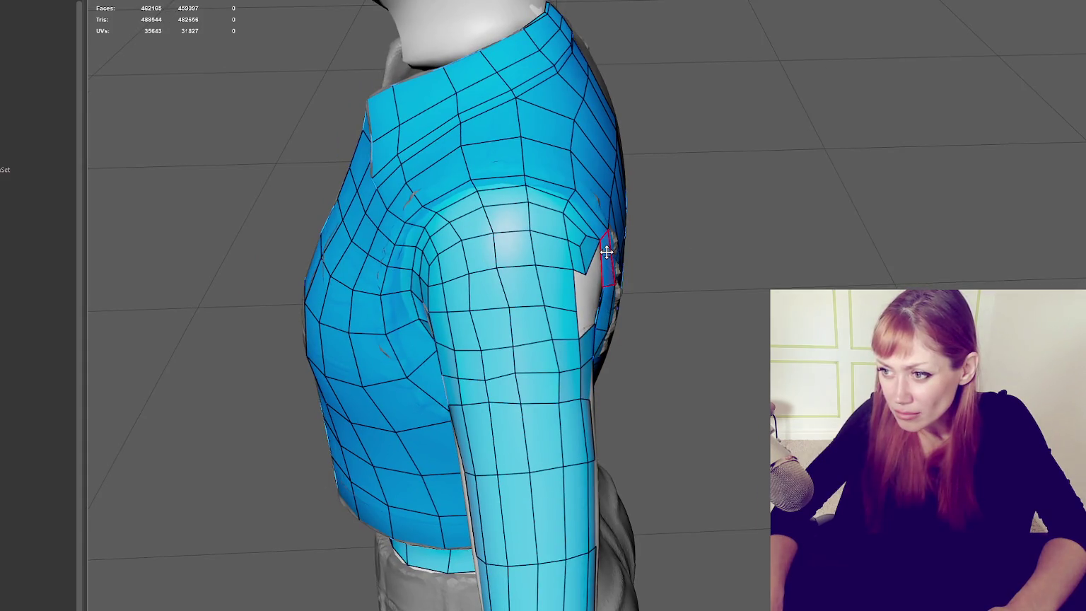
pyautogui.moveTo(436, 223)
pyautogui.keyDown('alt'); pyautogui.mouseDown()
pyautogui.moveTo(477, 233)
pyautogui.moveTo(426, 276)
pyautogui.moveTo(537, 255)
pyautogui.moveTo(668, 252)
pyautogui.moveTo(705, 274)
pyautogui.mouseUp(); pyautogui.keyUp('alt')
pyautogui.press('Delete')
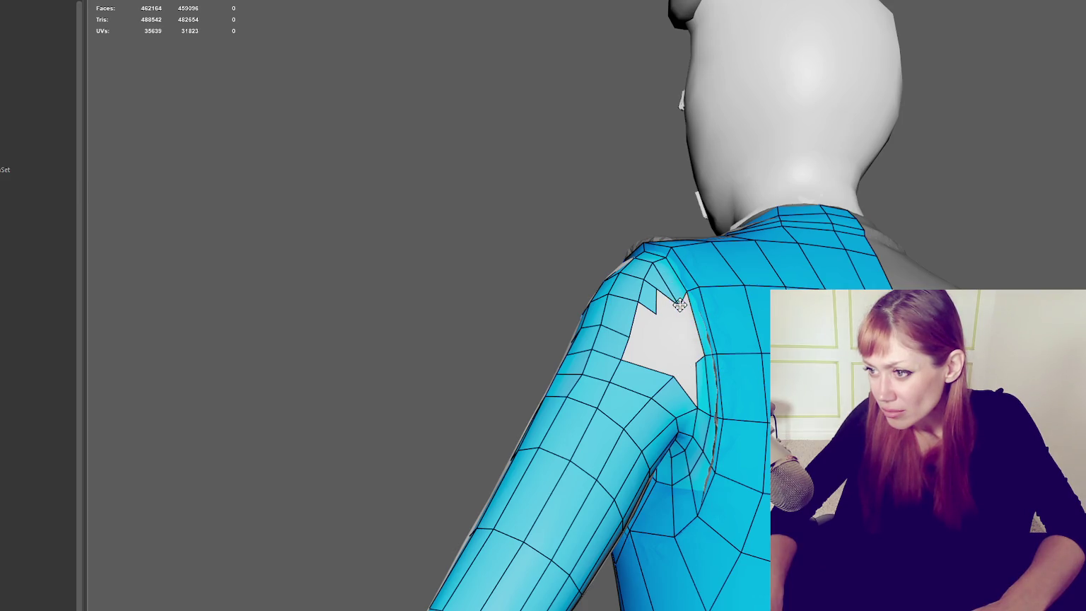
pyautogui.keyDown('shift'); pyautogui.click(692, 325); pyautogui.keyUp('shift')
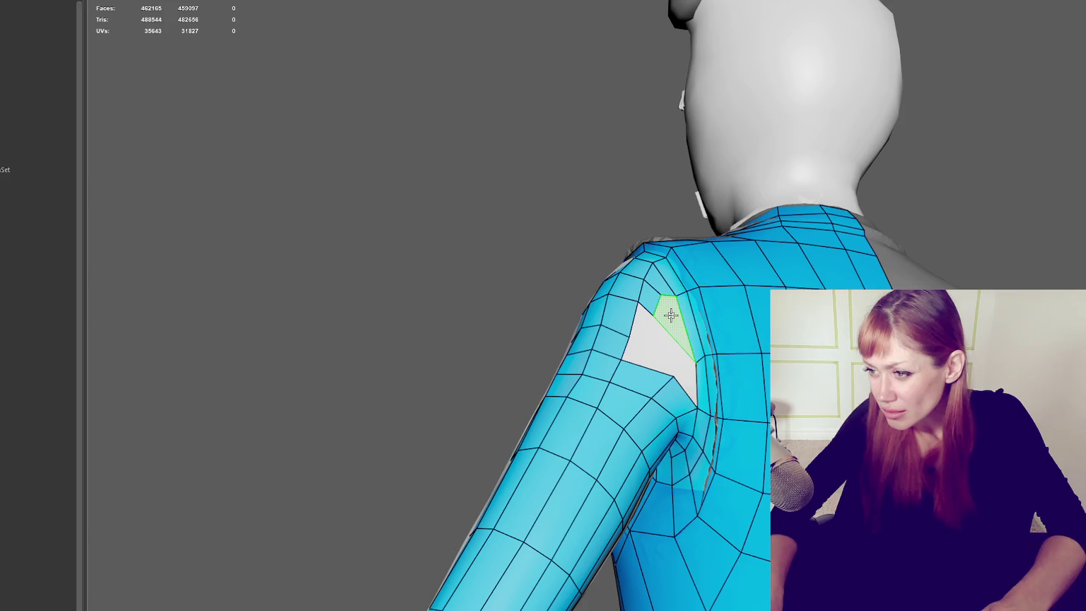
pyautogui.keyDown('shift'); pyautogui.click(668, 318); pyautogui.keyUp('shift')
# Step: Pull the leftover triangle's three corners inward to shrink the gap
pyautogui.keyDown('alt'); pyautogui.moveTo(667, 318); pyautogui.dragTo(703, 286); pyautogui.keyUp('alt')
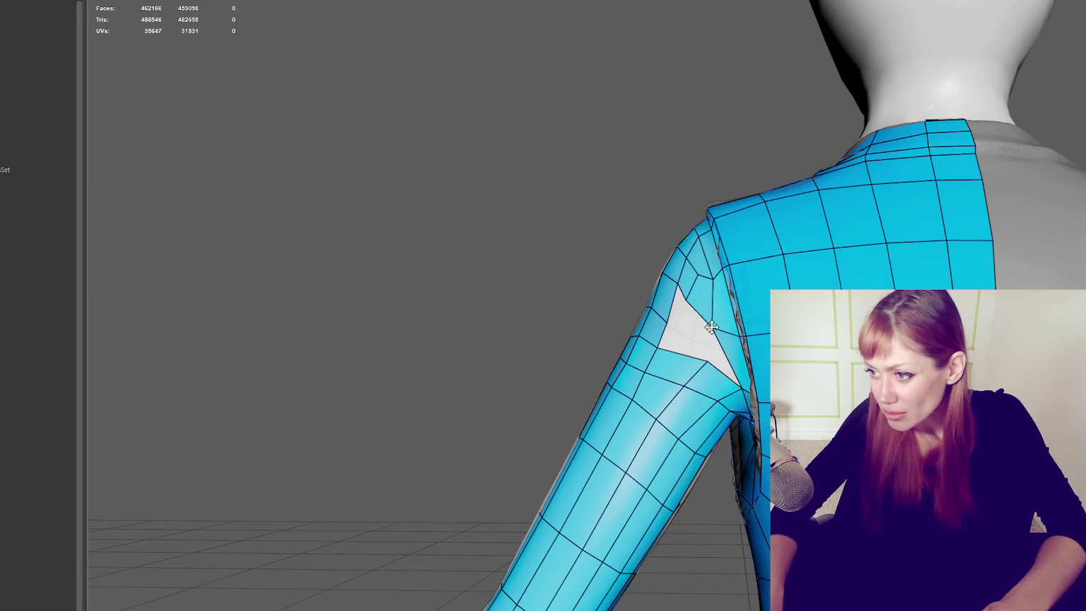
pyautogui.keyDown('alt'); pyautogui.moveTo(734, 332); pyautogui.dragTo(653, 298); pyautogui.keyUp('alt')
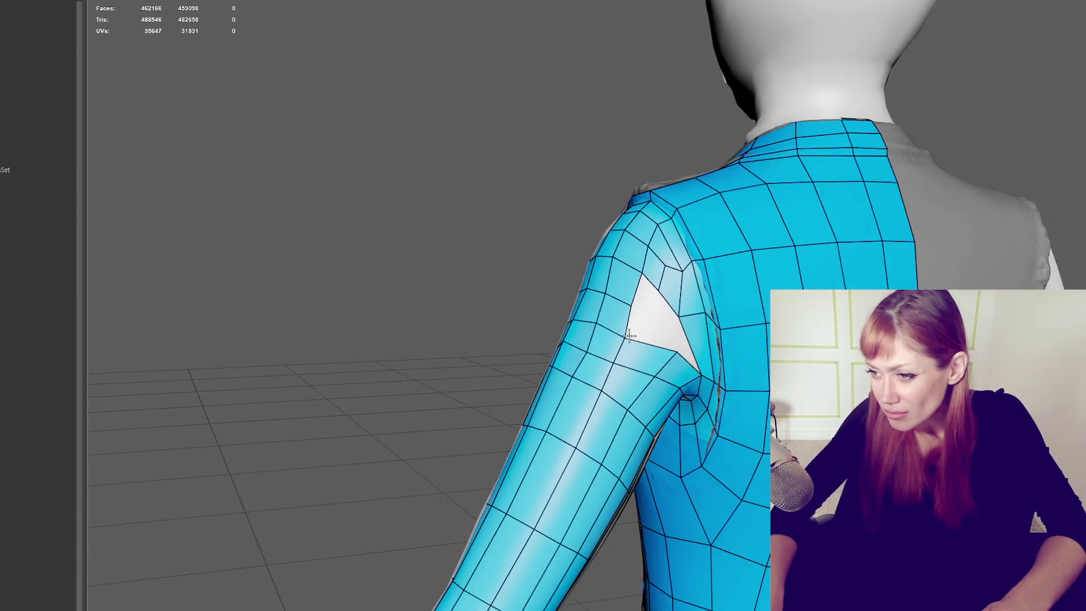
pyautogui.moveTo(671, 347); pyautogui.dragTo(668, 309)
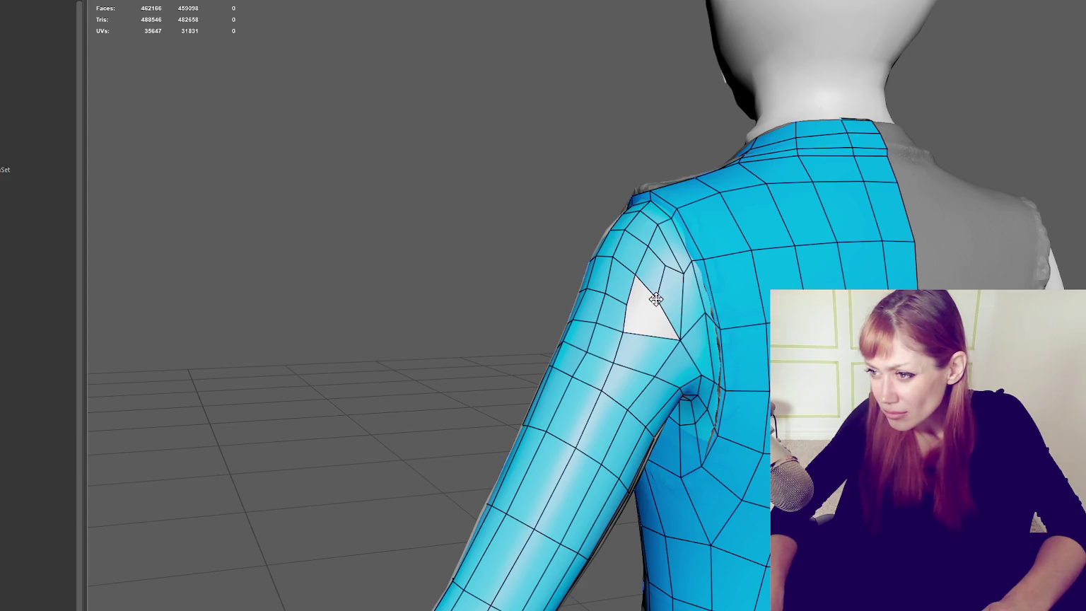
pyautogui.moveTo(657, 299); pyautogui.dragTo(648, 297)
pyautogui.moveTo(625, 332); pyautogui.dragTo(742, 333)
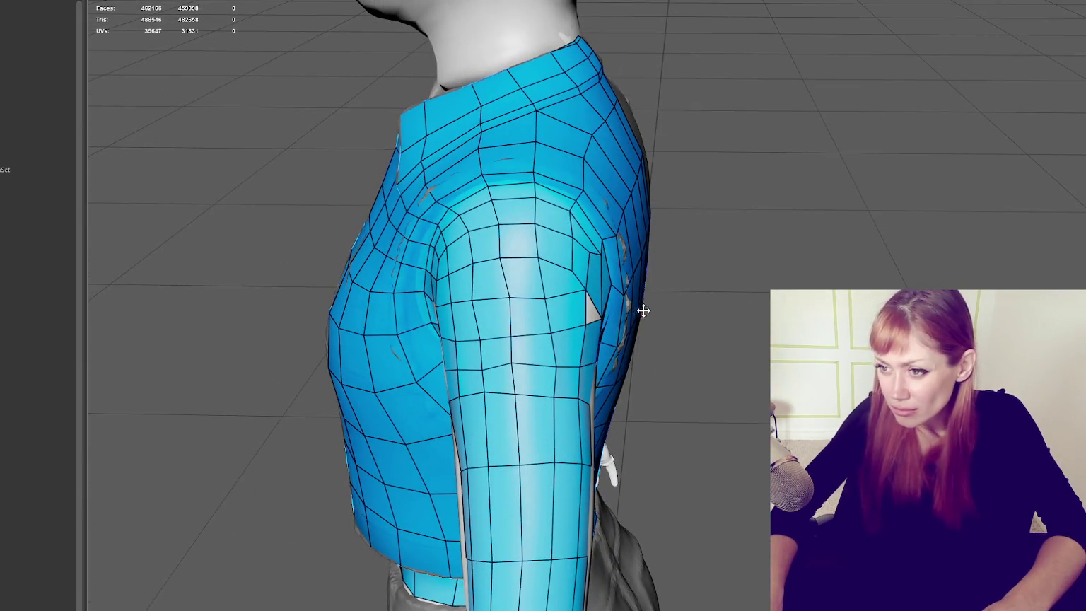
pyautogui.keyDown('alt'); pyautogui.moveTo(601, 291); pyautogui.dragTo(691, 311, button='middle'); pyautogui.keyUp('alt')
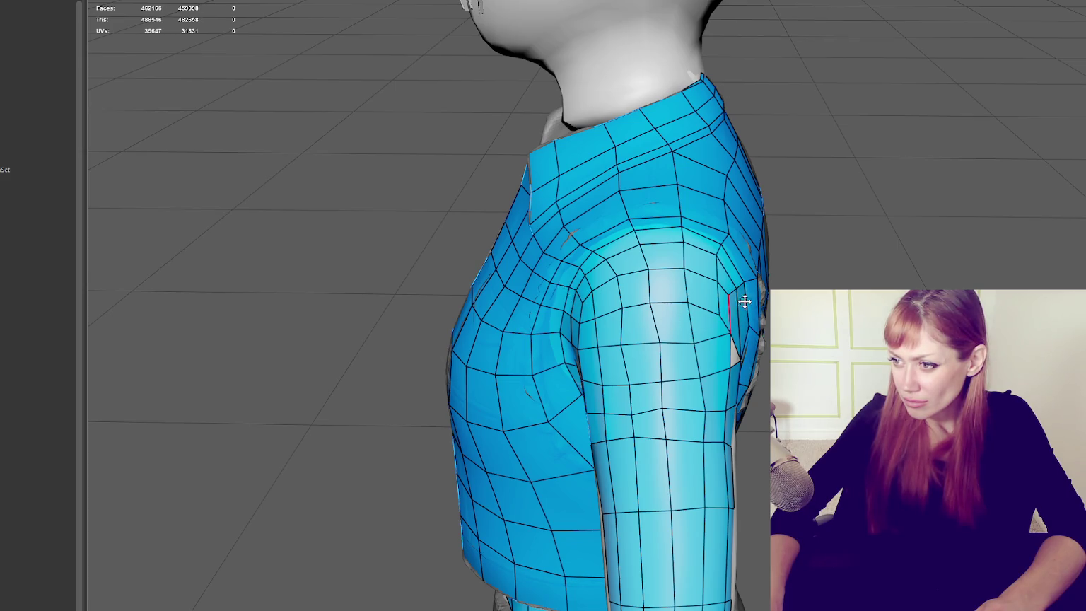
# Step: Delete the faces above the triangular hole to widen it, refilling one with a new face
pyautogui.keyDown('alt'); pyautogui.moveTo(721, 300); pyautogui.dragTo(692, 320); pyautogui.keyUp('alt')
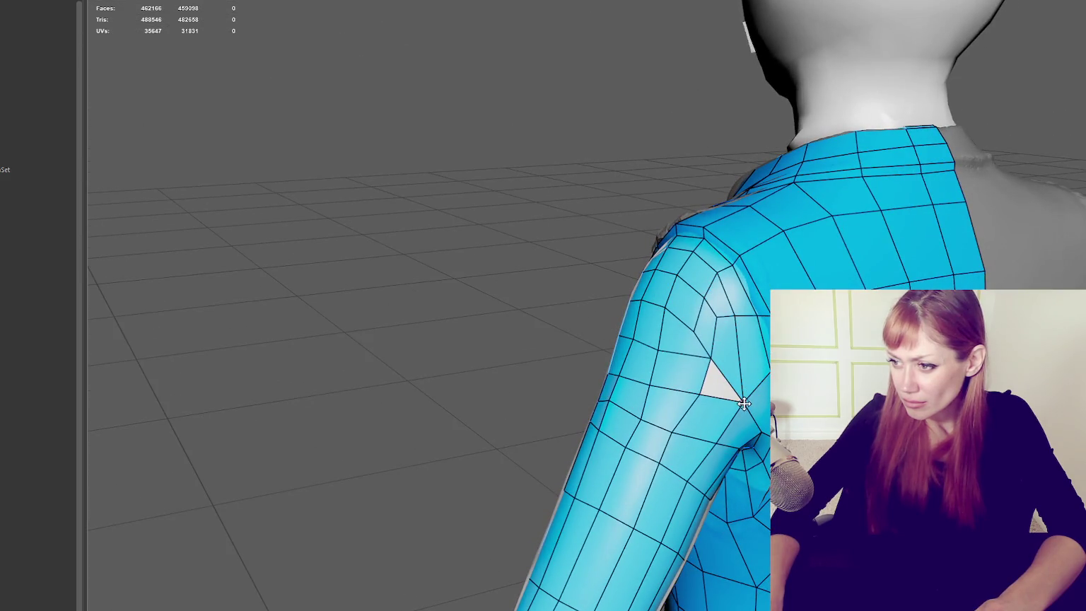
pyautogui.click(737, 357)
pyautogui.press('Delete')
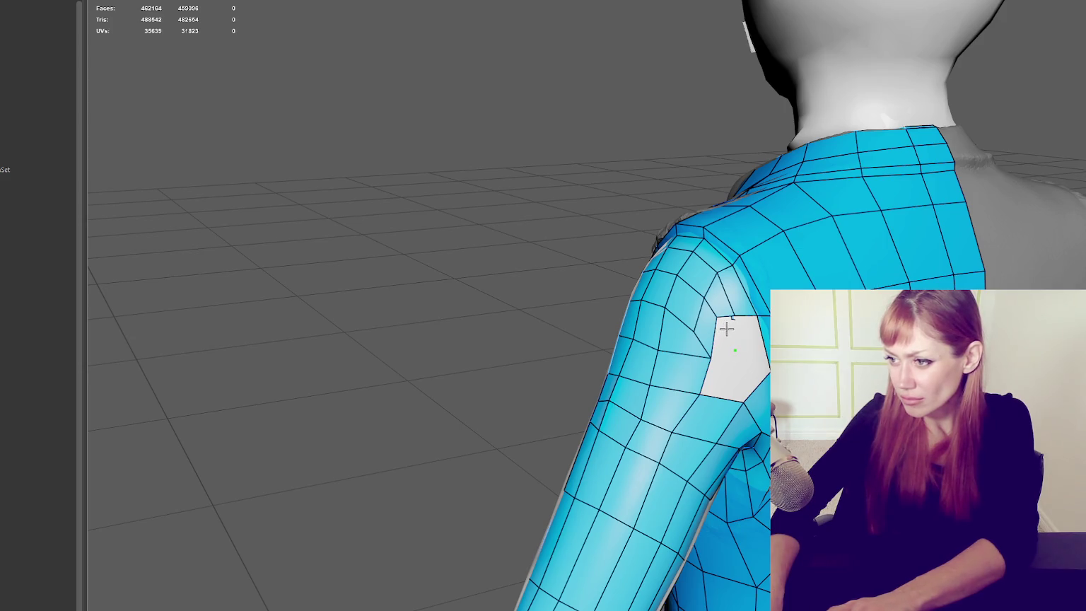
pyautogui.keyDown('shift'); pyautogui.click(725, 334); pyautogui.keyUp('shift')
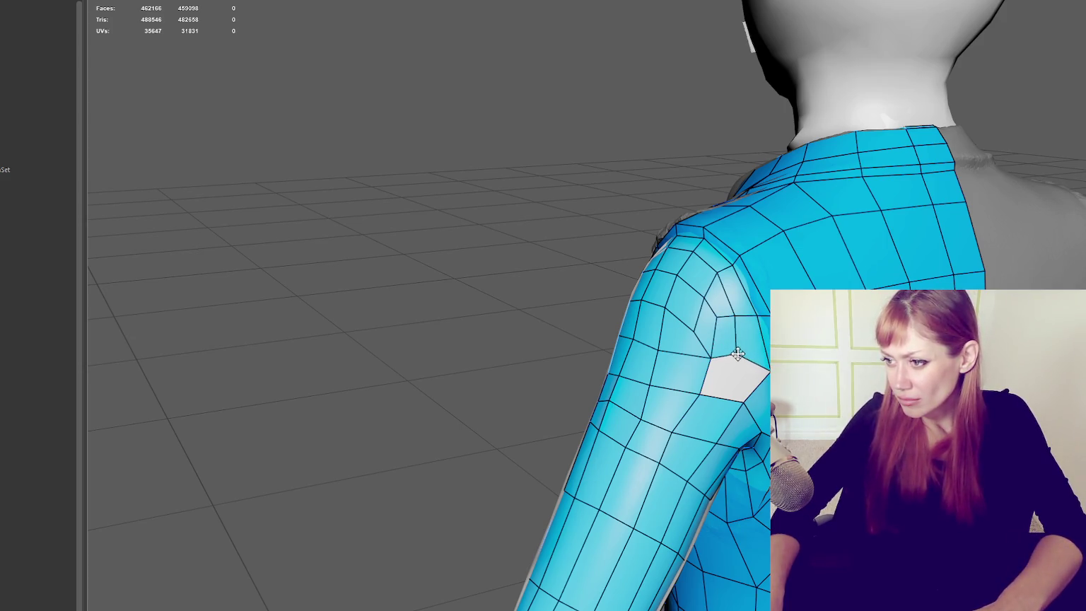
pyautogui.click(683, 336)
pyautogui.press('Delete')
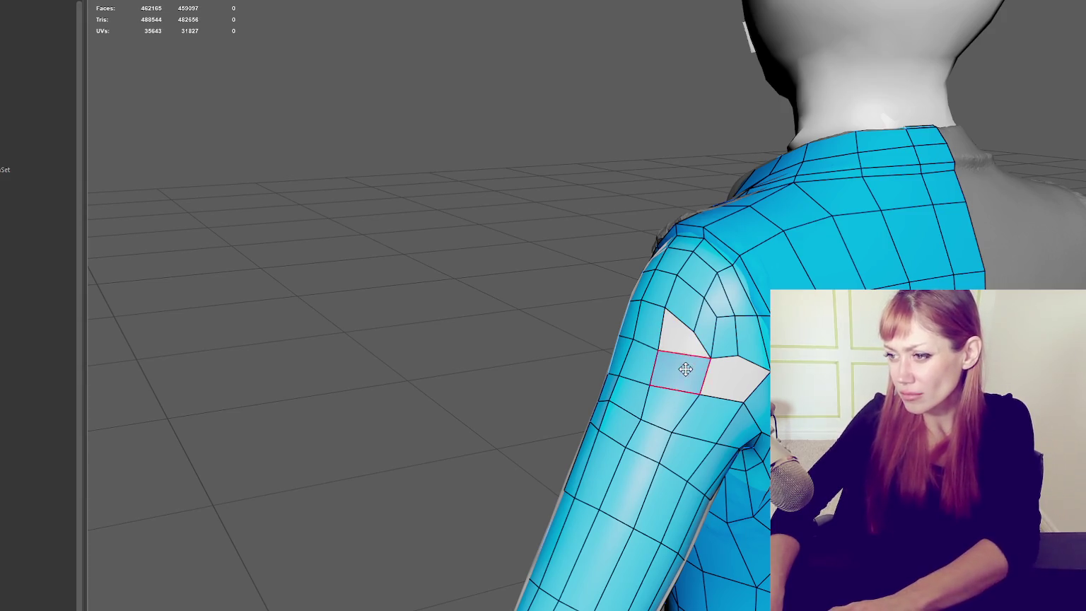
pyautogui.press('Delete')
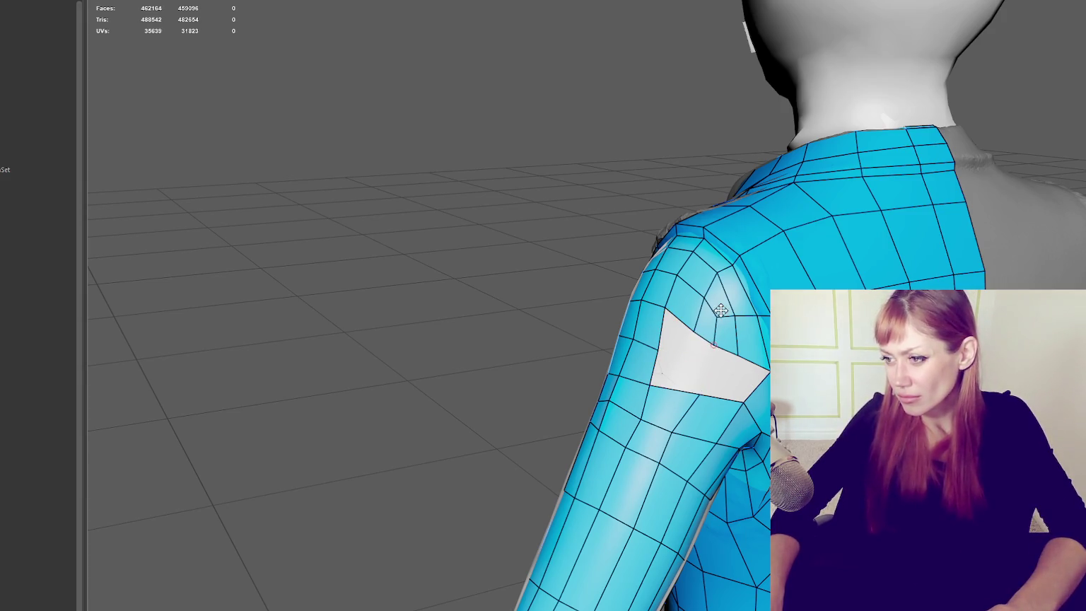
# Step: Add a quad into the hole, undoing a bad first attempt
pyautogui.moveTo(661, 373)
pyautogui.keyDown('alt'); pyautogui.mouseDown()
pyautogui.moveTo(722, 424)
pyautogui.moveTo(537, 424)
pyautogui.moveTo(723, 390)
pyautogui.moveTo(753, 352)
pyautogui.moveTo(580, 368)
pyautogui.moveTo(723, 379)
pyautogui.moveTo(610, 353)
pyautogui.mouseUp(); pyautogui.keyUp('alt')
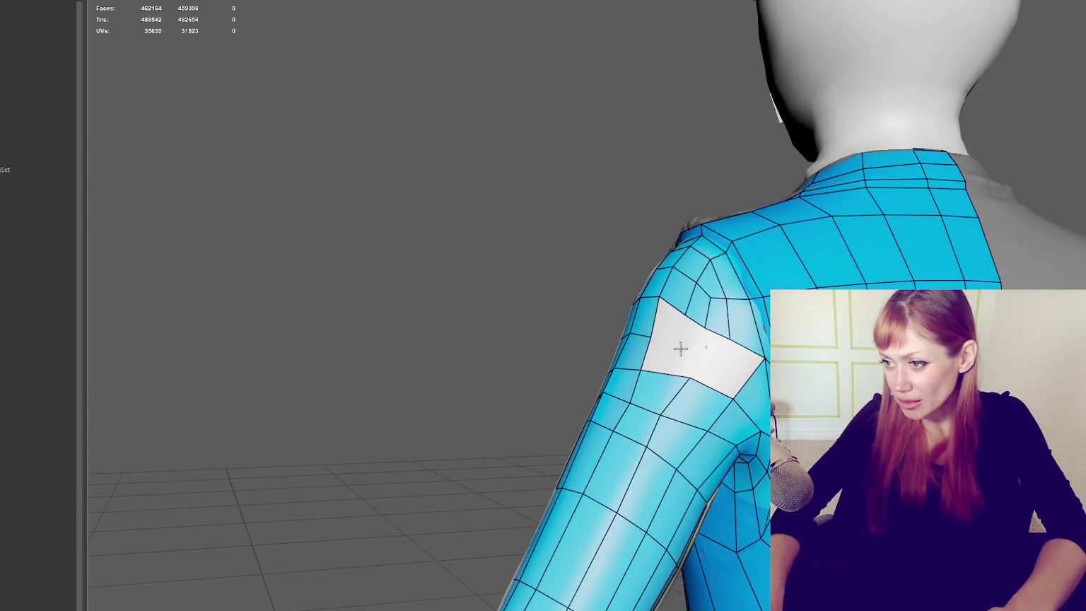
pyautogui.keyDown('shift'); pyautogui.click(720, 369); pyautogui.keyUp('shift')
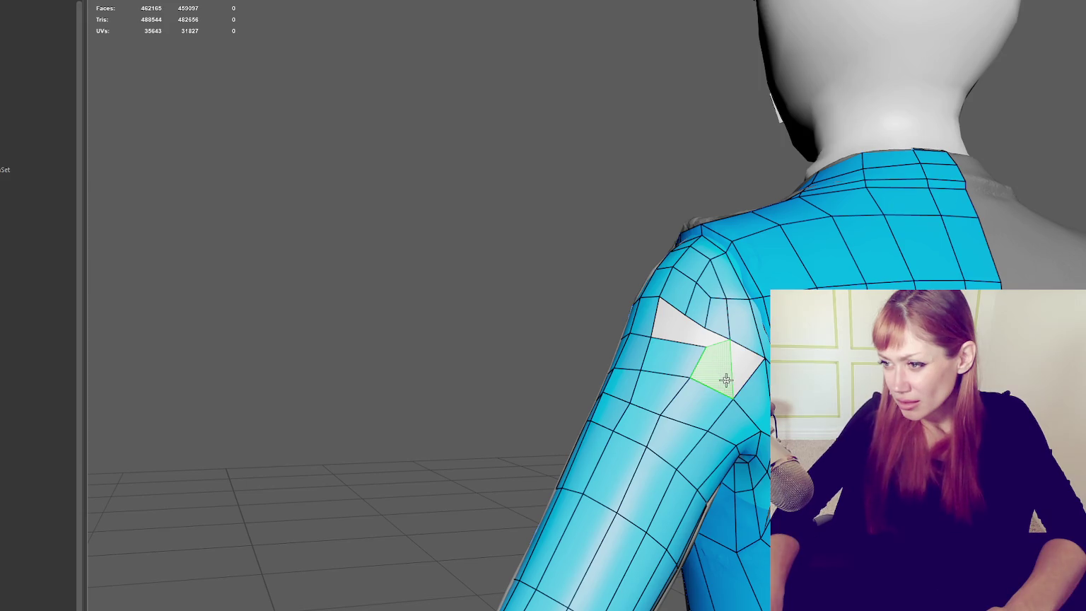
pyautogui.hotkey('ctrl', 'z')
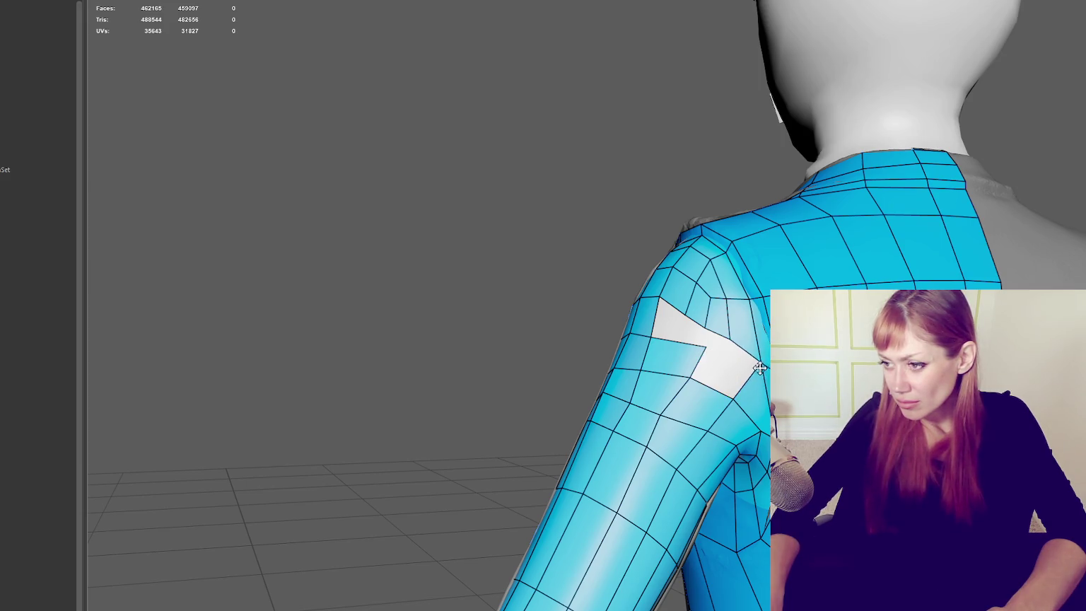
pyautogui.keyDown('shift'); pyautogui.click(725, 375); pyautogui.keyUp('shift')
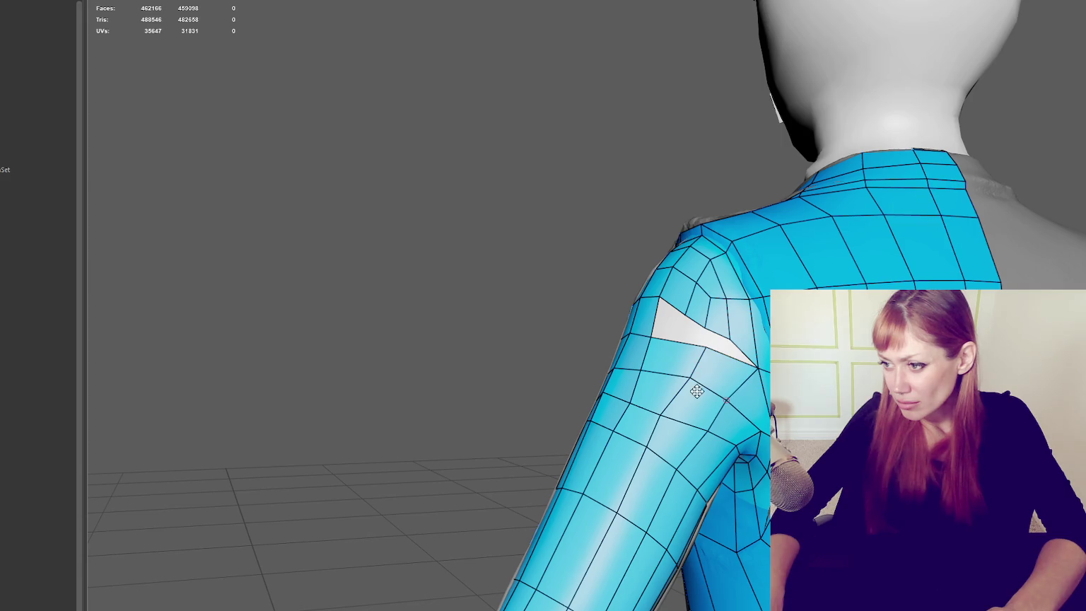
# Step: Remove faces at the arm edge beside the hole, refill with new quads, and raise the corner vertex
pyautogui.keyDown('alt'); pyautogui.moveTo(729, 382); pyautogui.dragTo(761, 428); pyautogui.keyUp('alt')
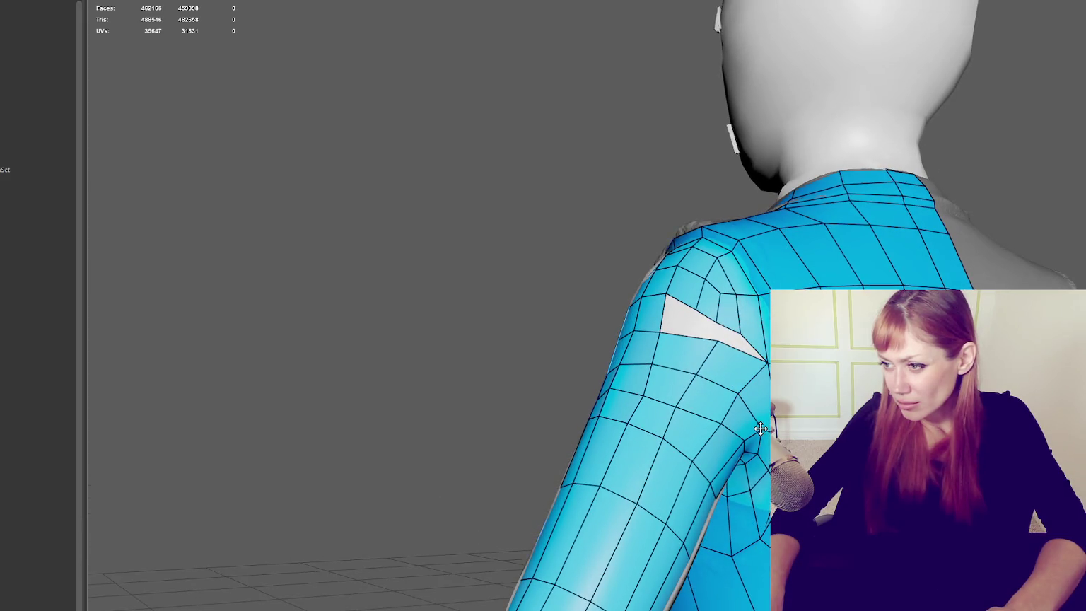
pyautogui.moveTo(767, 368); pyautogui.dragTo(758, 417)
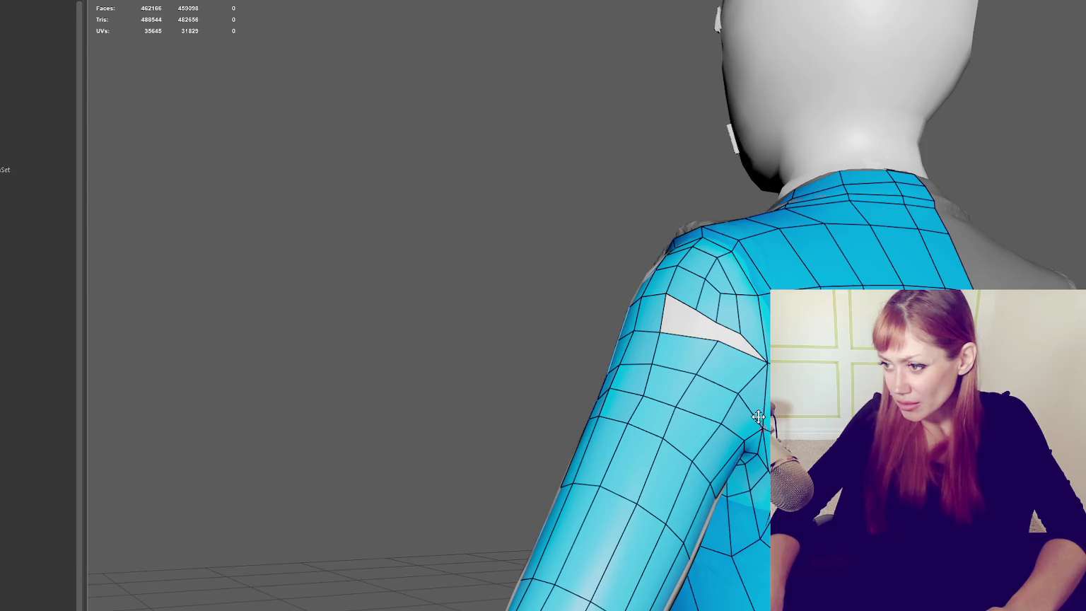
pyautogui.keyDown('ctrl'); pyautogui.keyDown('shift'); pyautogui.click(734, 367); pyautogui.keyUp('shift'); pyautogui.keyUp('ctrl')
pyautogui.keyDown('ctrl'); pyautogui.keyDown('shift'); pyautogui.click(758, 391); pyautogui.keyUp('shift'); pyautogui.keyUp('ctrl')
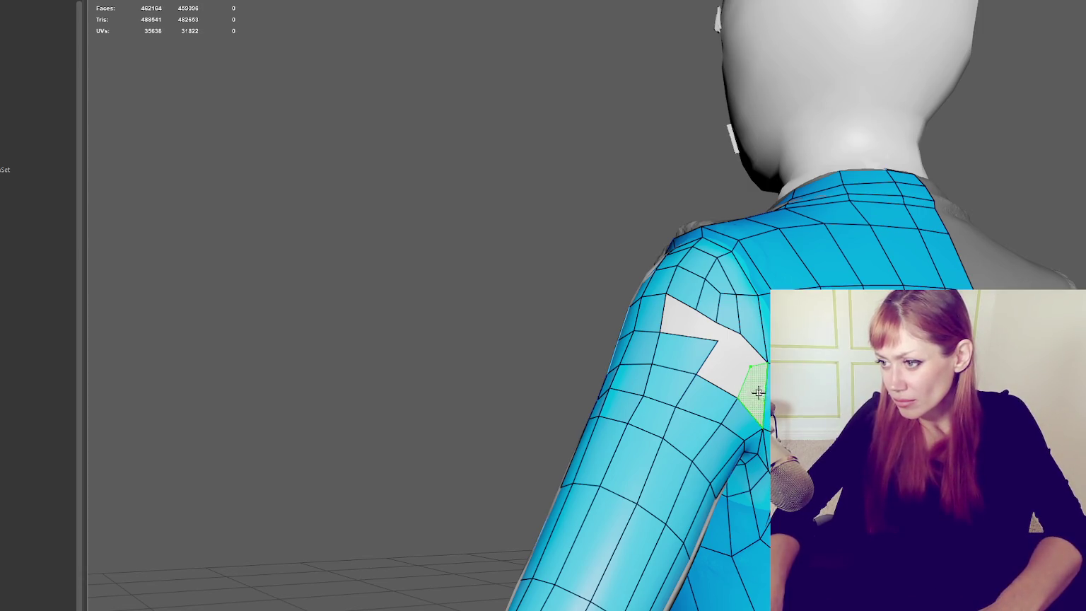
pyautogui.keyDown('shift'); pyautogui.click(752, 388); pyautogui.keyUp('shift')
pyautogui.keyDown('shift'); pyautogui.click(727, 367); pyautogui.keyUp('shift')
pyautogui.keyDown('shift'); pyautogui.click(727, 367); pyautogui.keyUp('shift')
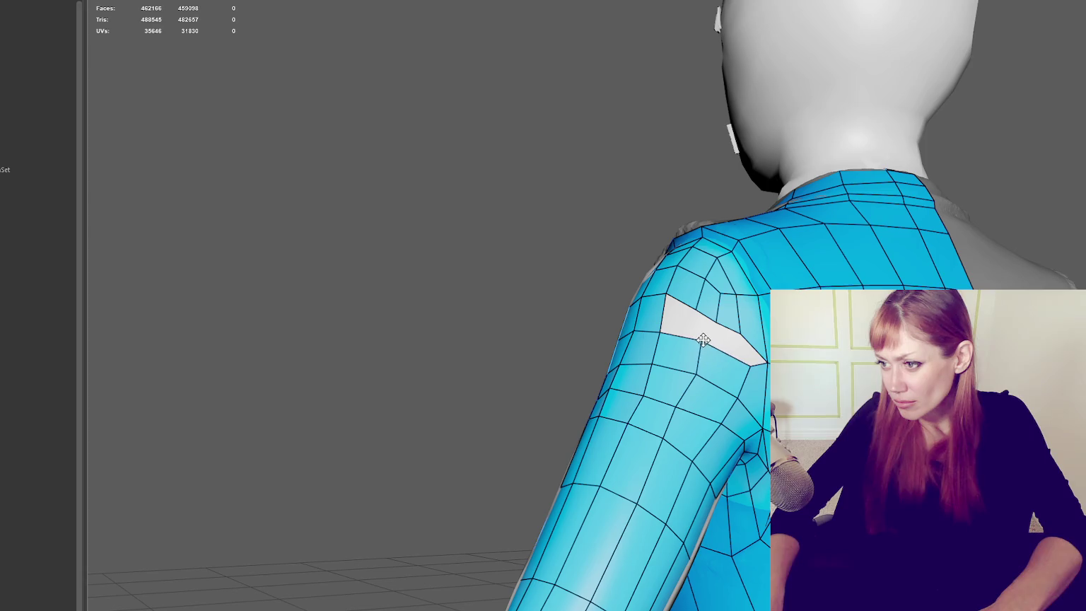
pyautogui.moveTo(746, 354); pyautogui.dragTo(745, 345)
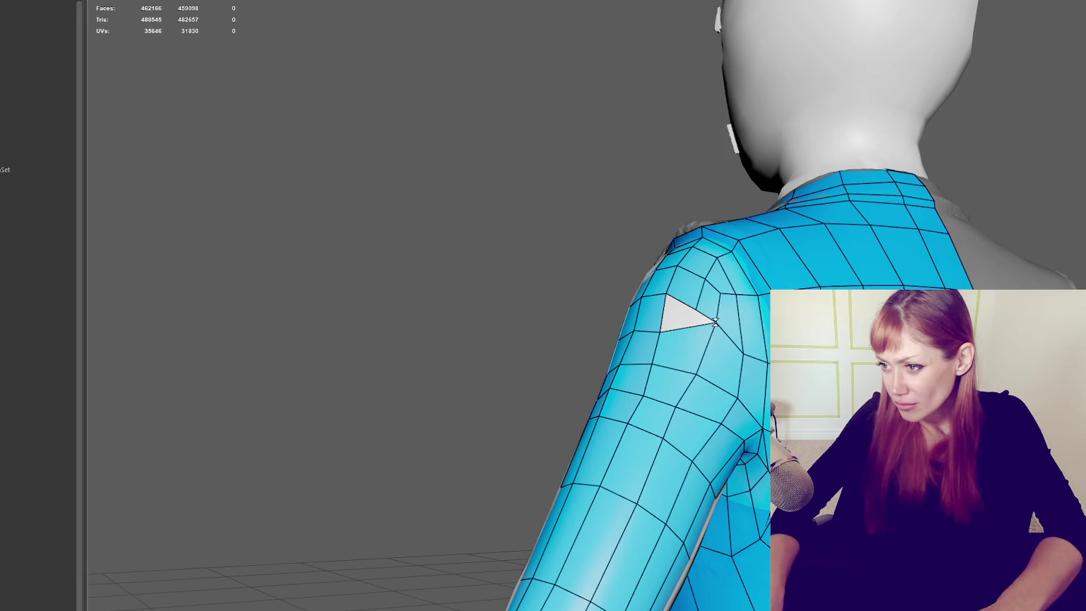
pyautogui.keyDown('alt'); pyautogui.moveTo(706, 348); pyautogui.dragTo(735, 343); pyautogui.keyUp('alt')
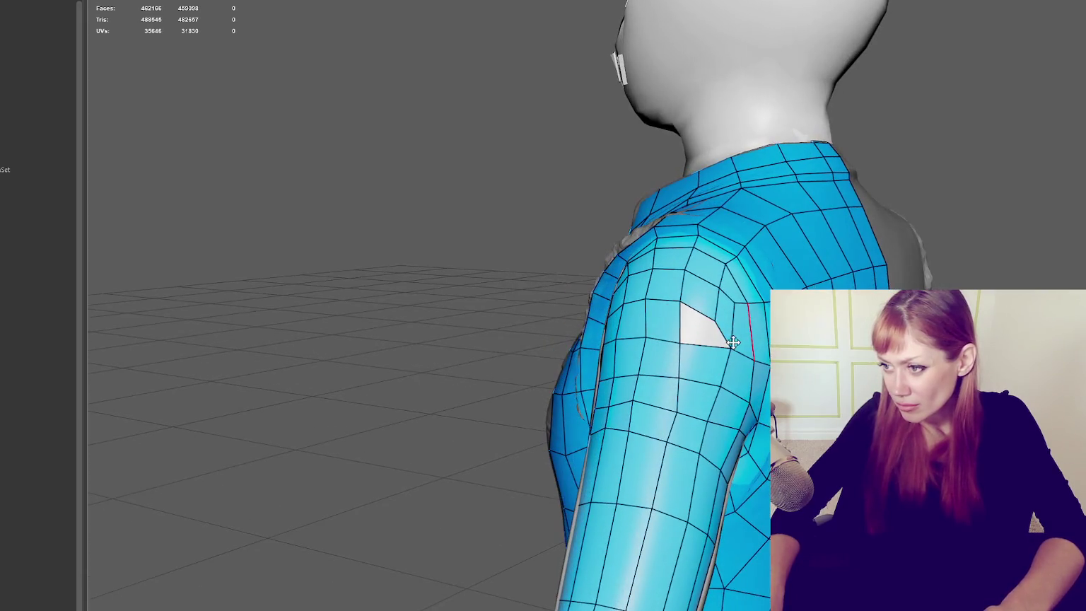
# Step: Fill a gap quad, then delete two quads on the upper arm to widen the hole
pyautogui.keyDown('shift'); pyautogui.click(712, 325); pyautogui.keyUp('shift')
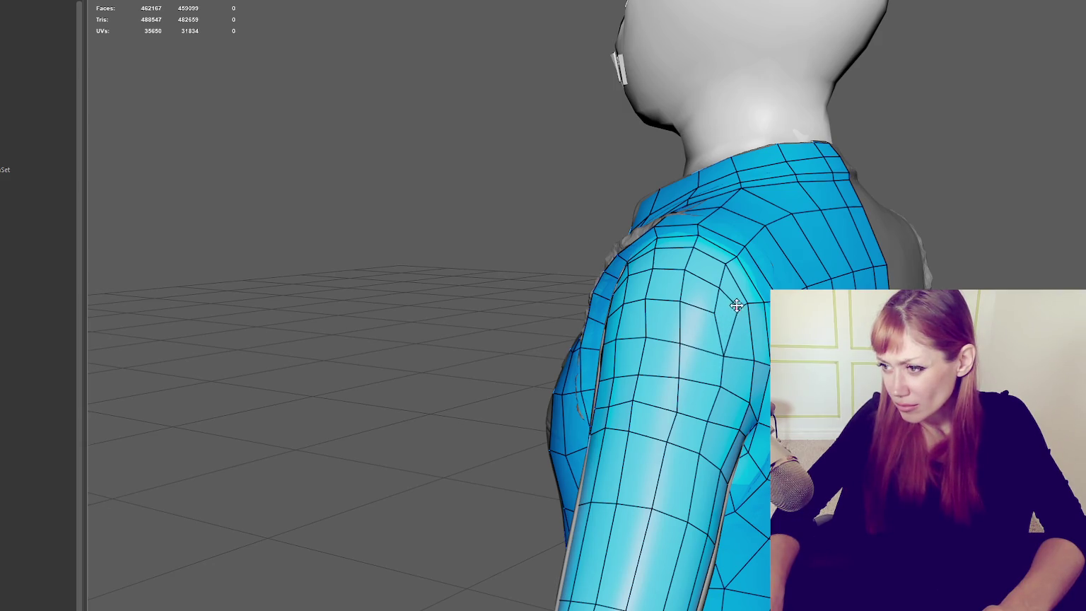
pyautogui.moveTo(730, 341)
pyautogui.keyDown('alt'); pyautogui.mouseDown()
pyautogui.moveTo(686, 355)
pyautogui.moveTo(720, 394)
pyautogui.mouseUp(); pyautogui.keyUp('alt')
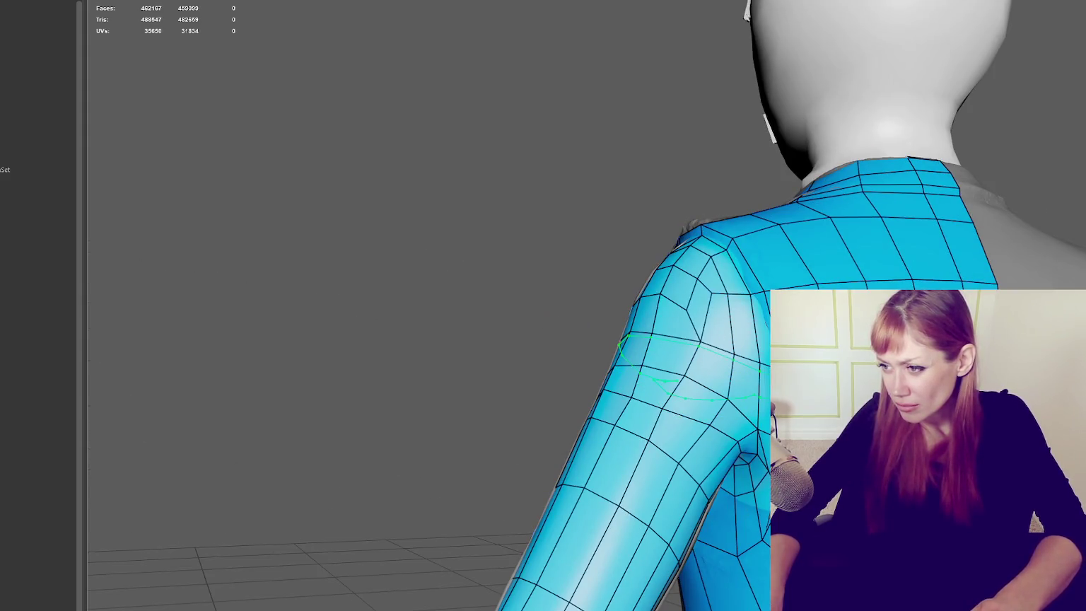
pyautogui.press('Delete')
pyautogui.keyDown('alt'); pyautogui.moveTo(693, 340); pyautogui.dragTo(710, 325); pyautogui.keyUp('alt')
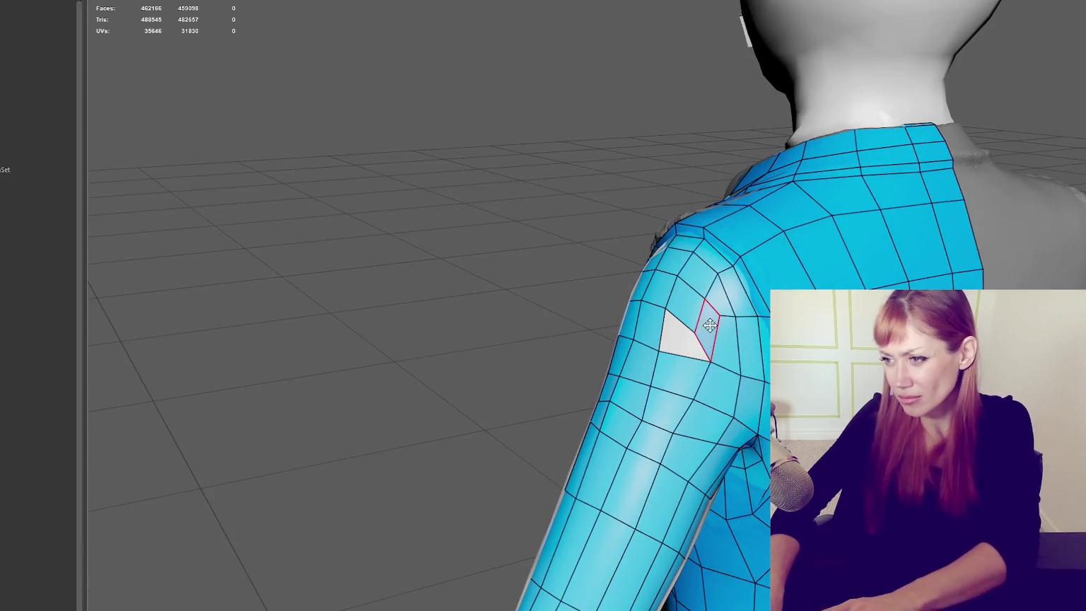
pyautogui.click(710, 324)
pyautogui.press('Delete')
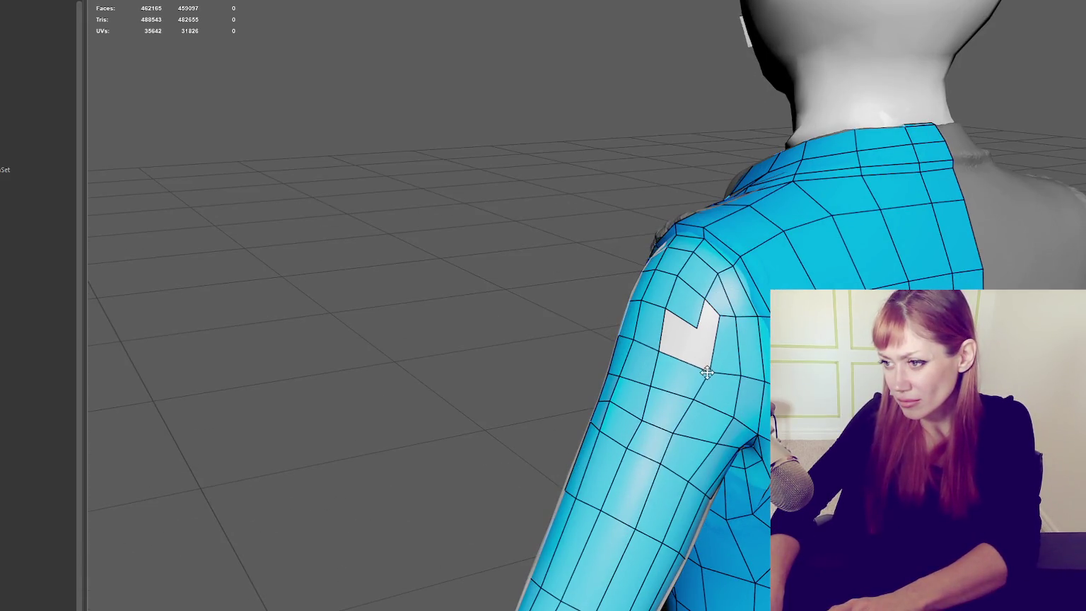
# Step: Fill the notch in the hole with quads and remove the edge loop across the shoulder
pyautogui.moveTo(708, 373)
pyautogui.keyDown('alt'); pyautogui.mouseDown()
pyautogui.moveTo(759, 373)
pyautogui.moveTo(645, 336)
pyautogui.mouseUp(); pyautogui.keyUp('alt')
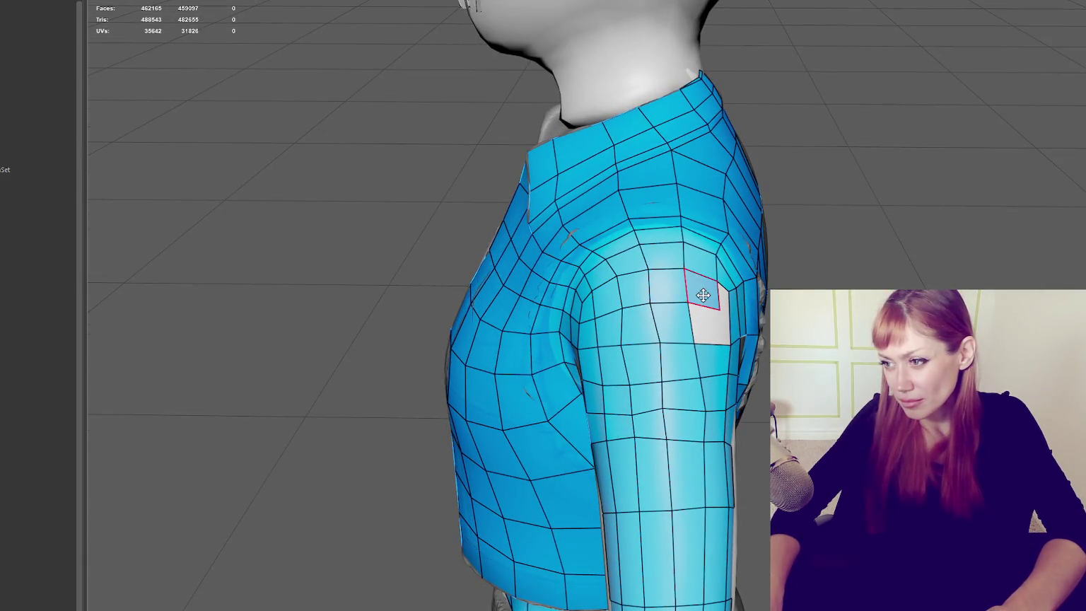
pyautogui.keyDown('alt'); pyautogui.moveTo(729, 305); pyautogui.dragTo(692, 311); pyautogui.keyUp('alt')
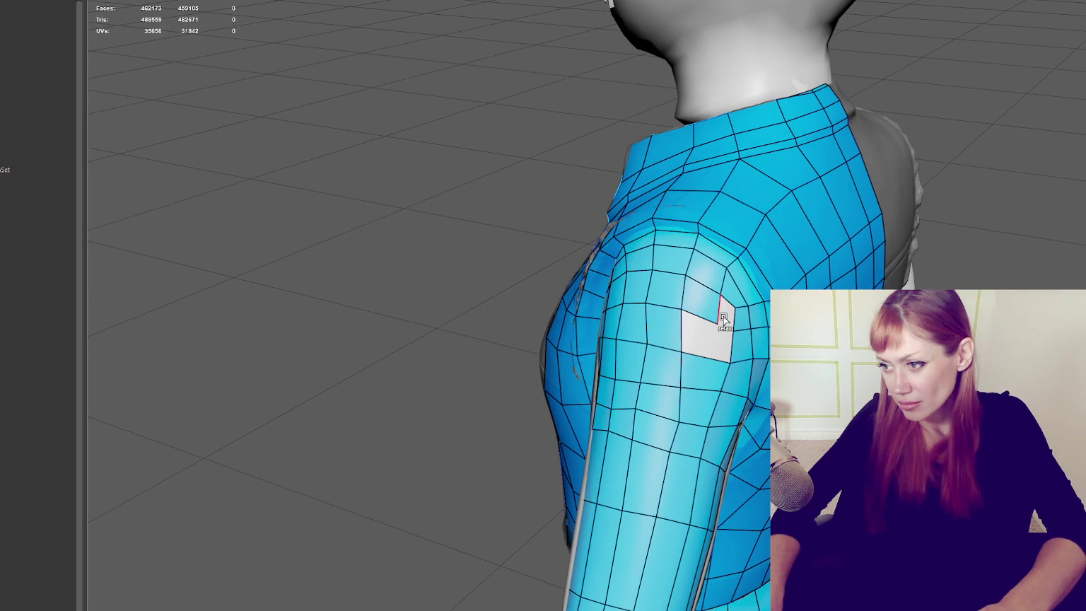
pyautogui.keyDown('shift'); pyautogui.click(725, 311); pyautogui.keyUp('shift')
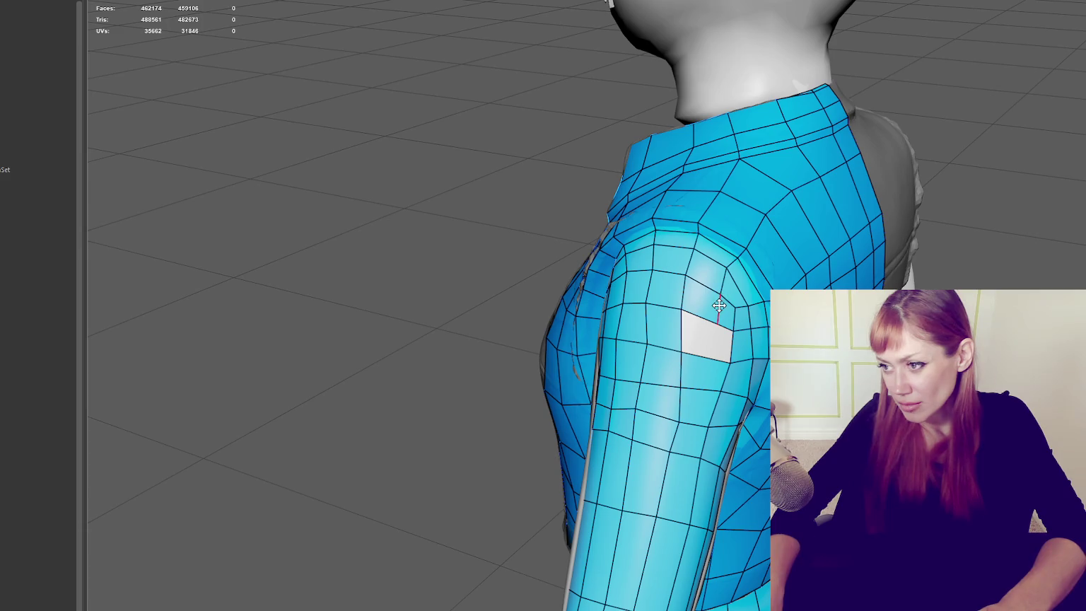
pyautogui.keyDown('ctrl'); pyautogui.keyDown('shift'); pyautogui.click(787, 144); pyautogui.keyUp('shift'); pyautogui.keyUp('ctrl')
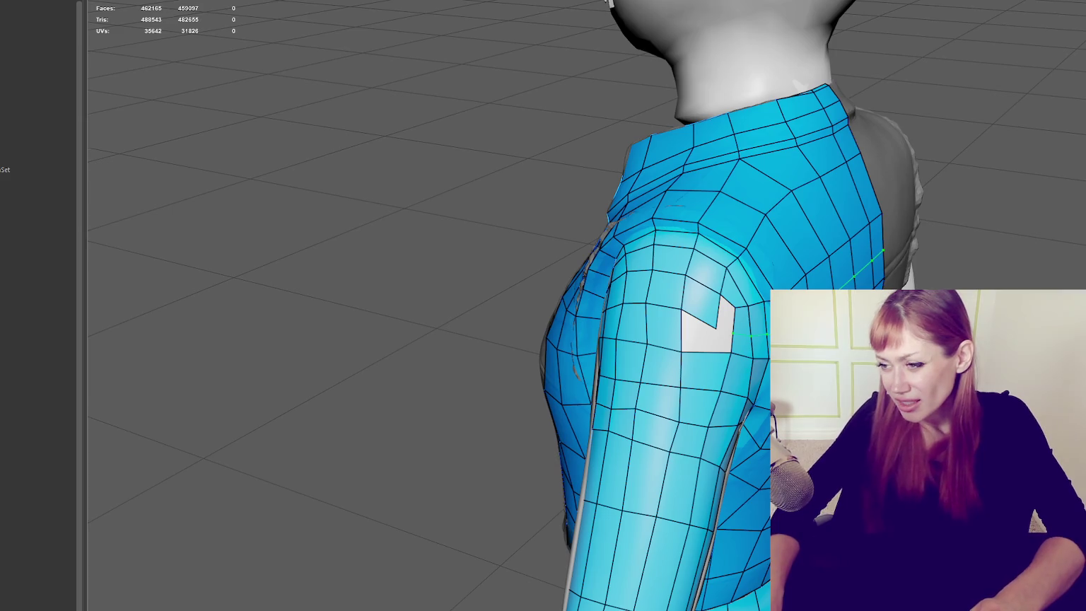
pyautogui.keyDown('shift'); pyautogui.click(725, 322); pyautogui.keyUp('shift')
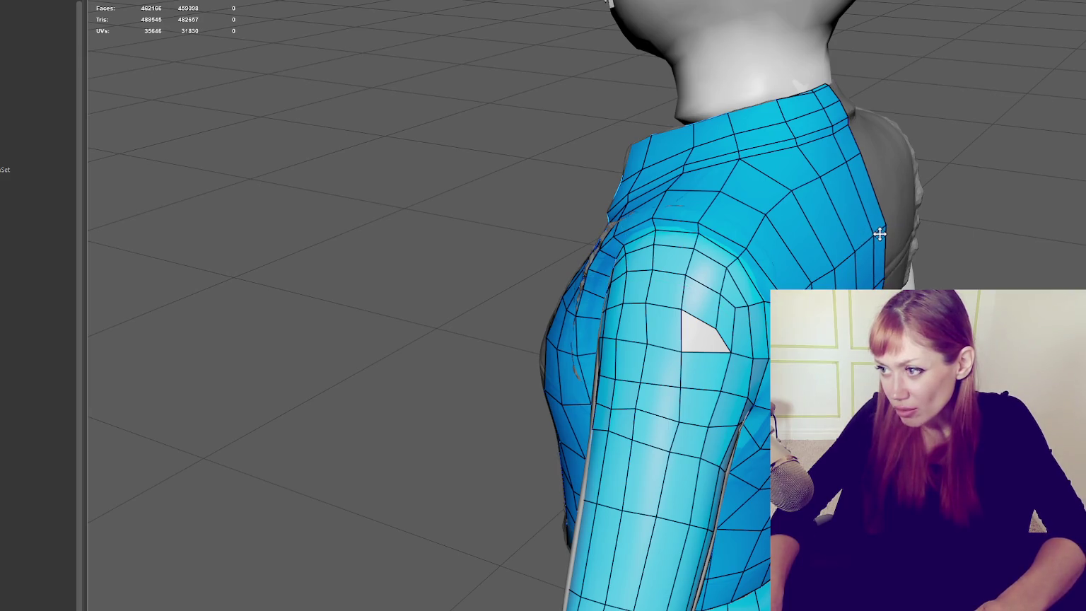
# Step: Delete the thin sliver face at the hole's edge and reshape its top-right corner
pyautogui.moveTo(879, 235)
pyautogui.keyDown('alt'); pyautogui.mouseDown()
pyautogui.moveTo(827, 261)
pyautogui.moveTo(836, 273)
pyautogui.mouseUp(); pyautogui.keyUp('alt')
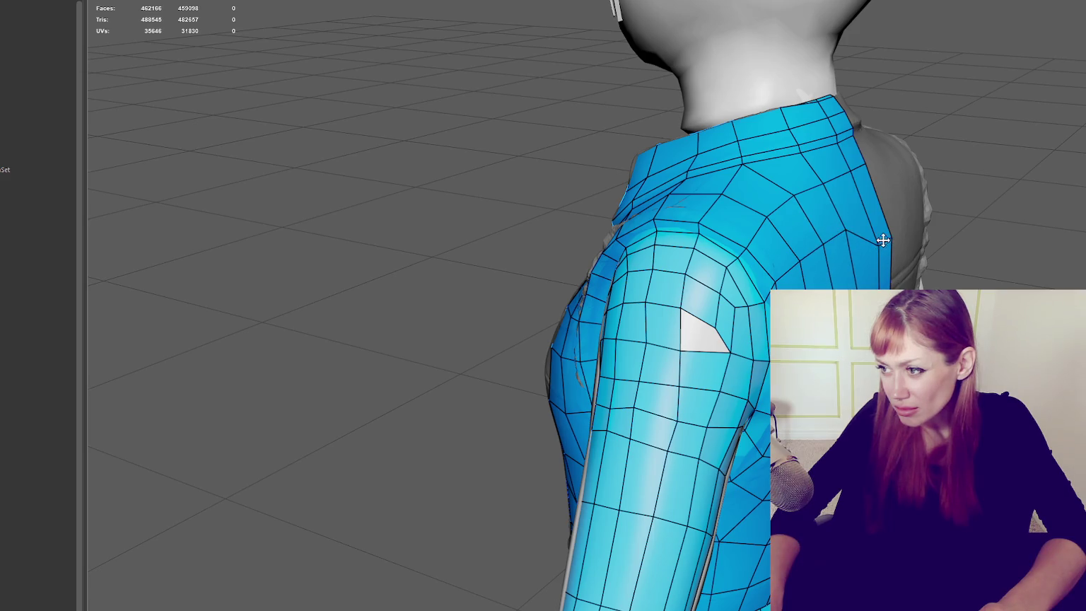
pyautogui.keyDown('alt'); pyautogui.moveTo(875, 222); pyautogui.dragTo(884, 242); pyautogui.keyUp('alt')
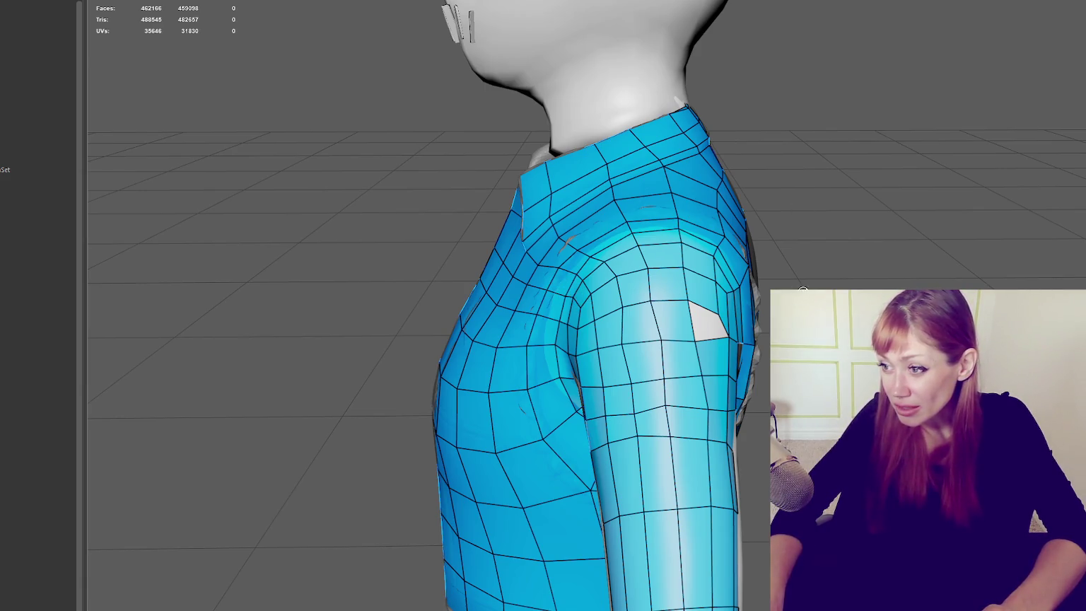
pyautogui.keyDown('alt'); pyautogui.moveTo(803, 290); pyautogui.dragTo(724, 316); pyautogui.keyUp('alt')
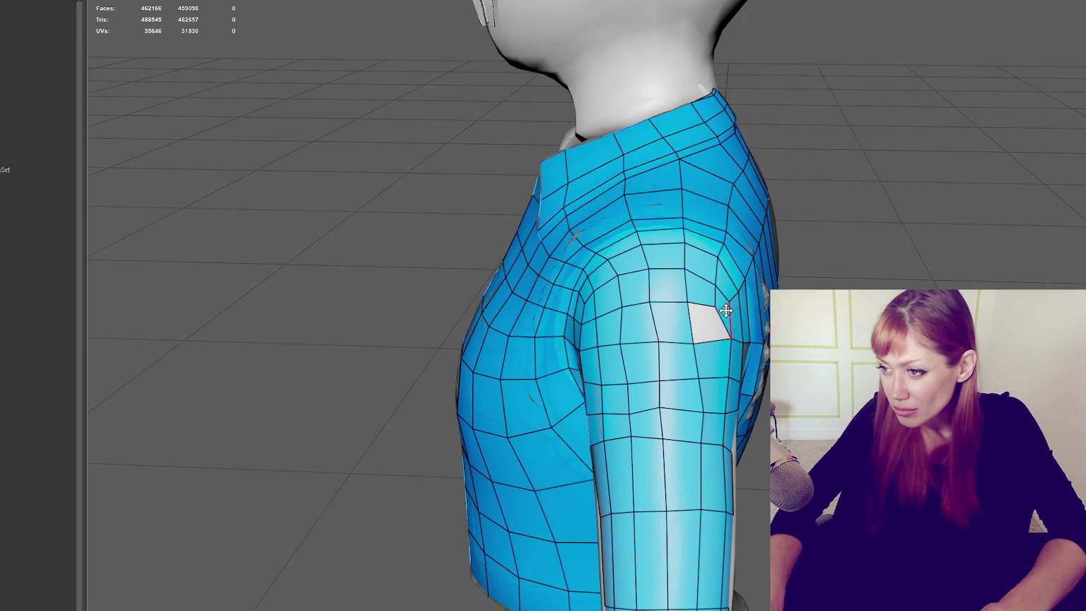
pyautogui.keyDown('ctrl'); pyautogui.keyDown('shift'); pyautogui.click(721, 309); pyautogui.keyUp('shift'); pyautogui.keyUp('ctrl')
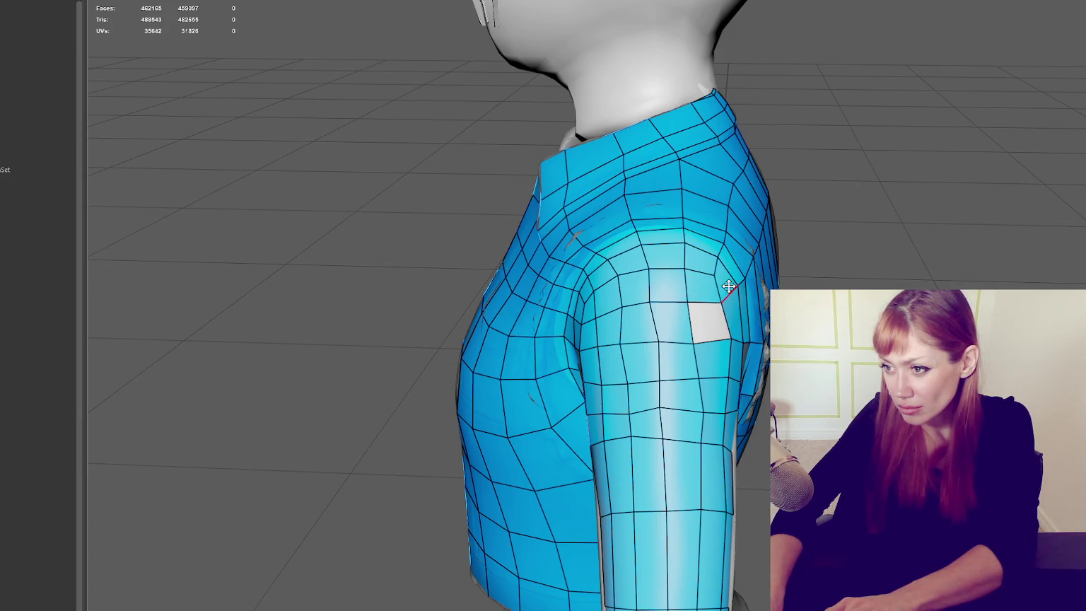
pyautogui.moveTo(728, 286)
pyautogui.mouseDown()
pyautogui.moveTo(753, 307)
pyautogui.moveTo(730, 301)
pyautogui.mouseUp()
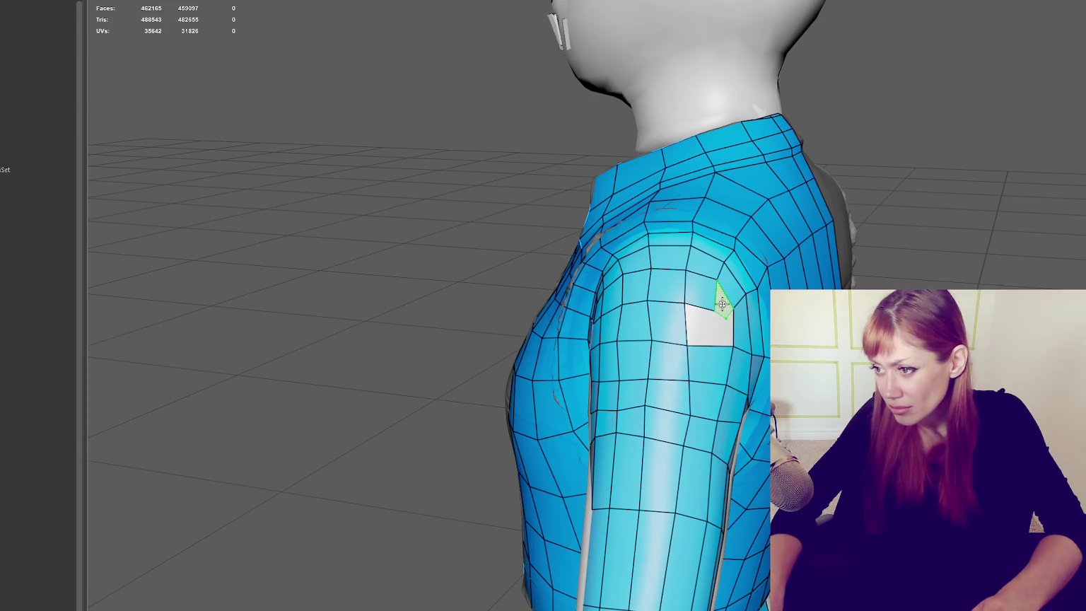
# Step: Remove the face below the hole, fill the gap with a new face, and pull its vertex up
pyautogui.moveTo(759, 306)
pyautogui.keyDown('alt'); pyautogui.mouseDown()
pyautogui.moveTo(716, 307)
pyautogui.moveTo(717, 319)
pyautogui.mouseUp(); pyautogui.keyUp('alt')
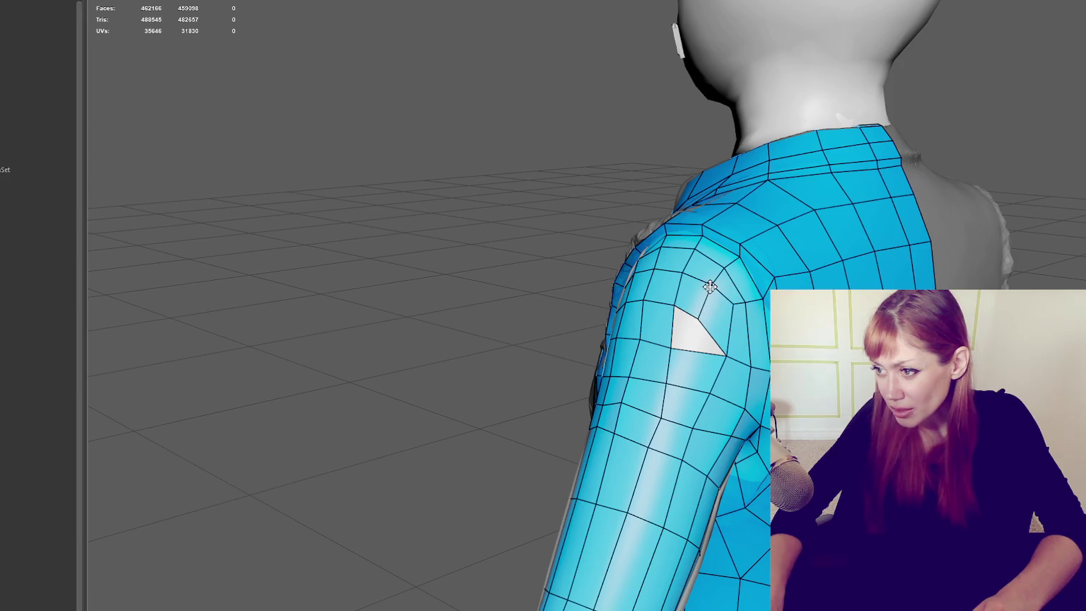
pyautogui.keyDown('alt'); pyautogui.moveTo(728, 333); pyautogui.dragTo(729, 345); pyautogui.keyUp('alt')
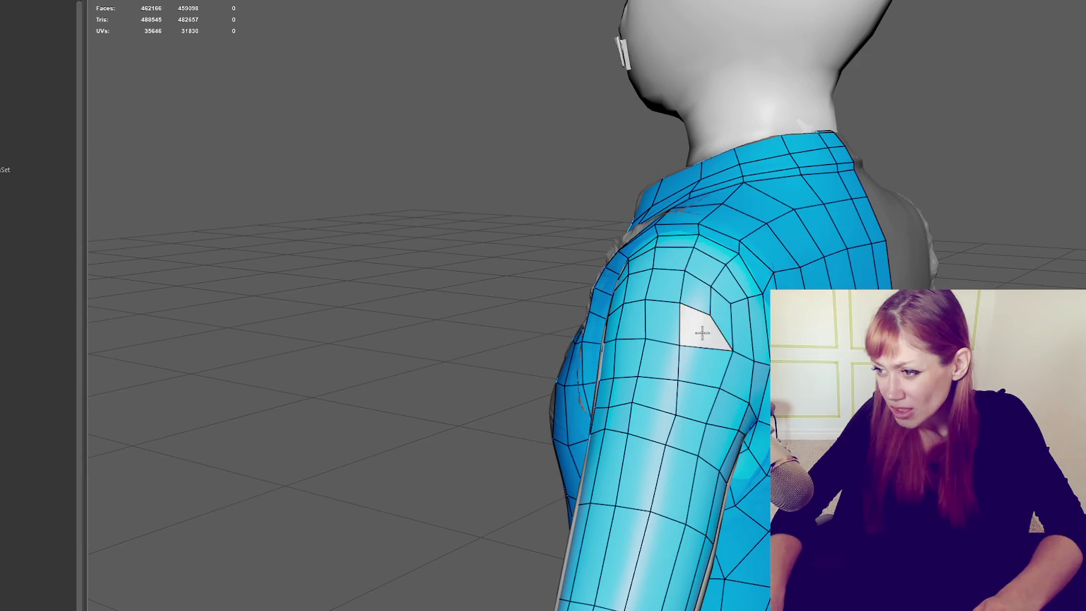
pyautogui.moveTo(727, 369)
pyautogui.keyDown('alt'); pyautogui.mouseDown()
pyautogui.moveTo(678, 365)
pyautogui.moveTo(683, 297)
pyautogui.moveTo(754, 308)
pyautogui.moveTo(642, 295)
pyautogui.moveTo(580, 328)
pyautogui.moveTo(645, 337)
pyautogui.moveTo(634, 330)
pyautogui.mouseUp(); pyautogui.keyUp('alt')
pyautogui.keyDown('ctrl'); pyautogui.keyDown('shift'); pyautogui.click(713, 361); pyautogui.keyUp('shift'); pyautogui.keyUp('ctrl')
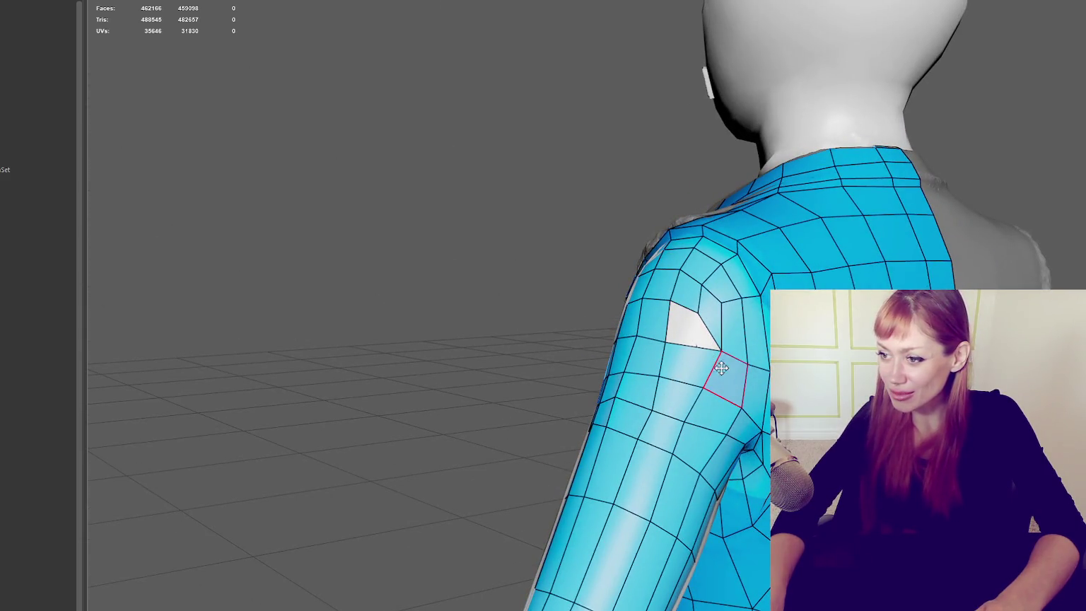
pyautogui.keyDown('shift'); pyautogui.click(727, 372); pyautogui.keyUp('shift')
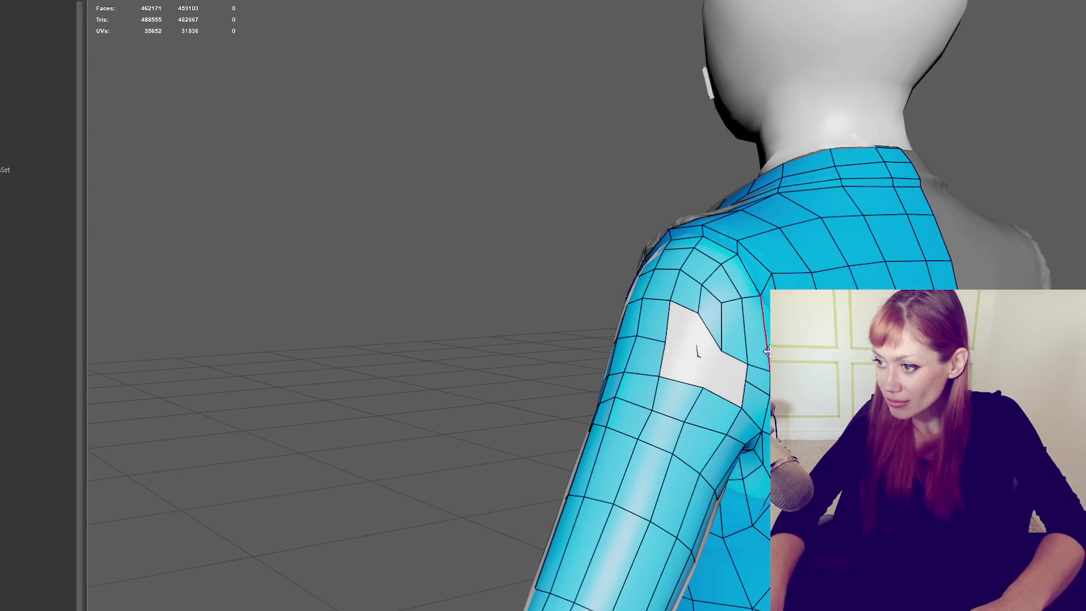
pyautogui.moveTo(757, 368); pyautogui.dragTo(758, 341)
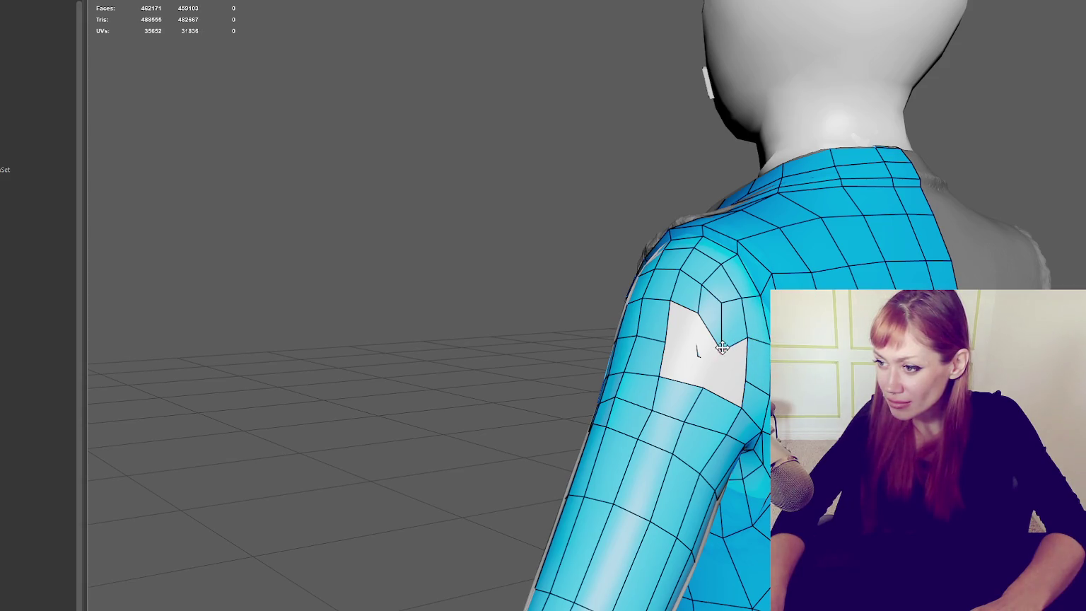
# Step: Add new quads at the patch's upper left and on the hole's right side
pyautogui.keyDown('shift'); pyautogui.click(688, 332); pyautogui.keyUp('shift')
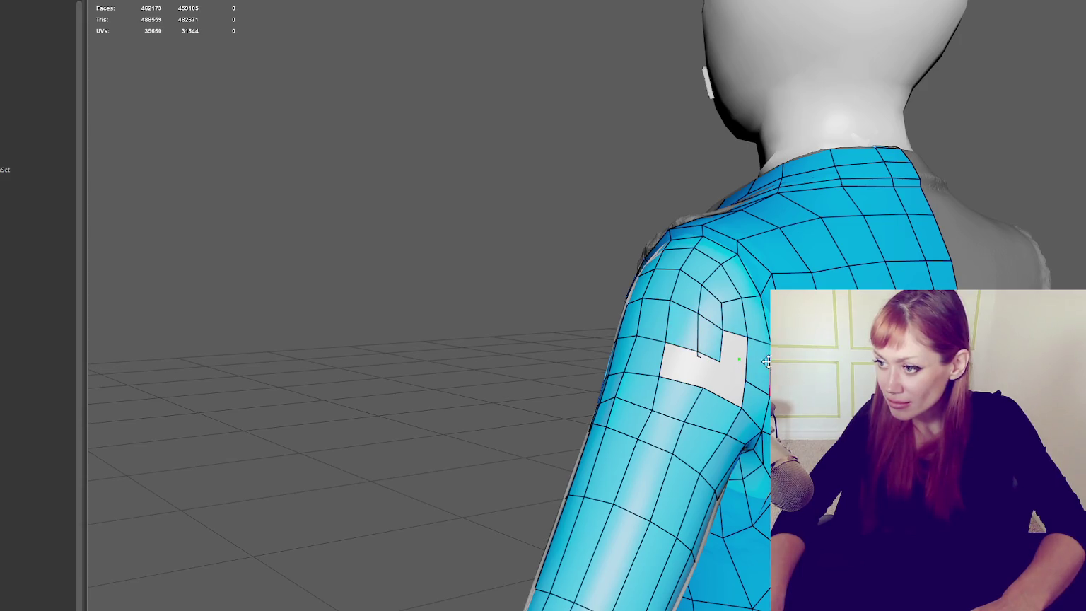
pyautogui.keyDown('shift'); pyautogui.click(737, 348); pyautogui.keyUp('shift')
pyautogui.keyDown('shift'); pyautogui.click(709, 380); pyautogui.keyUp('shift')
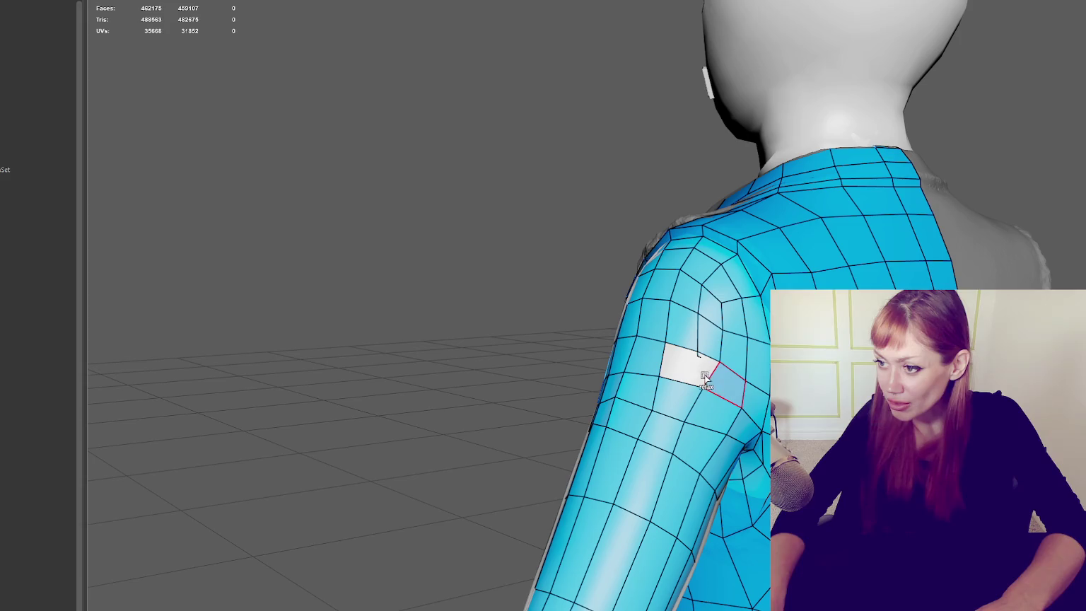
pyautogui.moveTo(686, 364)
pyautogui.keyDown('alt'); pyautogui.mouseDown()
pyautogui.moveTo(580, 340)
pyautogui.moveTo(701, 329)
pyautogui.moveTo(690, 357)
pyautogui.moveTo(748, 294)
pyautogui.moveTo(765, 442)
pyautogui.mouseUp(); pyautogui.keyUp('alt')
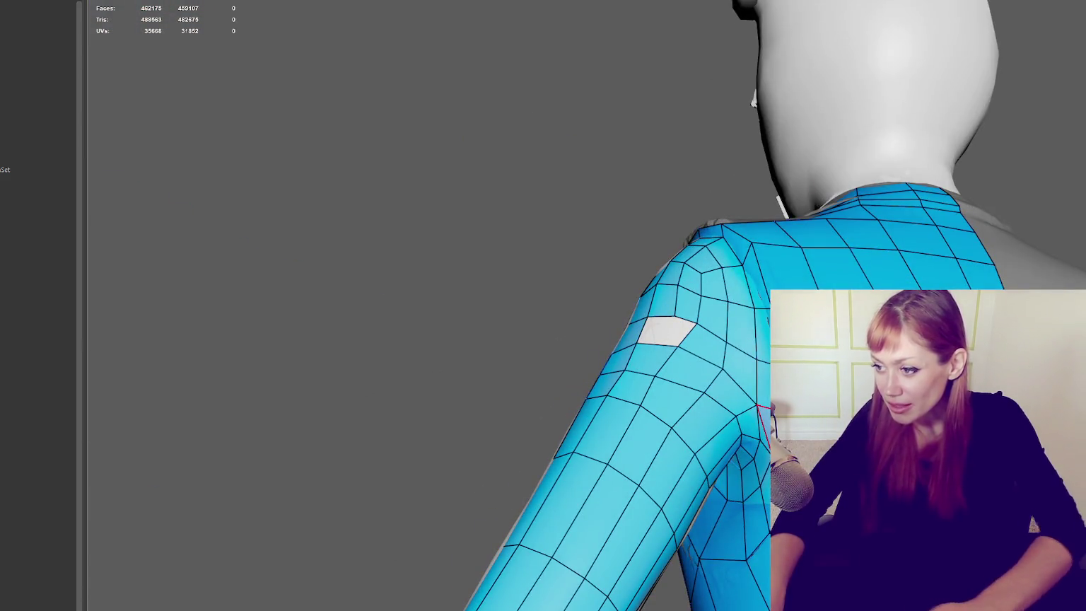
# Step: Delete the faces separating the two sleeve holes near the shoulder
pyautogui.click(750, 372)
pyautogui.keyDown('ctrl'); pyautogui.keyDown('shift'); pyautogui.click(717, 351); pyautogui.keyUp('shift'); pyautogui.keyUp('ctrl')
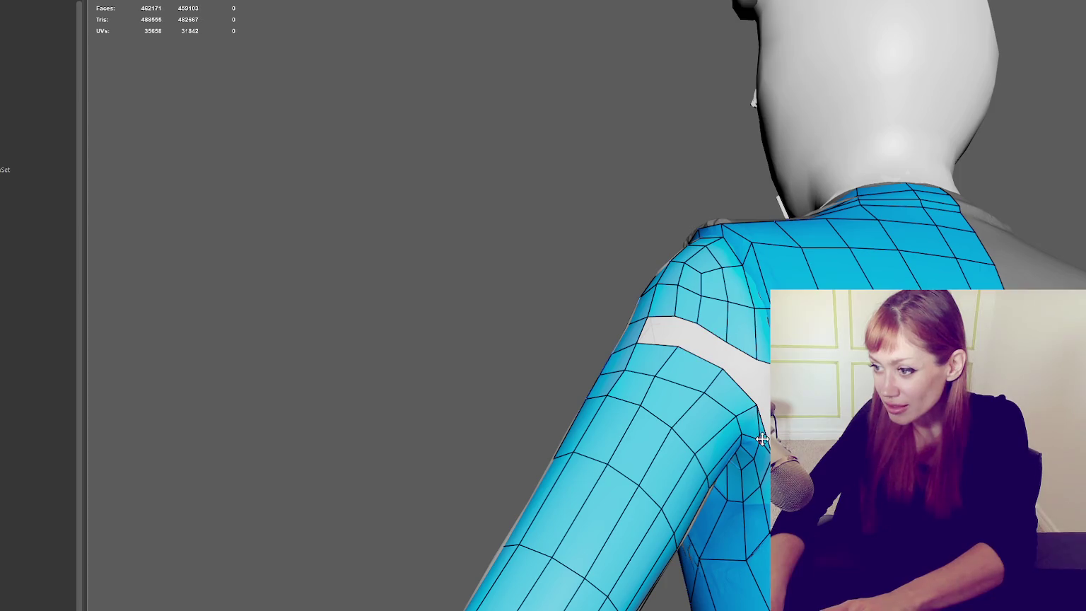
pyautogui.keyDown('alt'); pyautogui.moveTo(762, 437); pyautogui.dragTo(778, 403); pyautogui.keyUp('alt')
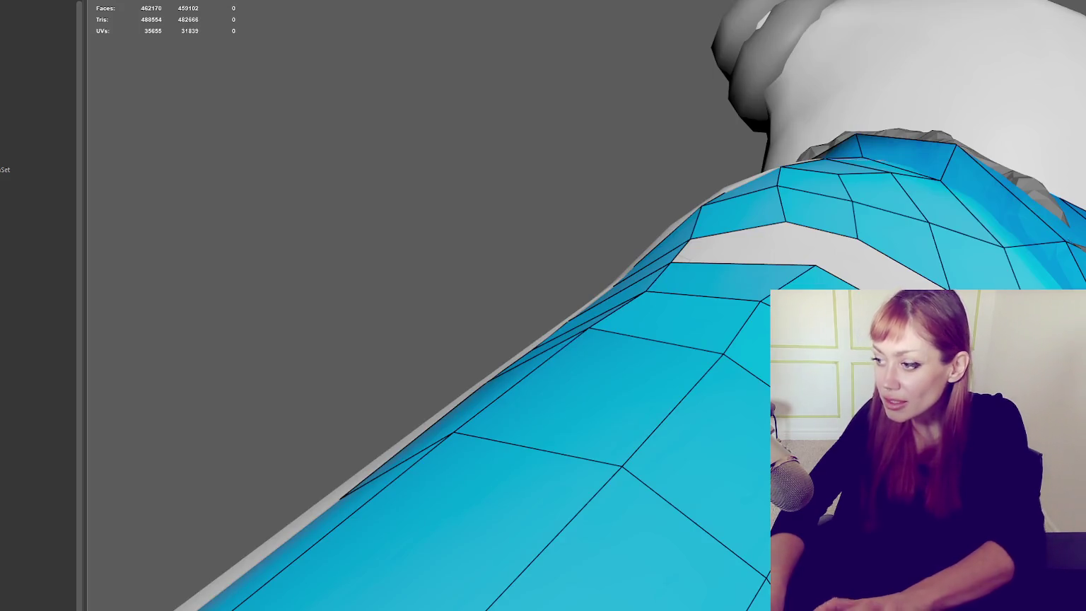
# Step: Zoom out to the head and shoulders, frame the arm, then tumble up to the back and shoulder
pyautogui.scroll(-5, 495, 318)
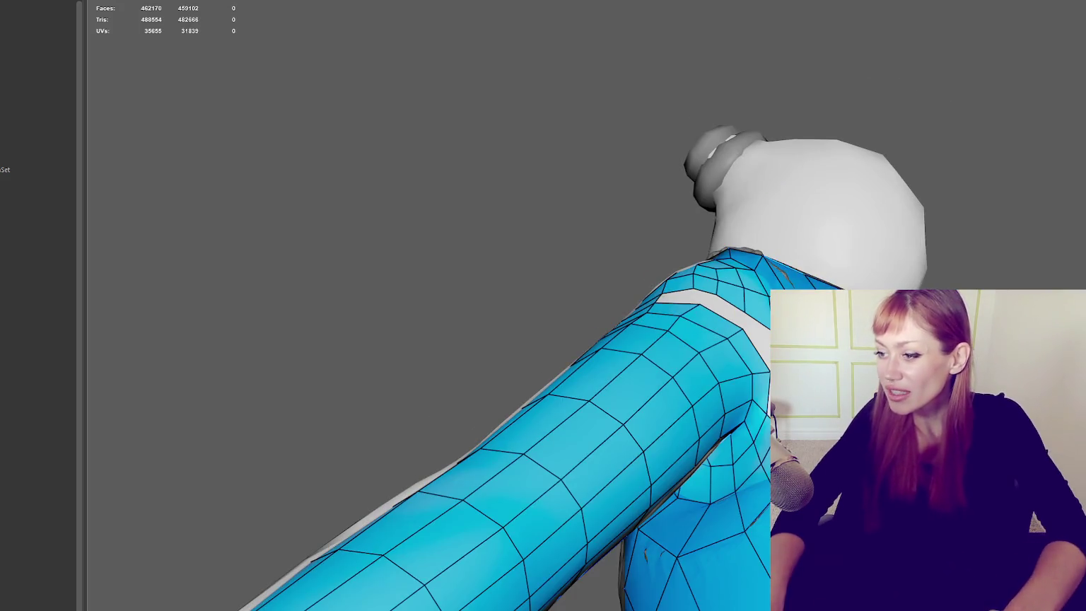
pyautogui.keyDown('alt'); pyautogui.moveTo(495, 318); pyautogui.dragTo(551, 304); pyautogui.keyUp('alt')
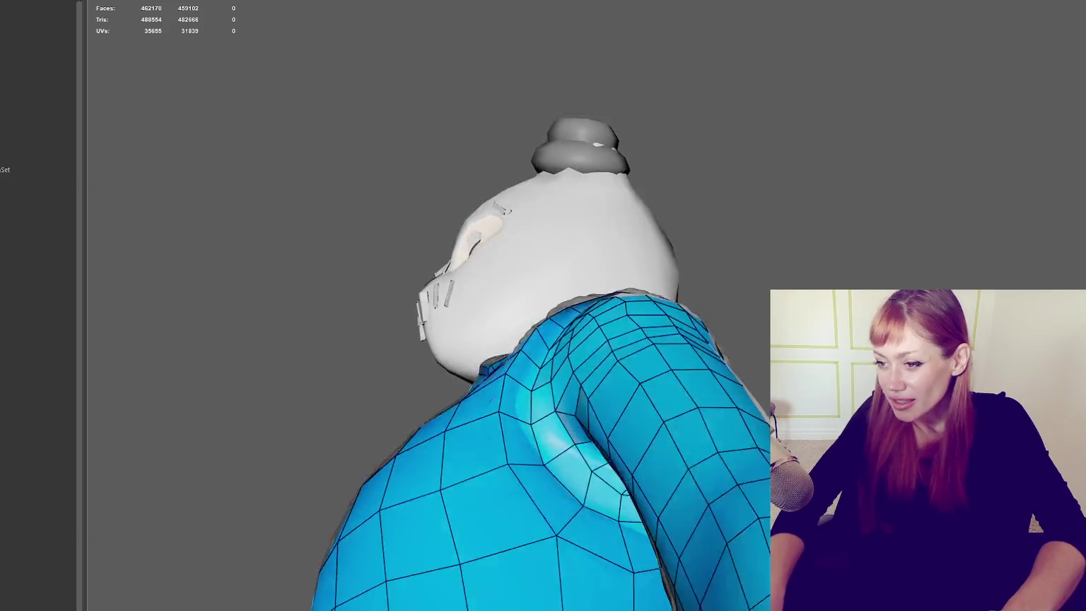
pyautogui.press('f')
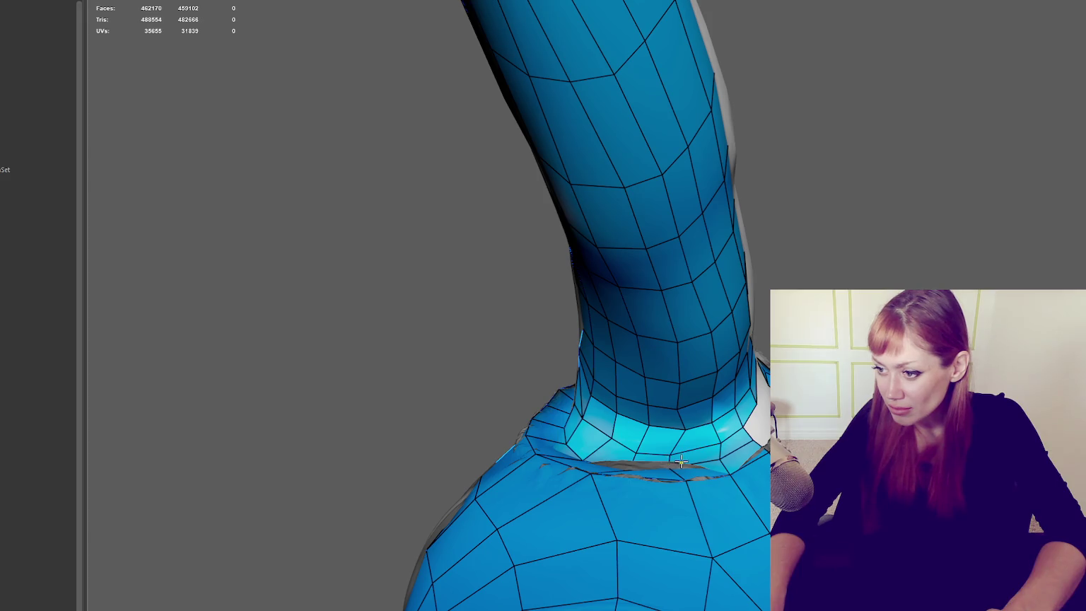
pyautogui.moveTo(685, 459)
pyautogui.keyDown('alt'); pyautogui.mouseDown()
pyautogui.moveTo(750, 396)
pyautogui.moveTo(599, 395)
pyautogui.moveTo(746, 379)
pyautogui.moveTo(747, 427)
pyautogui.mouseUp(); pyautogui.keyUp('alt')
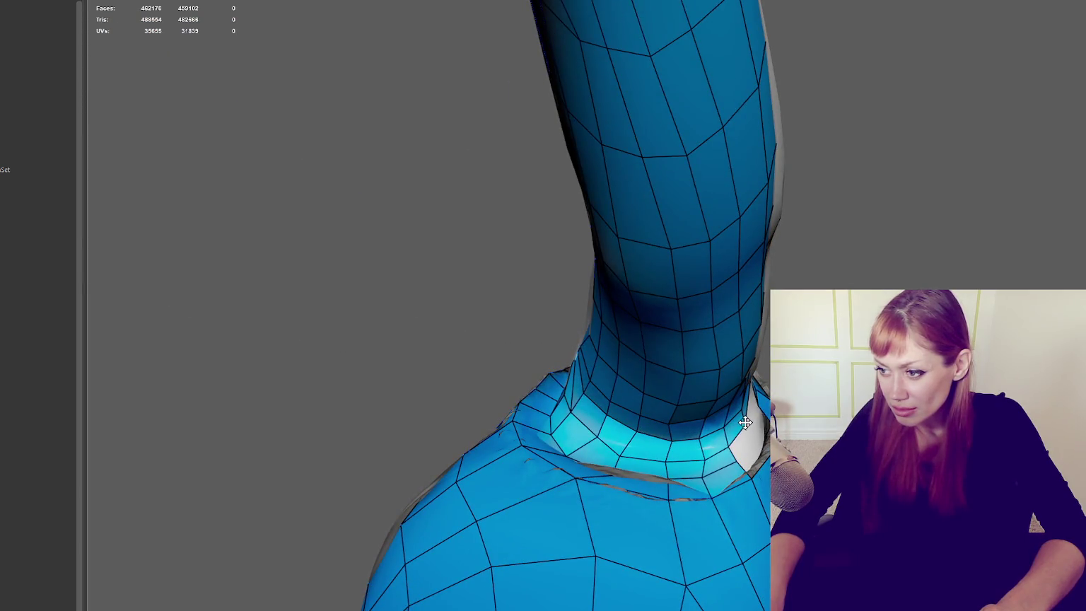
pyautogui.moveTo(749, 429)
pyautogui.keyDown('alt'); pyautogui.mouseDown()
pyautogui.moveTo(759, 424)
pyautogui.moveTo(736, 460)
pyautogui.moveTo(590, 367)
pyautogui.moveTo(799, 369)
pyautogui.mouseUp(); pyautogui.keyUp('alt')
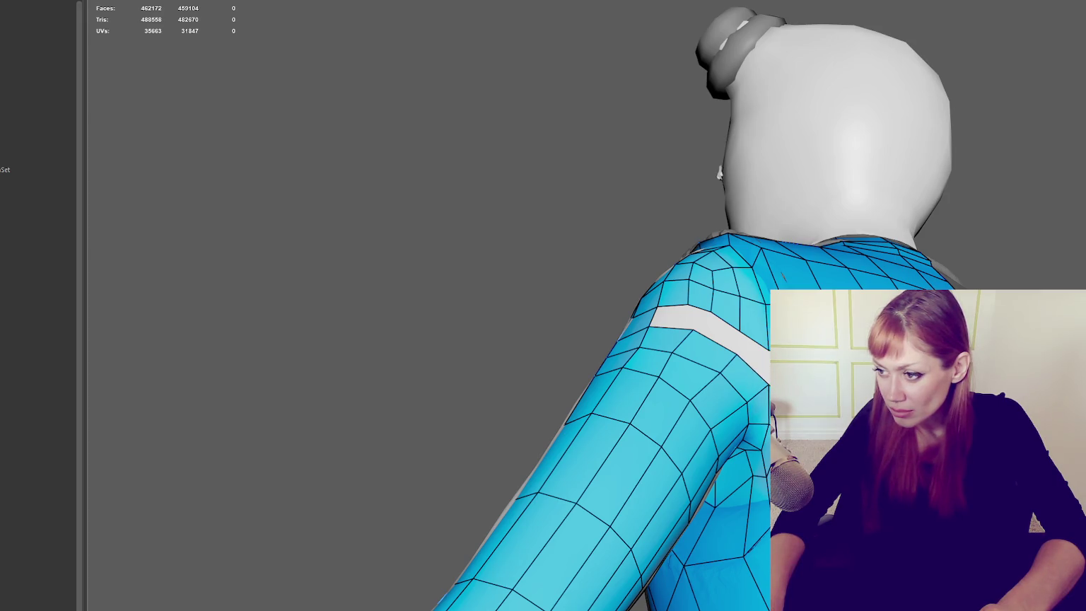
# Step: Commit a quad into the gap, then undo it after checking from another angle
pyautogui.keyDown('shift'); pyautogui.click(767, 361); pyautogui.keyUp('shift')
pyautogui.keyDown('alt'); pyautogui.moveTo(767, 361); pyautogui.dragTo(813, 353); pyautogui.keyUp('alt')
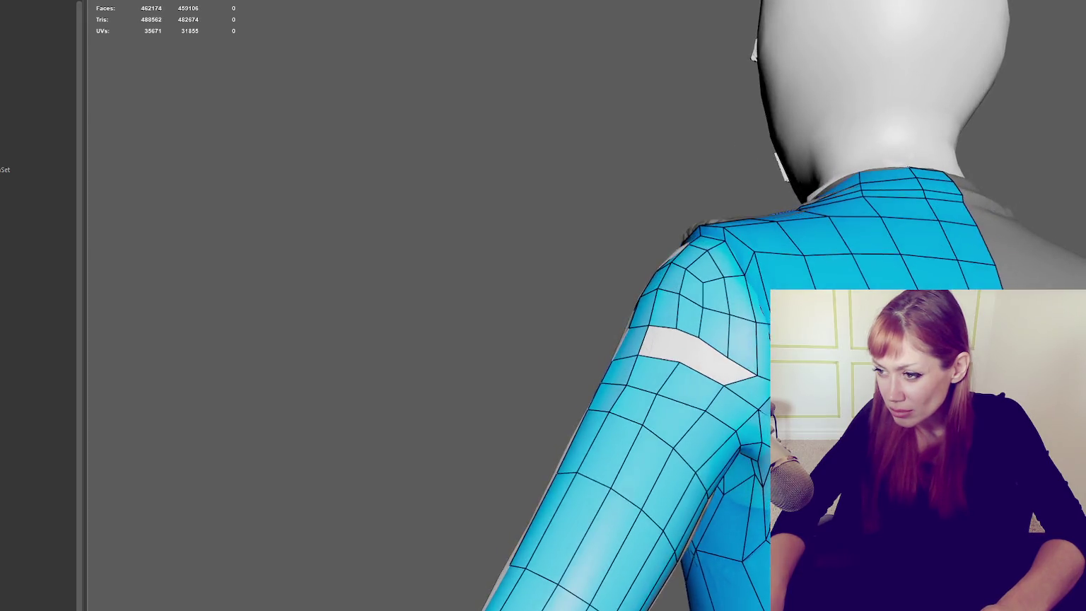
pyautogui.hotkey('ctrl', 'z')
pyautogui.keyDown('alt'); pyautogui.moveTo(707, 318); pyautogui.dragTo(792, 307); pyautogui.keyUp('alt')
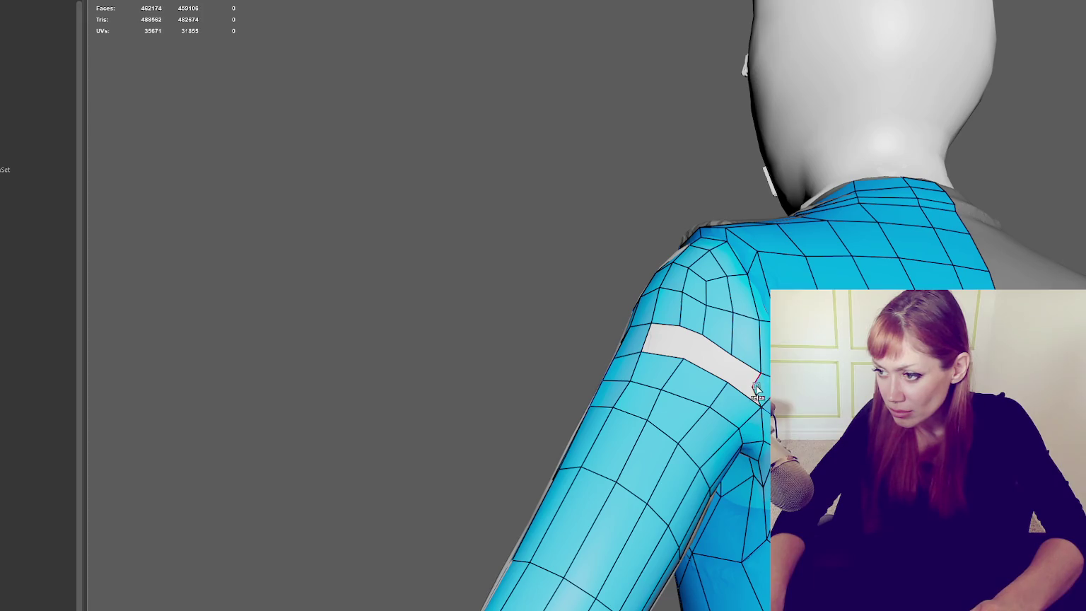
pyautogui.keyDown('alt'); pyautogui.moveTo(691, 351); pyautogui.dragTo(700, 371); pyautogui.keyUp('alt')
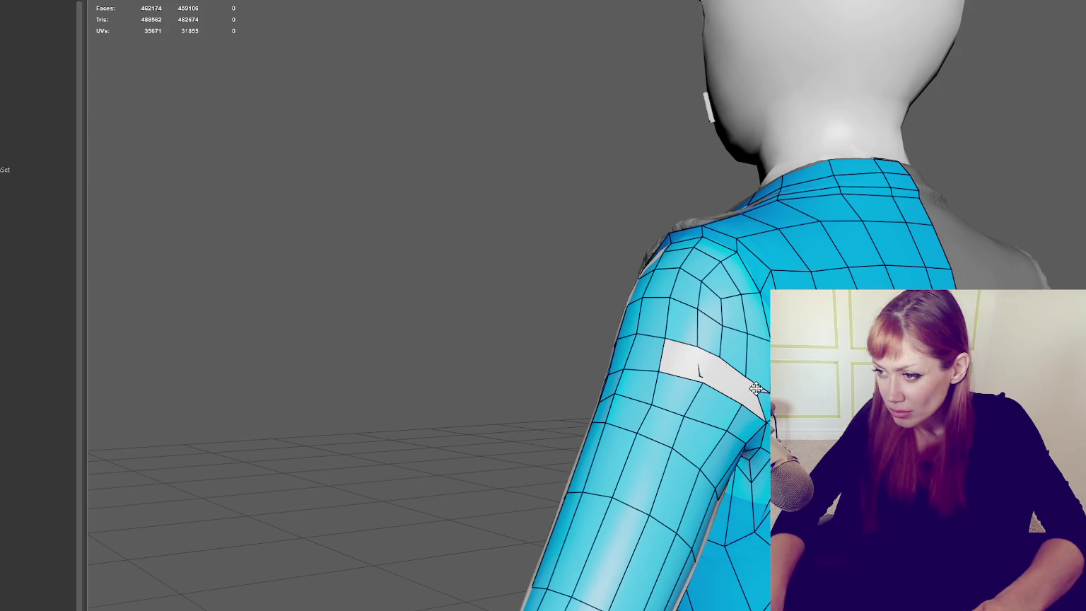
pyautogui.moveTo(767, 393)
pyautogui.keyDown('alt'); pyautogui.mouseDown()
pyautogui.moveTo(736, 359)
pyautogui.moveTo(748, 376)
pyautogui.mouseUp(); pyautogui.keyUp('alt')
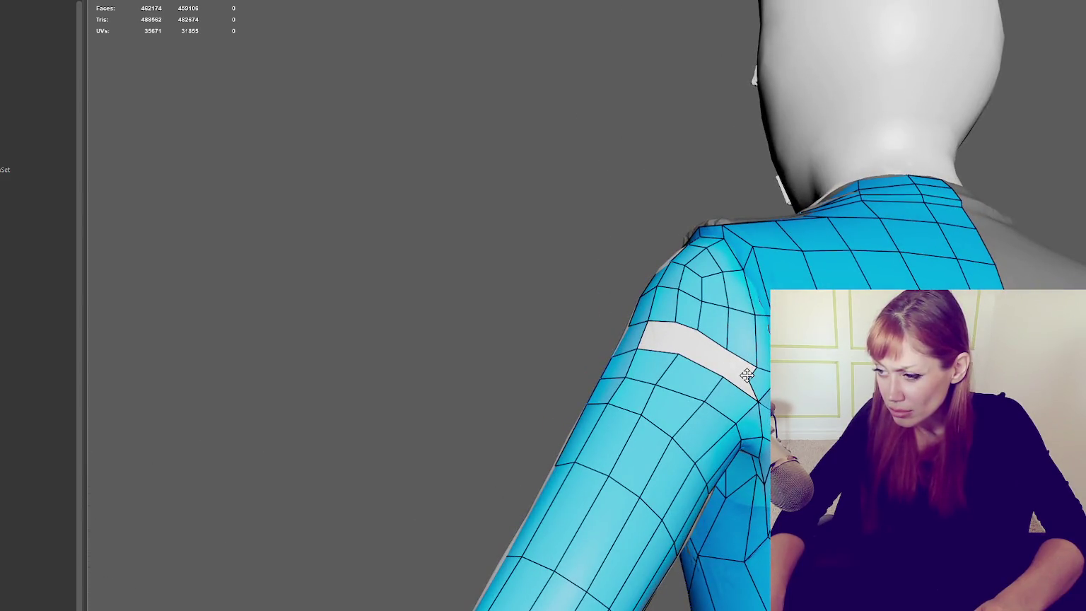
# Step: Delete the face below the band, nudge its bottom edge, and fill the lower corner with a quad
pyautogui.click(730, 406)
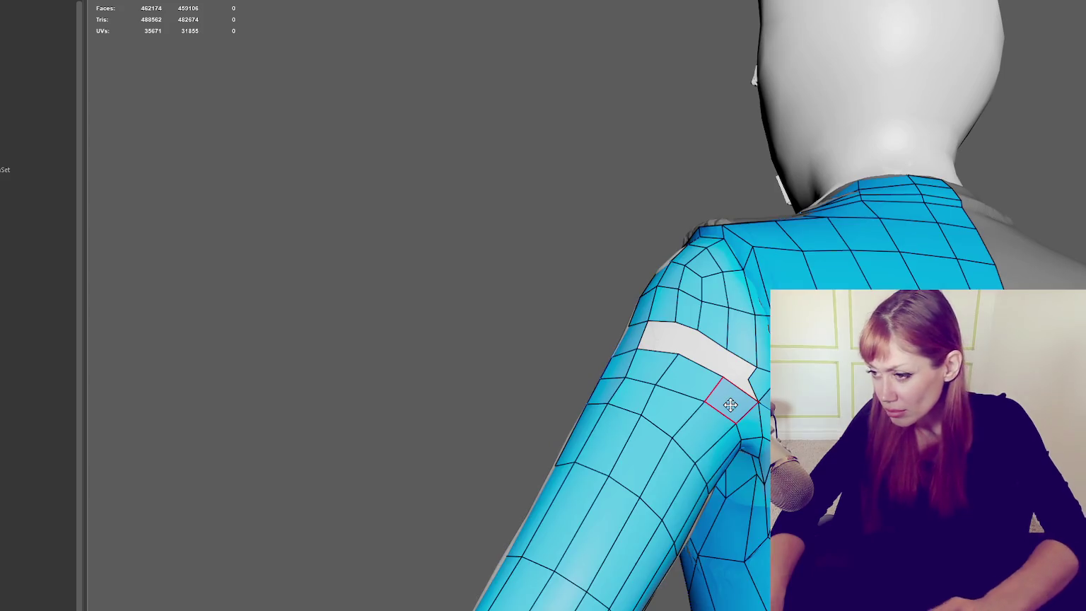
pyautogui.press('Delete')
pyautogui.moveTo(746, 406); pyautogui.dragTo(741, 406)
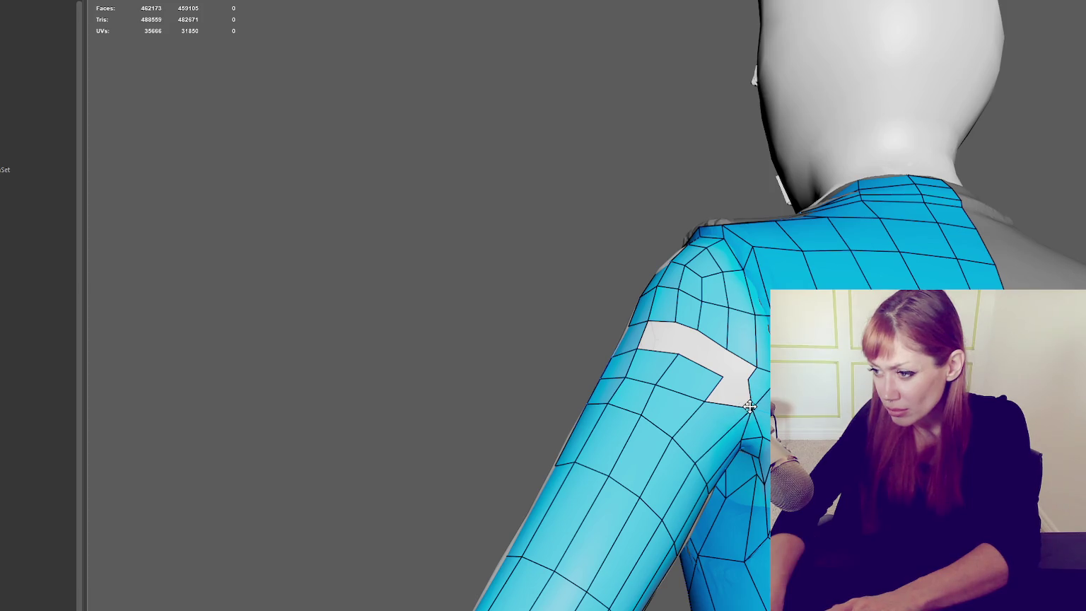
pyautogui.keyDown('shift'); pyautogui.click(736, 400); pyautogui.keyUp('shift')
# Step: Drag the bare strip's right end into a tapered point
pyautogui.keyDown('alt'); pyautogui.moveTo(736, 401); pyautogui.dragTo(495, 396); pyautogui.keyUp('alt')
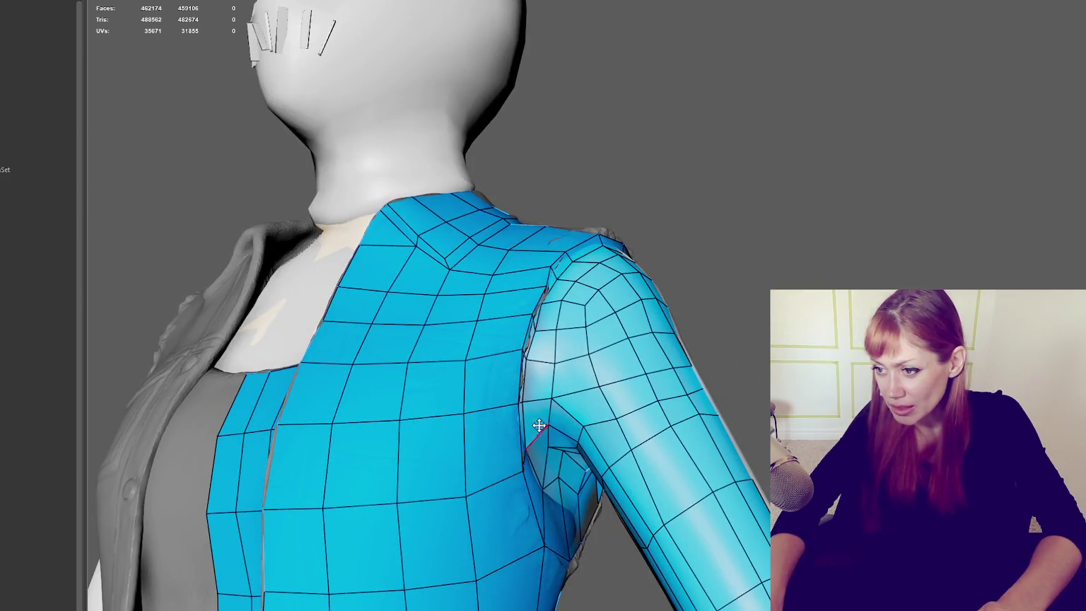
pyautogui.keyDown('alt'); pyautogui.moveTo(729, 388); pyautogui.dragTo(545, 401); pyautogui.keyUp('alt')
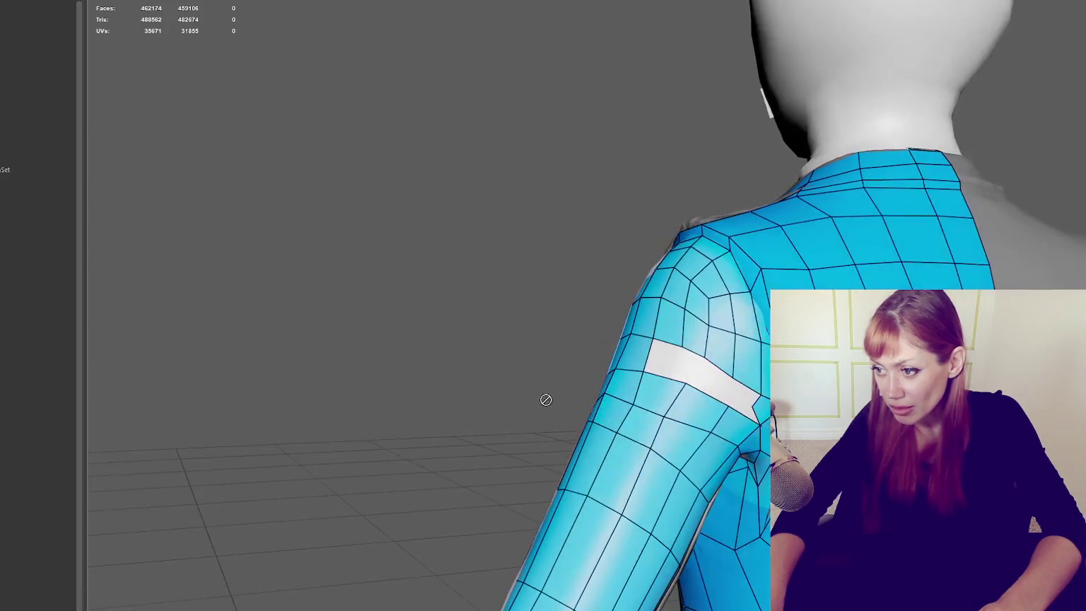
pyautogui.scroll(2, 750, 424)
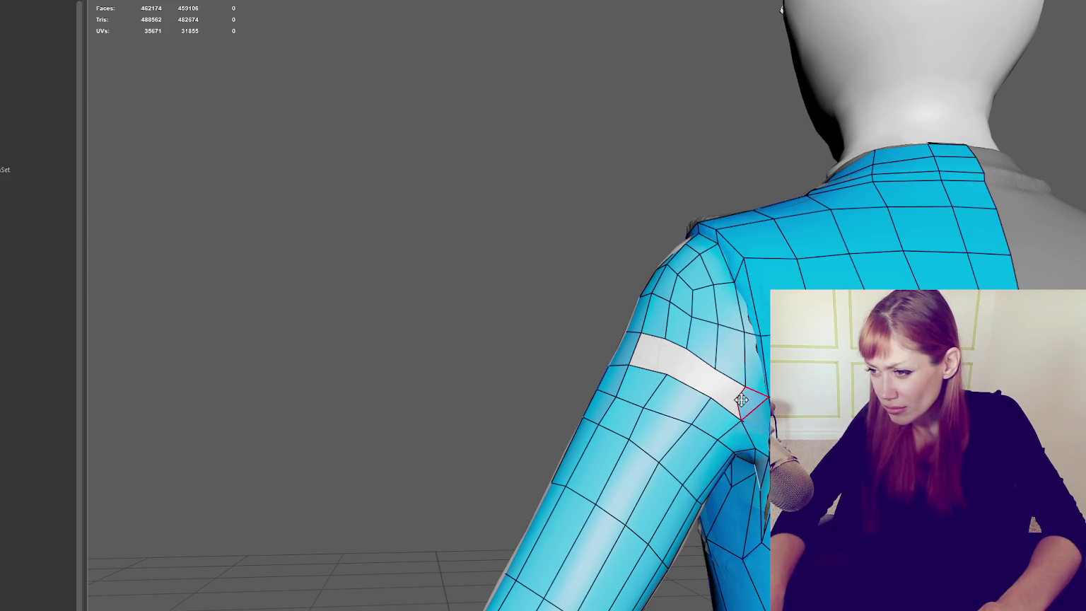
pyautogui.moveTo(733, 399)
pyautogui.mouseDown()
pyautogui.moveTo(707, 397)
pyautogui.moveTo(733, 378)
pyautogui.moveTo(637, 368)
pyautogui.moveTo(767, 355)
pyautogui.moveTo(637, 368)
pyautogui.moveTo(566, 318)
pyautogui.mouseUp()
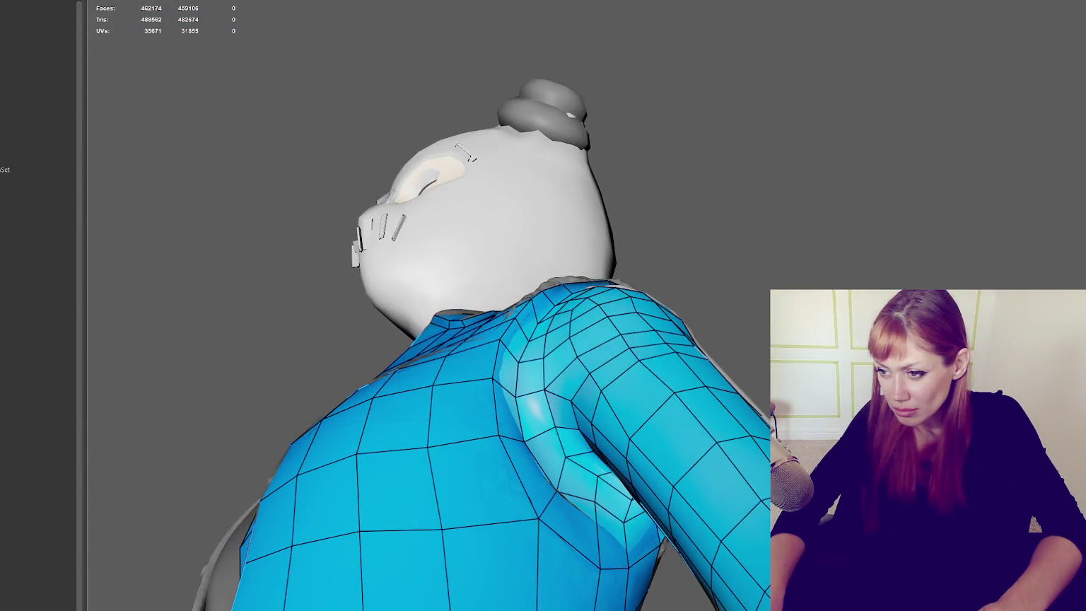
# Step: Pull the strip's upper-right vertex up, add a notch vertex, and start a quad under its right end
pyautogui.moveTo(699, 335)
pyautogui.keyDown('alt'); pyautogui.mouseDown()
pyautogui.moveTo(677, 391)
pyautogui.moveTo(451, 381)
pyautogui.mouseUp(); pyautogui.keyUp('alt')
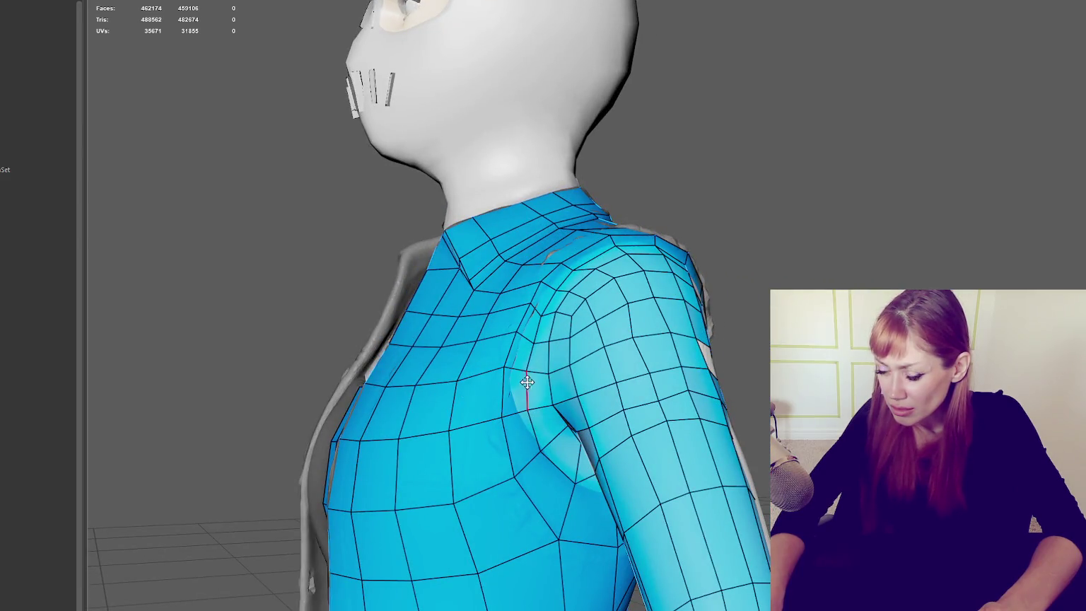
pyautogui.moveTo(682, 353)
pyautogui.keyDown('alt'); pyautogui.mouseDown()
pyautogui.moveTo(724, 361)
pyautogui.moveTo(734, 386)
pyautogui.mouseUp(); pyautogui.keyUp('alt')
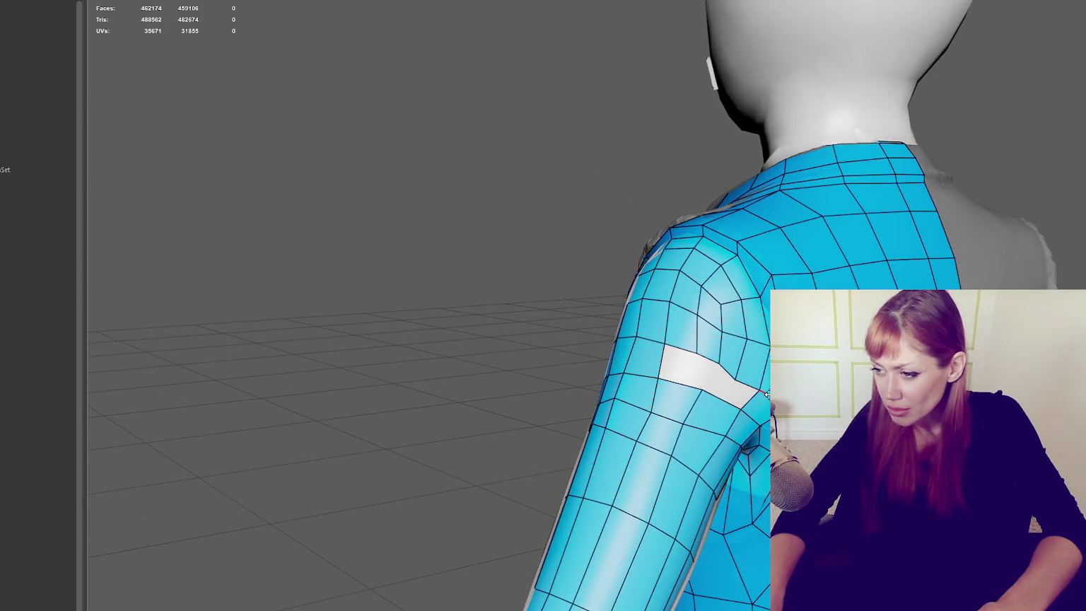
pyautogui.keyDown('alt'); pyautogui.moveTo(574, 372); pyautogui.dragTo(722, 380); pyautogui.keyUp('alt')
pyautogui.moveTo(538, 413)
pyautogui.keyDown('alt'); pyautogui.mouseDown()
pyautogui.moveTo(577, 381)
pyautogui.moveTo(526, 389)
pyautogui.moveTo(703, 327)
pyautogui.moveTo(700, 304)
pyautogui.mouseUp(); pyautogui.keyUp('alt')
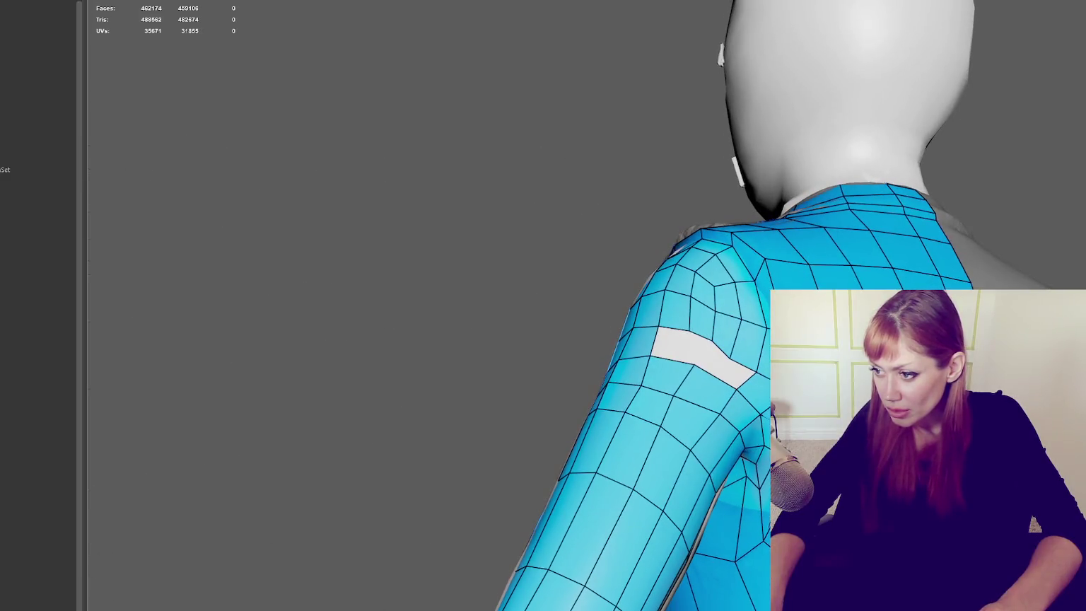
pyautogui.moveTo(734, 360); pyautogui.dragTo(736, 342)
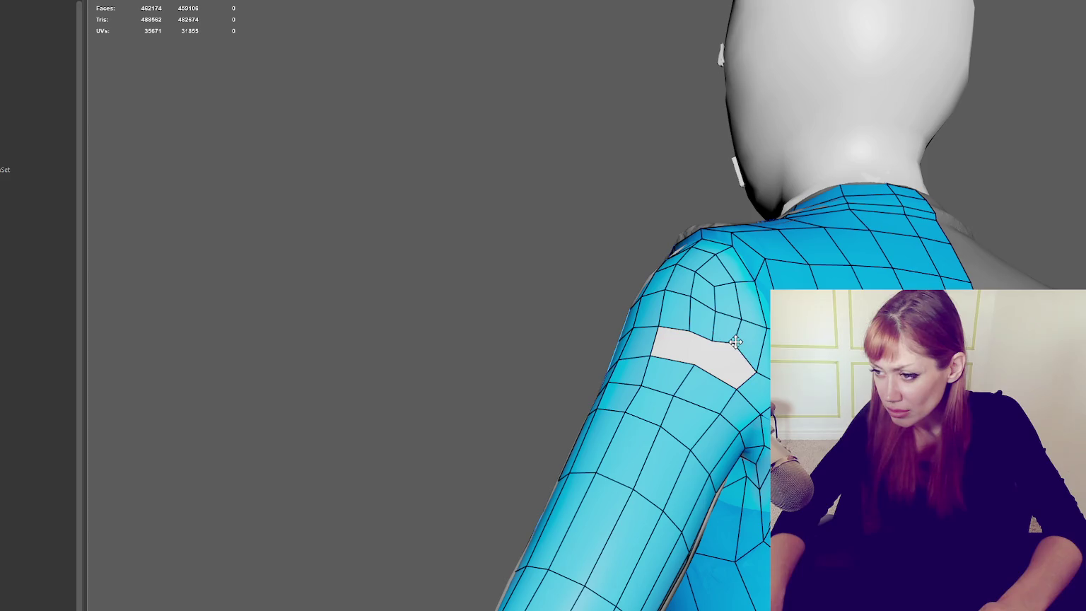
pyautogui.click(722, 360)
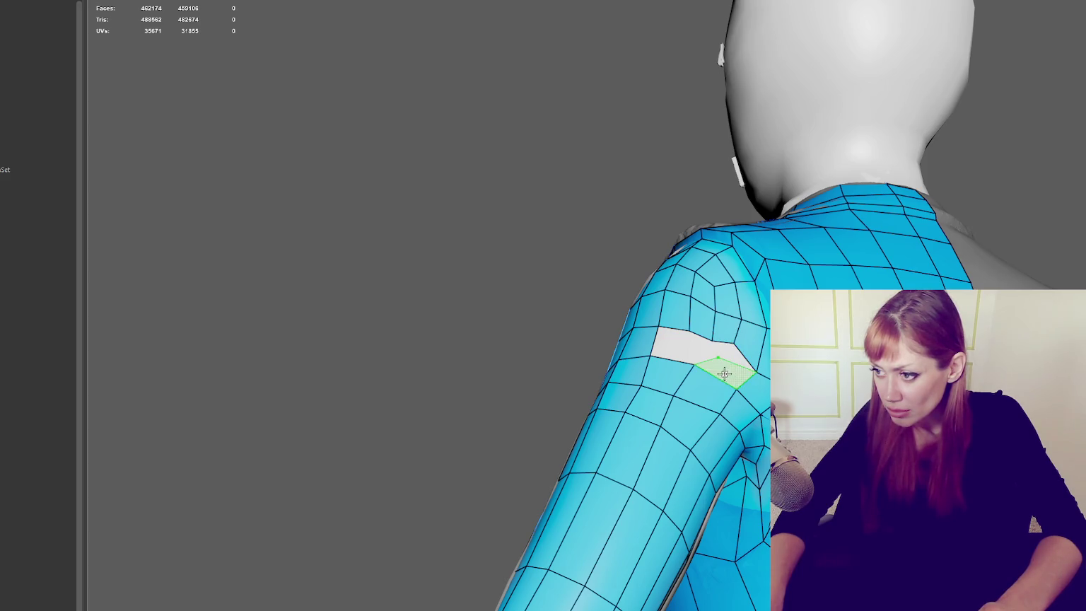
pyautogui.keyDown('shift'); pyautogui.click(733, 381); pyautogui.keyUp('shift')
# Step: Undo that quad and delete two faces beside the shoulder hole to widen it
pyautogui.keyDown('alt'); pyautogui.moveTo(739, 393); pyautogui.dragTo(740, 382); pyautogui.keyUp('alt')
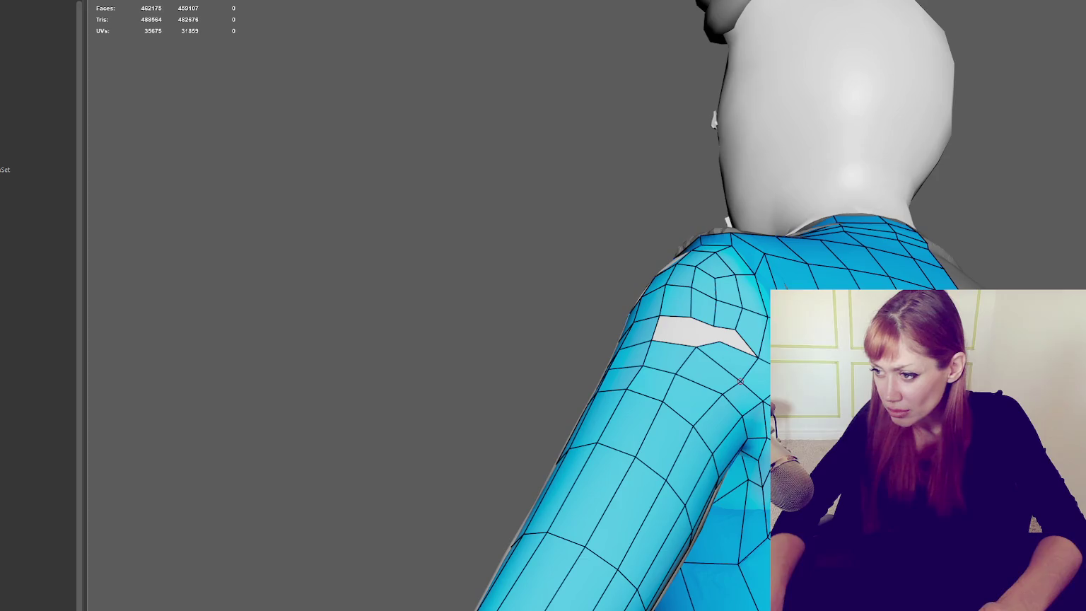
pyautogui.hotkey('ctrl', 'z')
pyautogui.click(733, 361)
pyautogui.press('Delete')
pyautogui.moveTo(732, 360)
pyautogui.keyDown('alt'); pyautogui.mouseDown()
pyautogui.moveTo(700, 357)
pyautogui.moveTo(712, 419)
pyautogui.moveTo(709, 406)
pyautogui.mouseUp(); pyautogui.keyUp('alt')
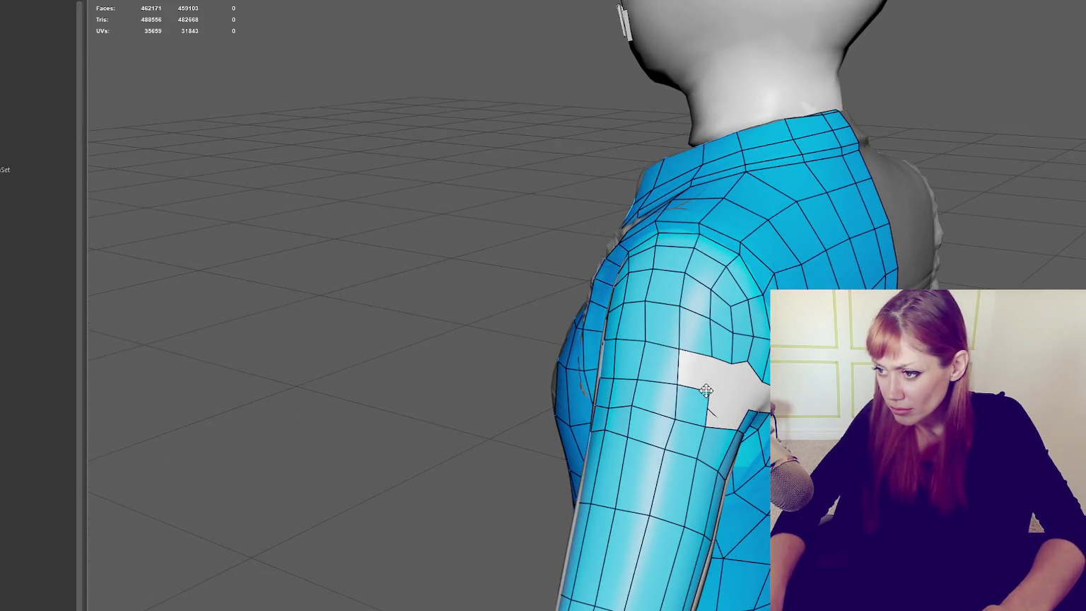
pyautogui.keyDown('ctrl'); pyautogui.keyDown('shift'); pyautogui.click(695, 364); pyautogui.keyUp('shift'); pyautogui.keyUp('ctrl')
pyautogui.keyDown('alt'); pyautogui.moveTo(695, 364); pyautogui.dragTo(705, 355); pyautogui.keyUp('alt')
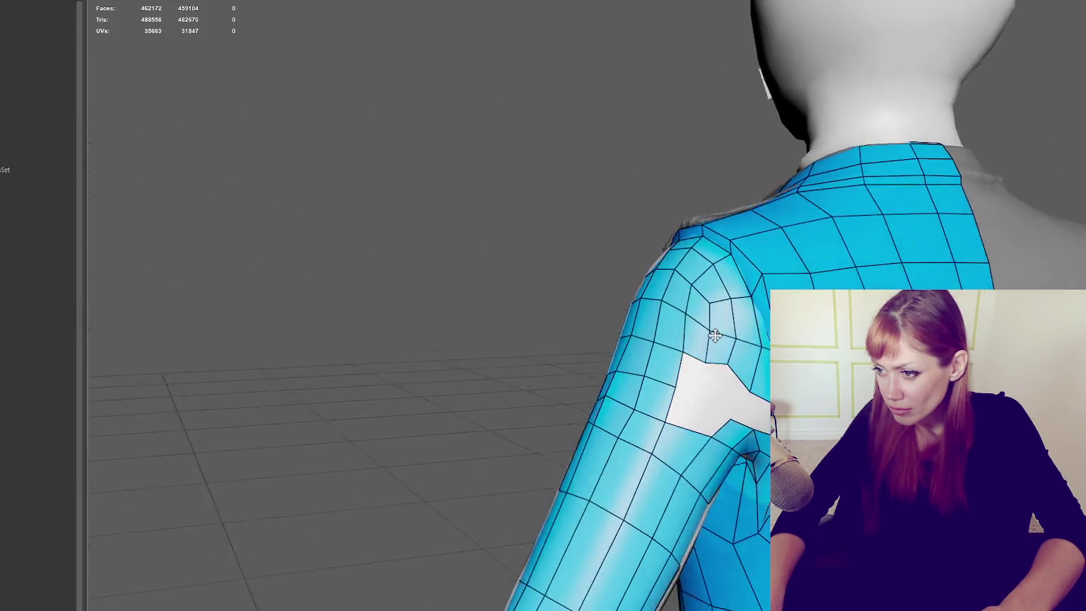
# Step: Fill the top of the hole with a quad, delete a lower face, and fill part of that area
pyautogui.keyDown('shift'); pyautogui.click(690, 363); pyautogui.keyUp('shift')
pyautogui.keyDown('ctrl'); pyautogui.keyDown('shift'); pyautogui.click(682, 408); pyautogui.keyUp('shift'); pyautogui.keyUp('ctrl')
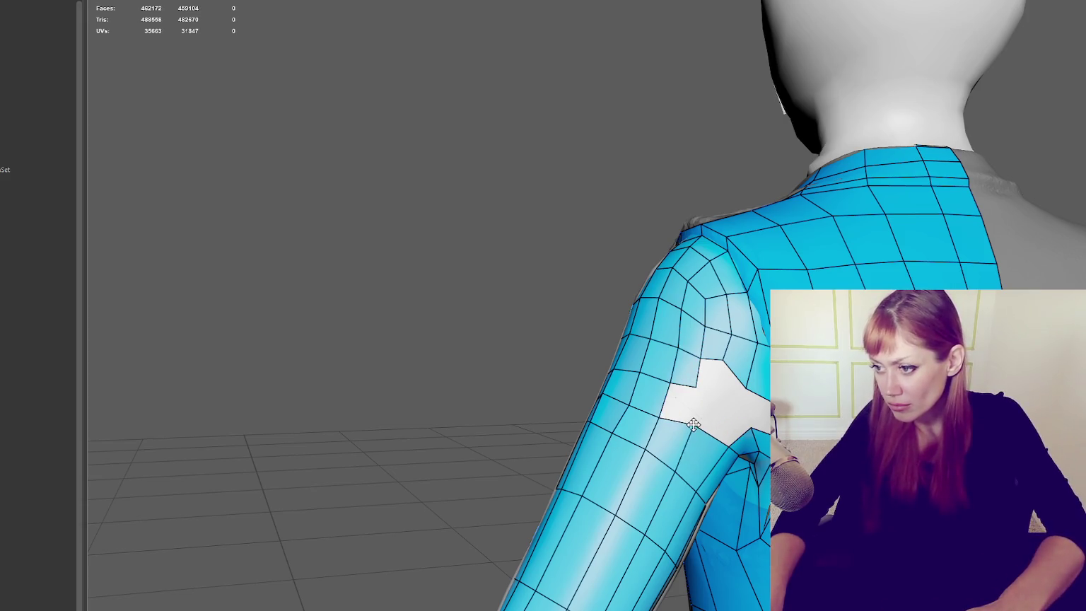
pyautogui.keyDown('shift'); pyautogui.click(679, 403); pyautogui.keyUp('shift')
pyautogui.moveTo(706, 408)
pyautogui.keyDown('alt'); pyautogui.mouseDown()
pyautogui.moveTo(655, 343)
pyautogui.moveTo(696, 358)
pyautogui.moveTo(678, 368)
pyautogui.mouseUp(); pyautogui.keyUp('alt')
# Step: Fill the rest of the hole with four quads and drag a vertex to close the triangular gap
pyautogui.keyDown('shift'); pyautogui.click(696, 357); pyautogui.keyUp('shift')
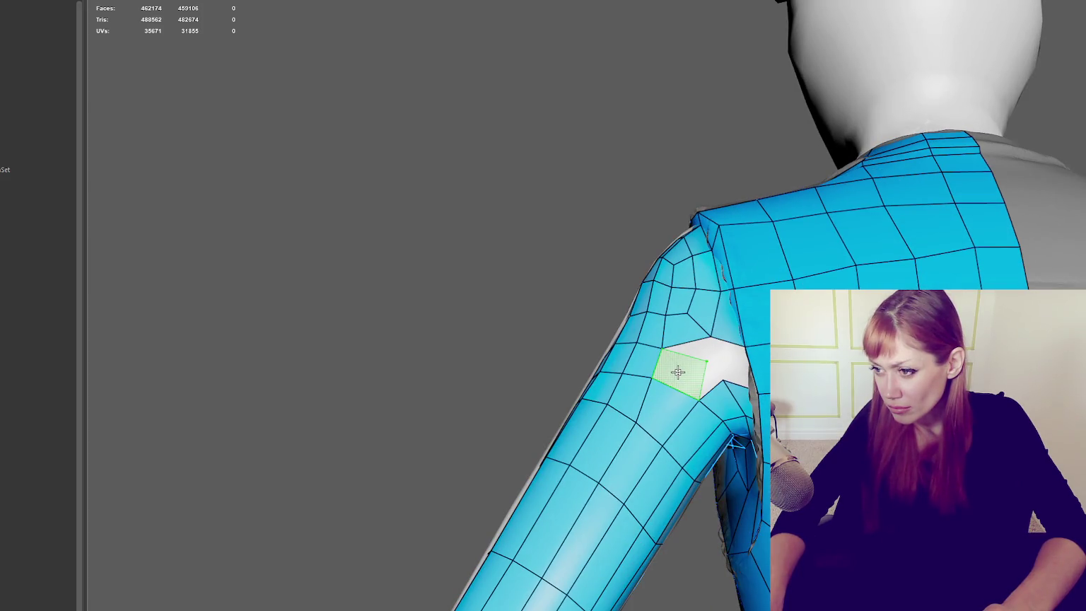
pyautogui.keyDown('shift'); pyautogui.click(677, 372); pyautogui.keyUp('shift')
pyautogui.keyDown('shift'); pyautogui.click(708, 353); pyautogui.keyUp('shift')
pyautogui.keyDown('shift'); pyautogui.click(732, 372); pyautogui.keyUp('shift')
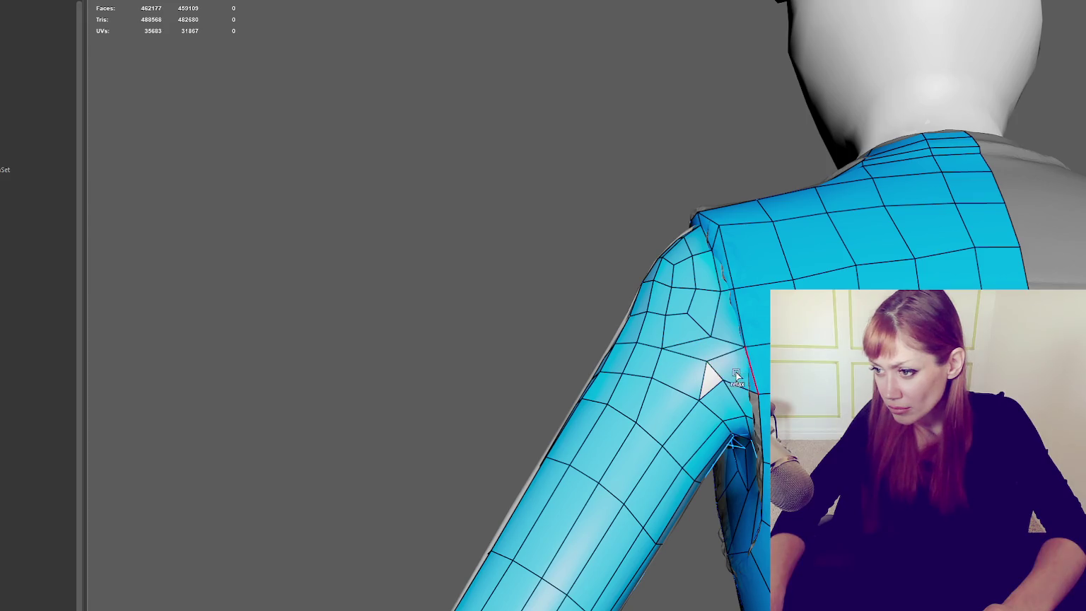
pyautogui.moveTo(705, 361)
pyautogui.mouseDown()
pyautogui.moveTo(722, 379)
pyautogui.moveTo(679, 381)
pyautogui.mouseUp()
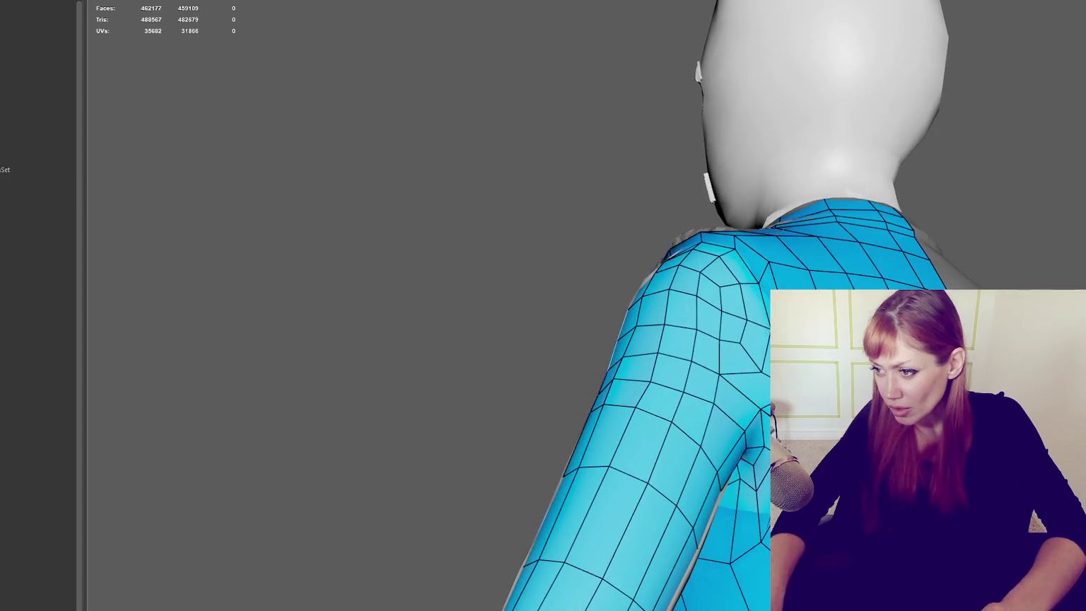
# Step: Delete the shoulder faces to reopen the hole and pull an edge down into the notch
pyautogui.press('Delete')
pyautogui.press('Delete')
pyautogui.press('Delete')
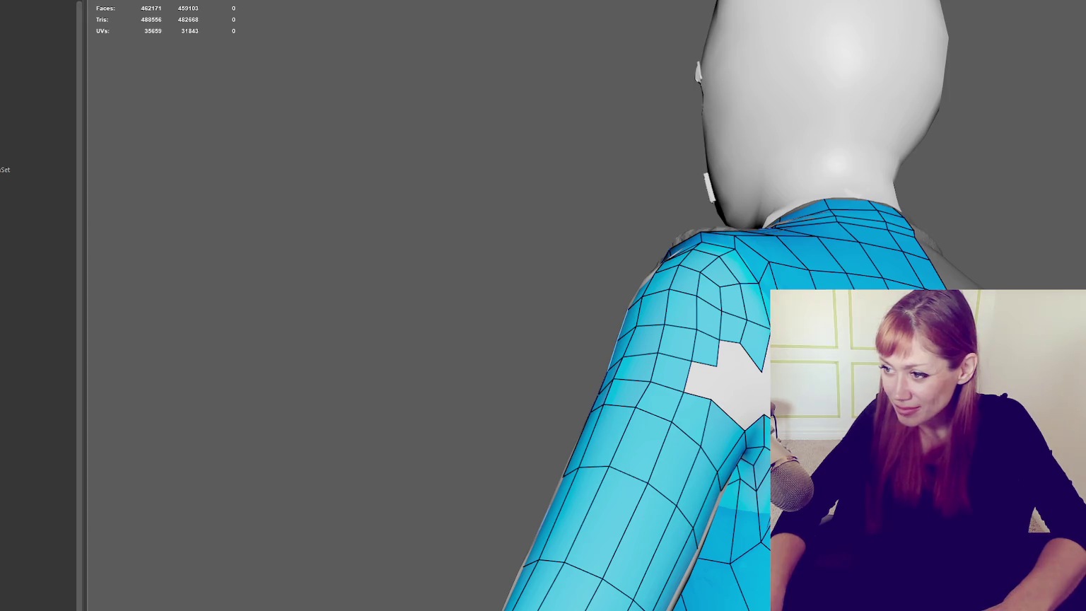
pyautogui.keyDown('alt'); pyautogui.moveTo(637, 319); pyautogui.dragTo(551, 319); pyautogui.keyUp('alt')
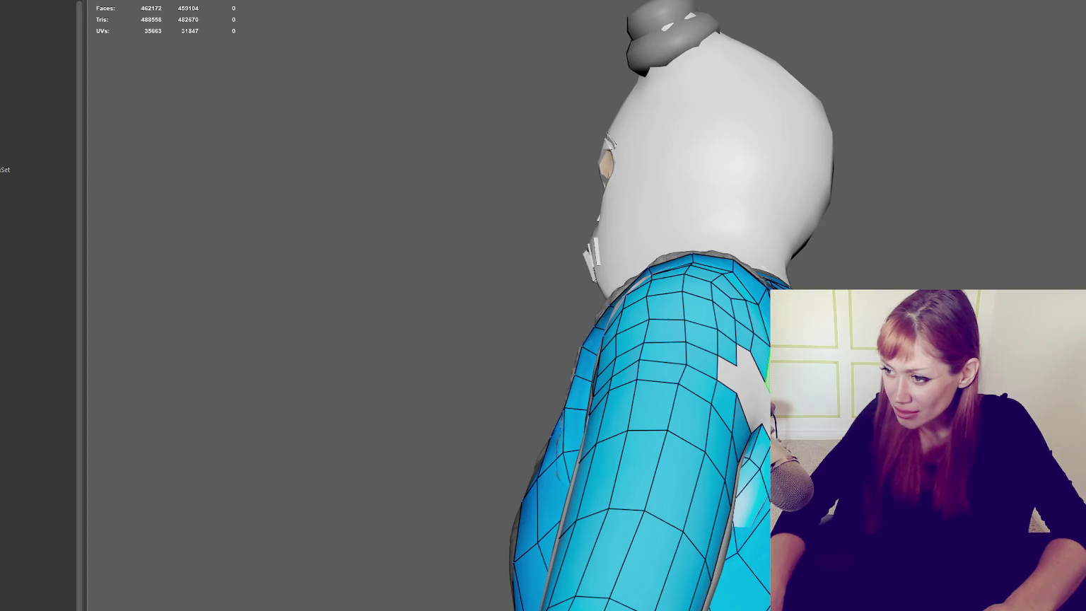
pyautogui.moveTo(765, 381); pyautogui.dragTo(757, 365)
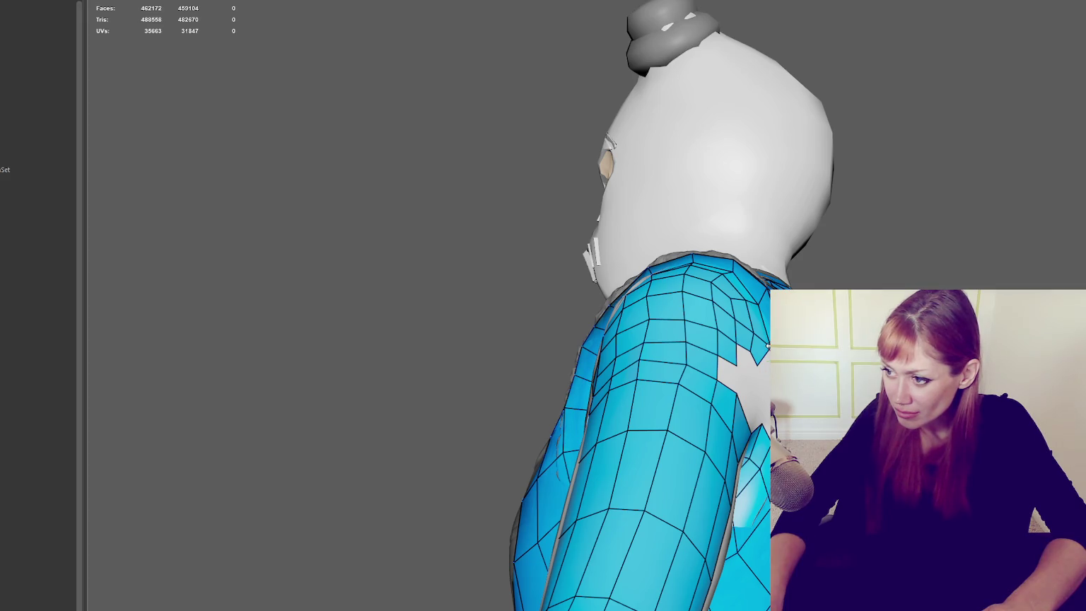
pyautogui.keyDown('alt'); pyautogui.moveTo(757, 366); pyautogui.dragTo(693, 333); pyautogui.keyUp('alt')
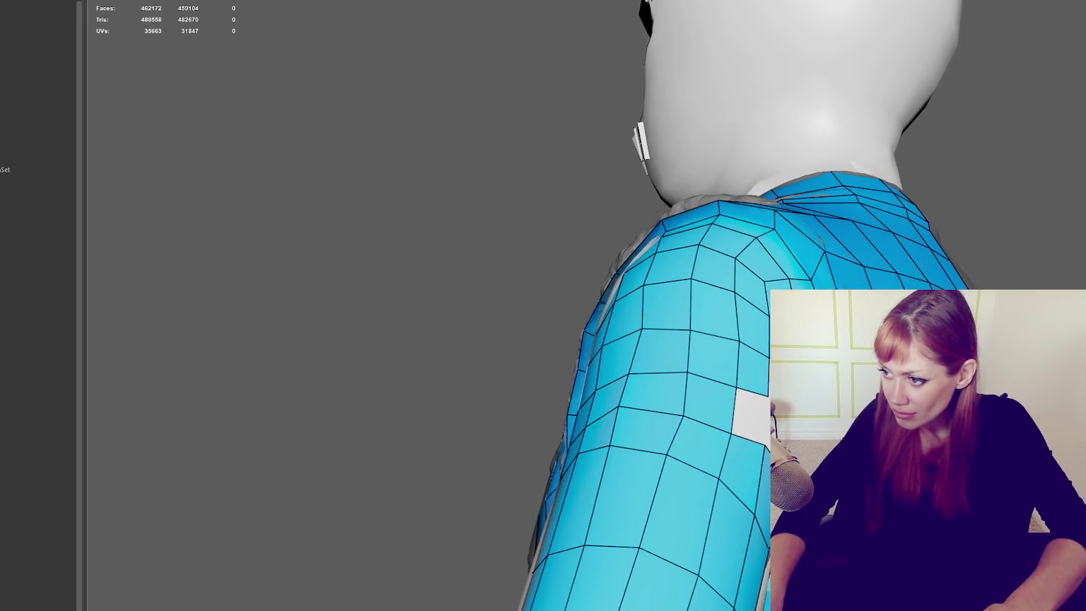
pyautogui.keyDown('alt'); pyautogui.moveTo(693, 332); pyautogui.dragTo(777, 311); pyautogui.keyUp('alt')
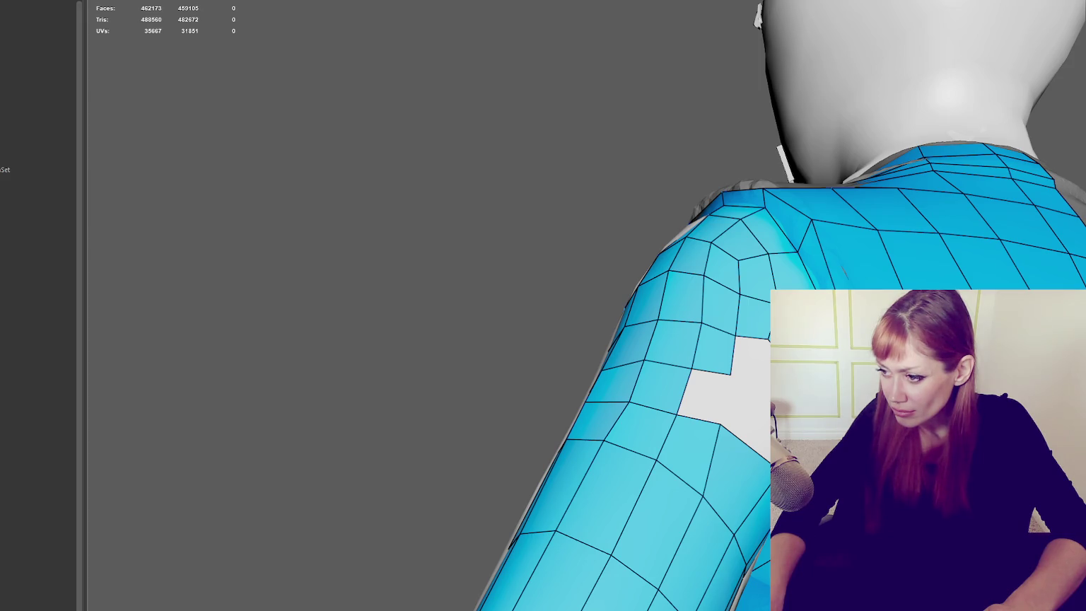
pyautogui.keyDown('alt'); pyautogui.moveTo(778, 311); pyautogui.dragTo(750, 325); pyautogui.keyUp('alt')
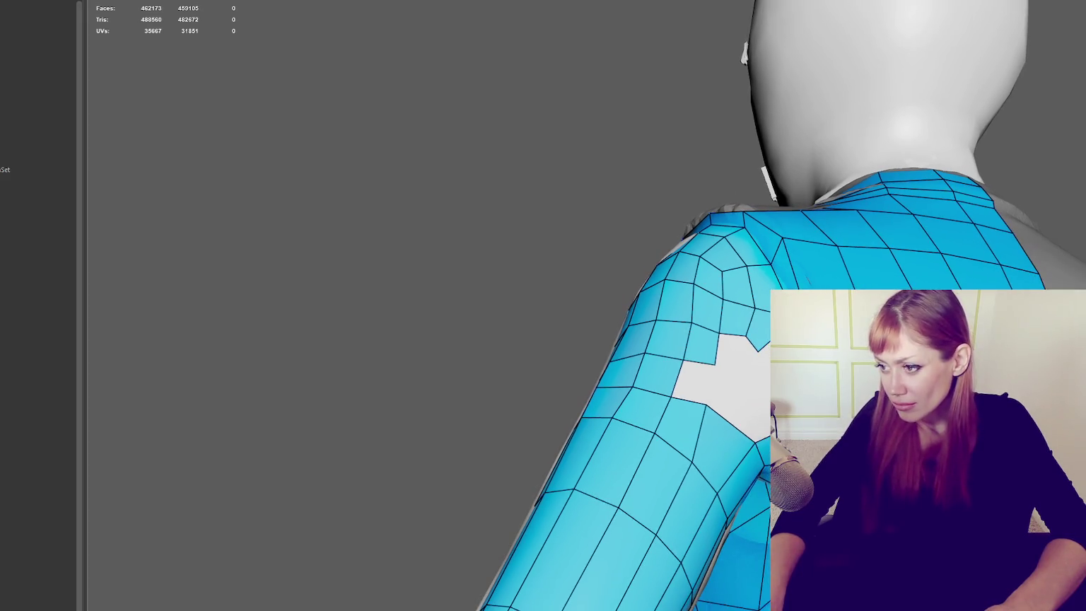
# Step: Refill the shoulder hole with five new quads, converging on a pole at the shoulder cap
pyautogui.keyDown('shift'); pyautogui.click(736, 414); pyautogui.keyUp('shift')
pyautogui.keyDown('shift'); pyautogui.click(700, 382); pyautogui.keyUp('shift')
pyautogui.keyDown('shift'); pyautogui.click(731, 350); pyautogui.keyUp('shift')
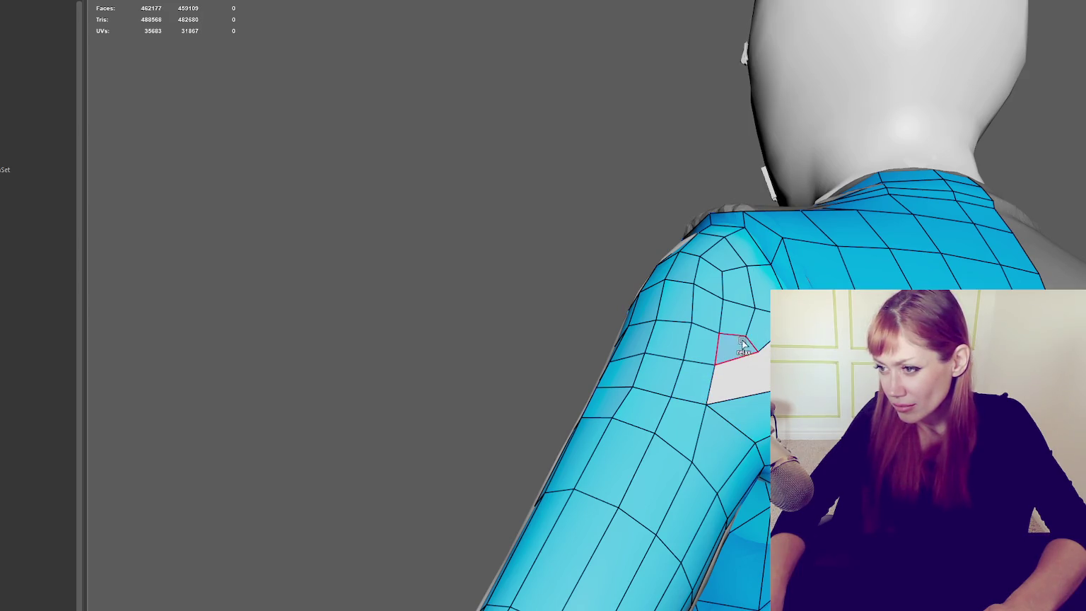
pyautogui.keyDown('shift'); pyautogui.click(742, 329); pyautogui.keyUp('shift')
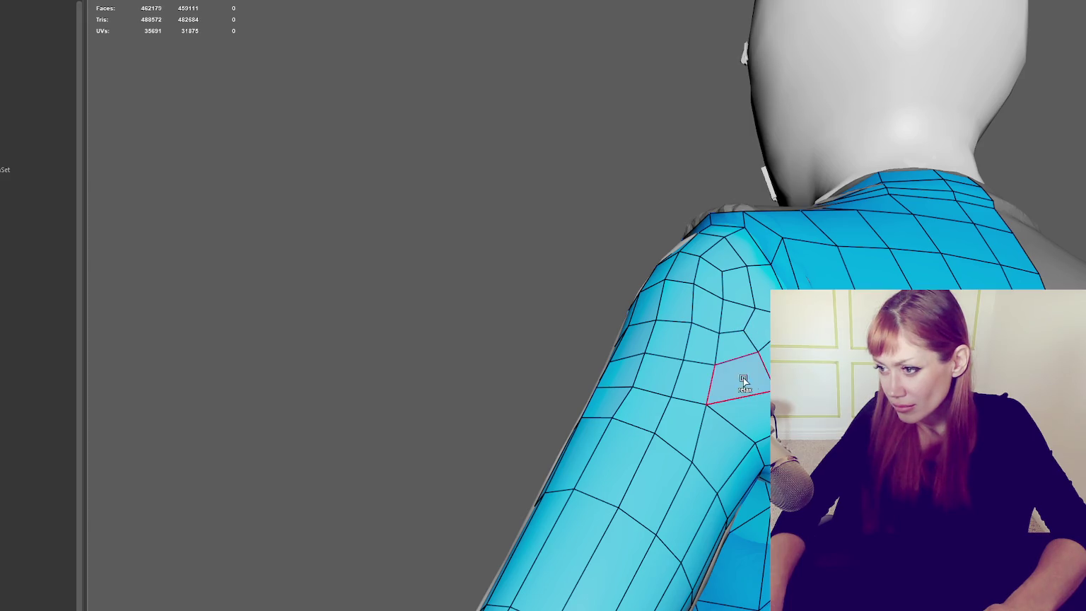
pyautogui.keyDown('shift'); pyautogui.click(743, 378); pyautogui.keyUp('shift')
pyautogui.moveTo(744, 380)
pyautogui.keyDown('alt'); pyautogui.mouseDown()
pyautogui.moveTo(736, 425)
pyautogui.moveTo(679, 424)
pyautogui.moveTo(735, 424)
pyautogui.moveTo(732, 380)
pyautogui.mouseUp(); pyautogui.keyUp('alt')
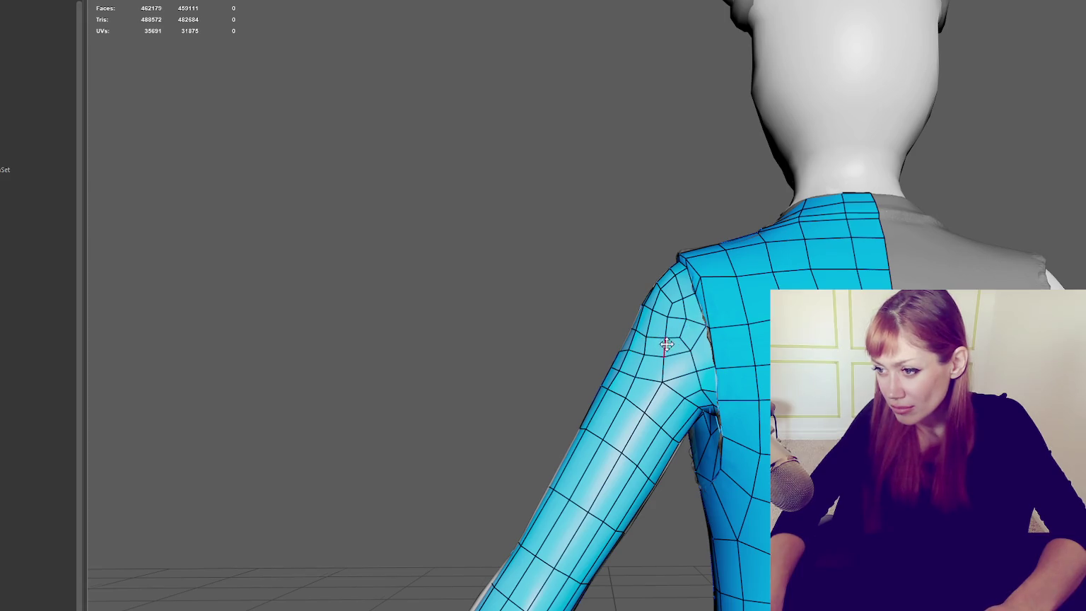
# Step: Delete the small quad beside the shoulder-cap pole at the back, then check the jacket's front
pyautogui.keyDown('alt'); pyautogui.moveTo(695, 326); pyautogui.dragTo(692, 355); pyautogui.keyUp('alt')
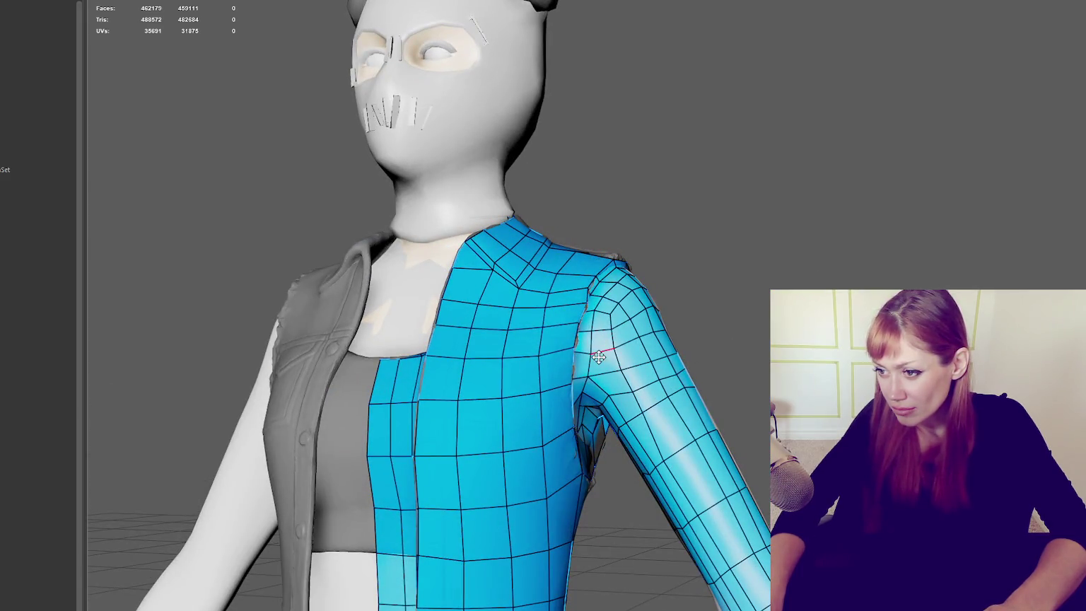
pyautogui.moveTo(612, 347)
pyautogui.keyDown('alt'); pyautogui.mouseDown()
pyautogui.moveTo(654, 359)
pyautogui.moveTo(529, 351)
pyautogui.moveTo(671, 359)
pyautogui.mouseUp(); pyautogui.keyUp('alt')
pyautogui.click(727, 351)
pyautogui.press('Delete')
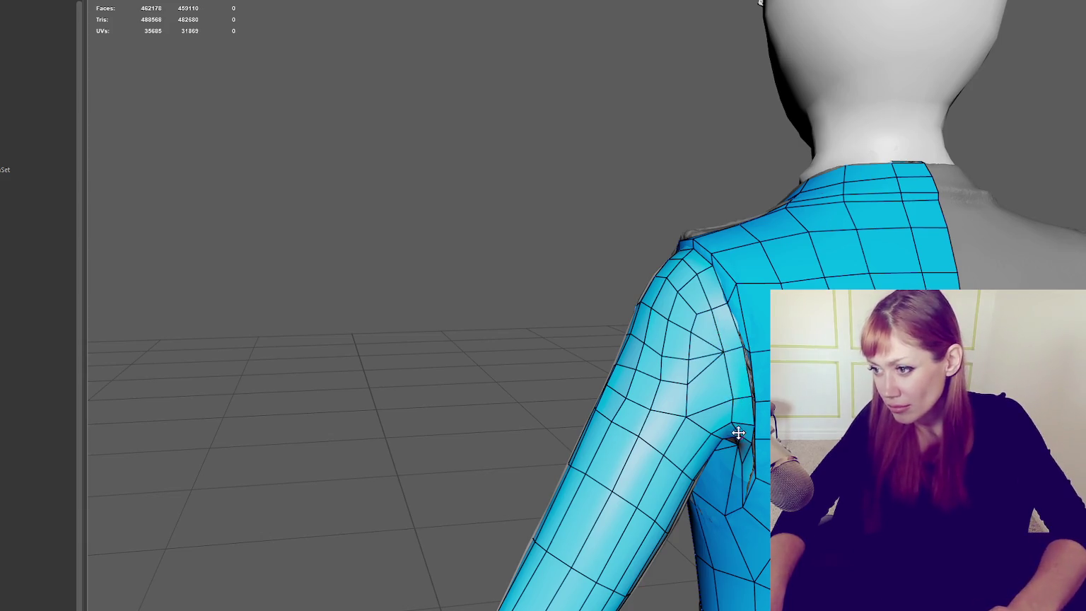
pyautogui.keyDown('alt'); pyautogui.moveTo(737, 431); pyautogui.dragTo(641, 279); pyautogui.keyUp('alt')
pyautogui.moveTo(583, 363)
pyautogui.keyDown('alt'); pyautogui.mouseDown()
pyautogui.moveTo(558, 394)
pyautogui.moveTo(595, 473)
pyautogui.moveTo(602, 450)
pyautogui.moveTo(553, 451)
pyautogui.mouseUp(); pyautogui.keyUp('alt')
# Step: Toggle the low-poly between wireframe and shaded to compare the armpit against the high-poly sculpt
pyautogui.scroll(5, 602, 450)
pyautogui.scroll(2, 602, 450)
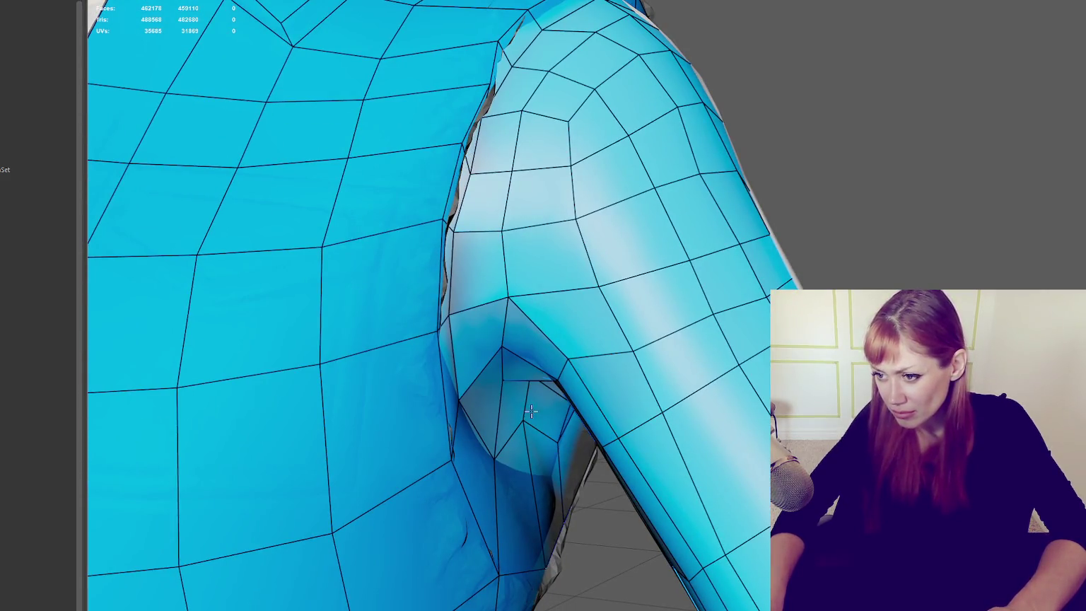
pyautogui.hotkey('ctrl', 'h')
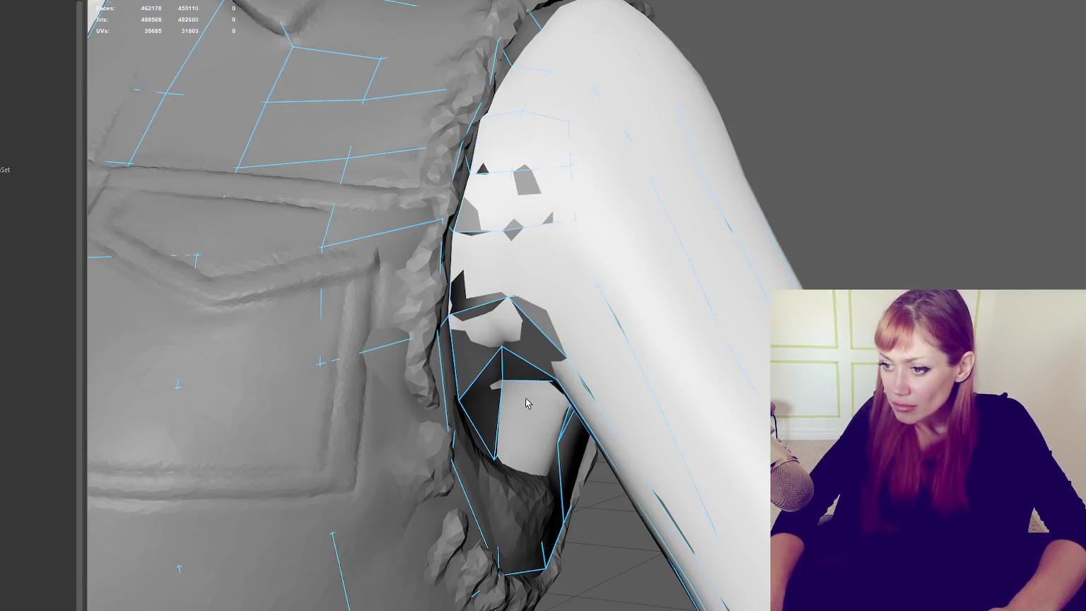
pyautogui.moveTo(1057, 220); pyautogui.dragTo(1001, 218, button='right')
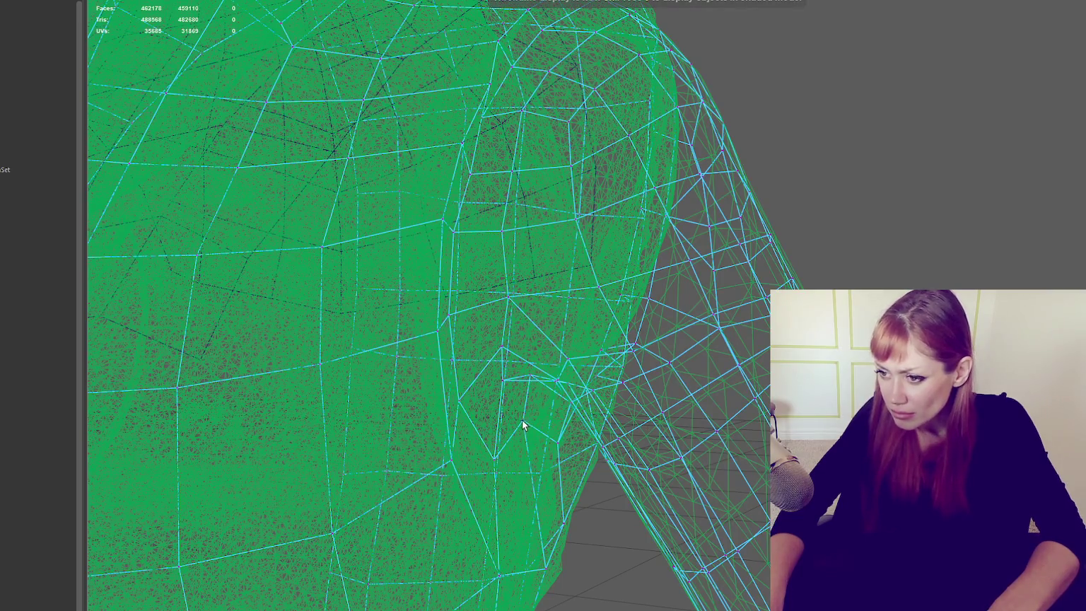
pyautogui.press('5')
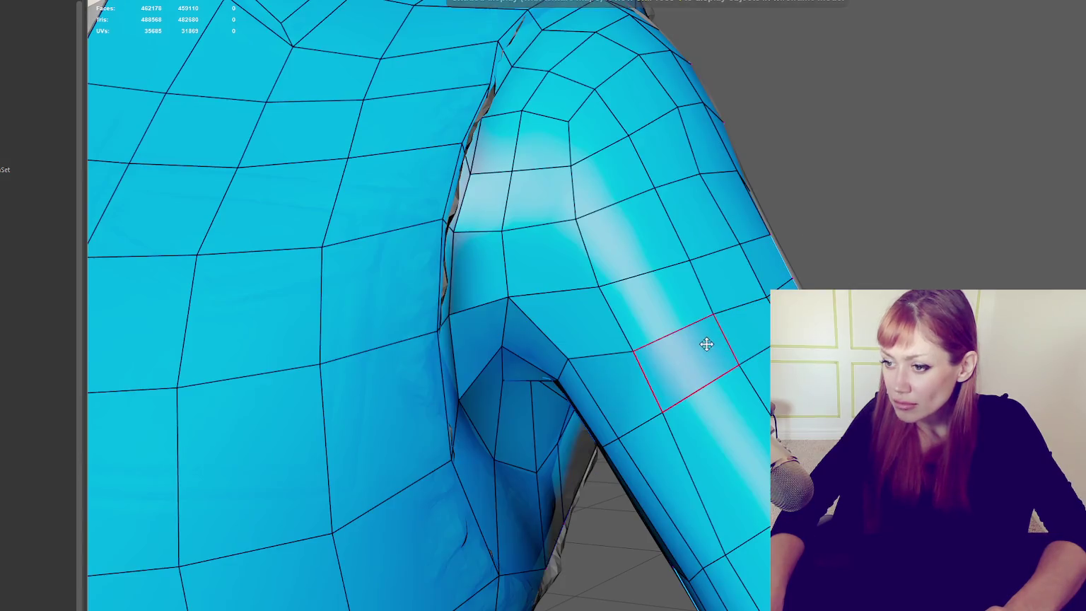
pyautogui.keyDown('alt'); pyautogui.moveTo(708, 346); pyautogui.dragTo(715, 295); pyautogui.keyUp('alt')
pyautogui.scroll(3, 533, 422)
pyautogui.scroll(-2, 527, 419)
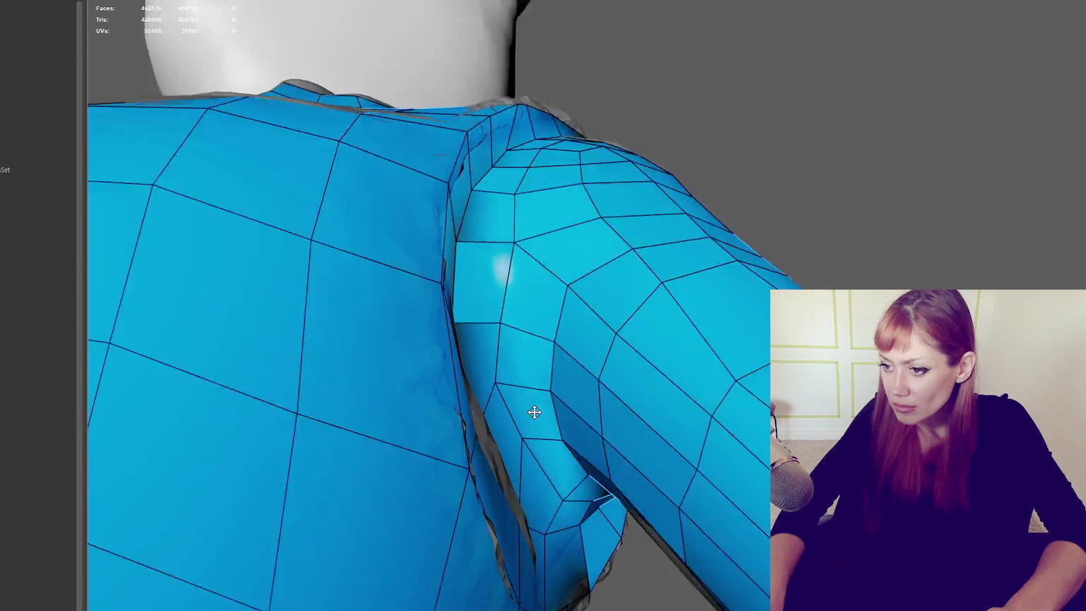
pyautogui.scroll(2, 533, 412)
# Step: Switch to Vertex mode and move an armpit vertex onto the sculpt's surface
pyautogui.rightClick(892, 170)
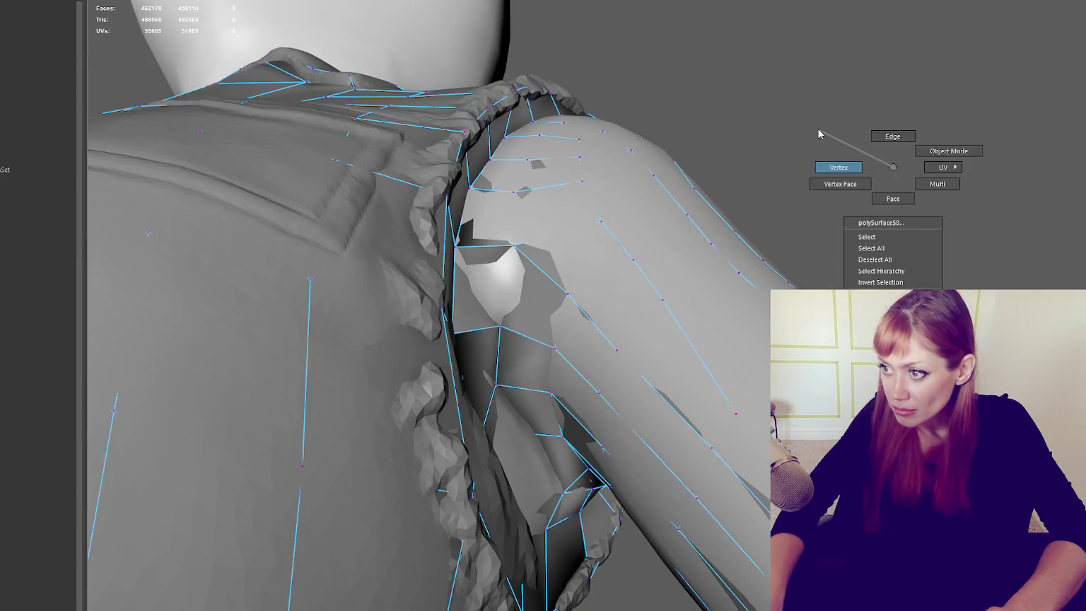
pyautogui.press('4')
pyautogui.press('5')
pyautogui.click(522, 433)
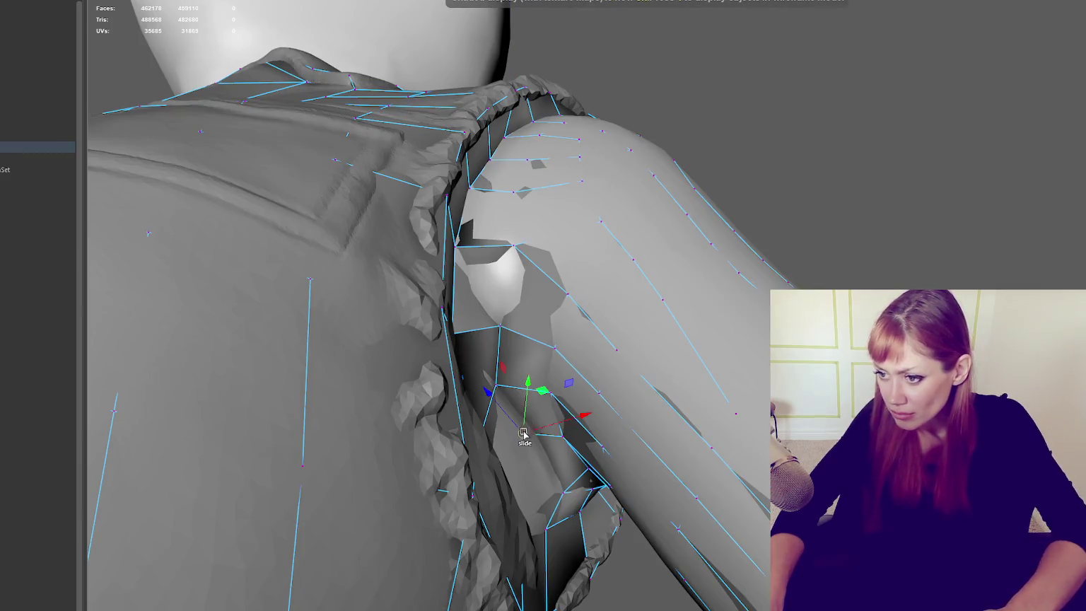
pyautogui.keyDown('alt'); pyautogui.moveTo(541, 452); pyautogui.dragTo(572, 497); pyautogui.keyUp('alt')
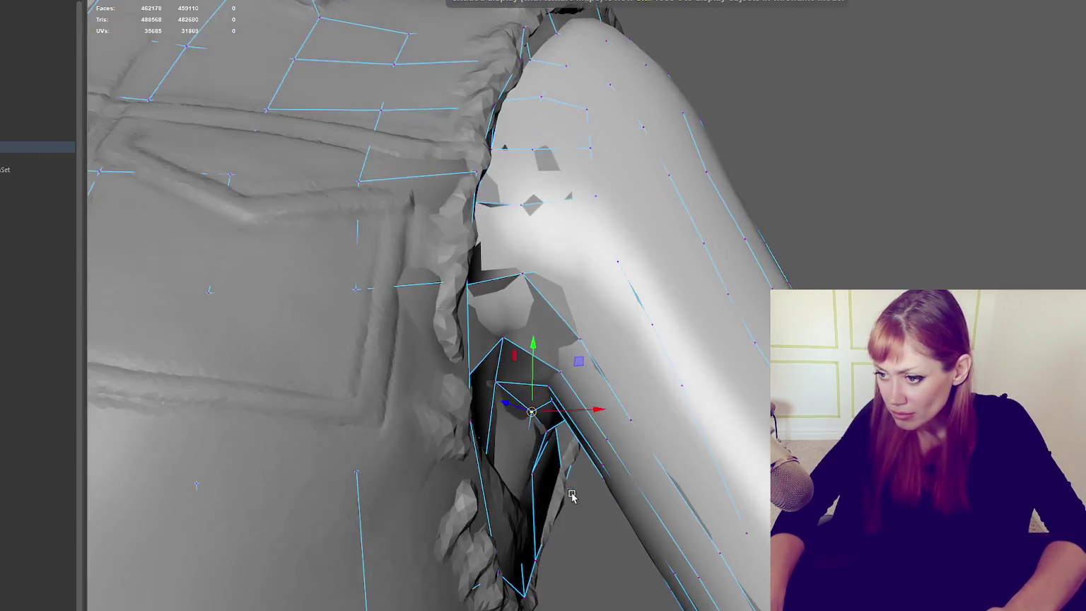
pyautogui.moveTo(527, 384)
pyautogui.mouseDown()
pyautogui.moveTo(558, 483)
pyautogui.moveTo(584, 485)
pyautogui.moveTo(525, 358)
pyautogui.moveTo(300, 354)
pyautogui.mouseUp()
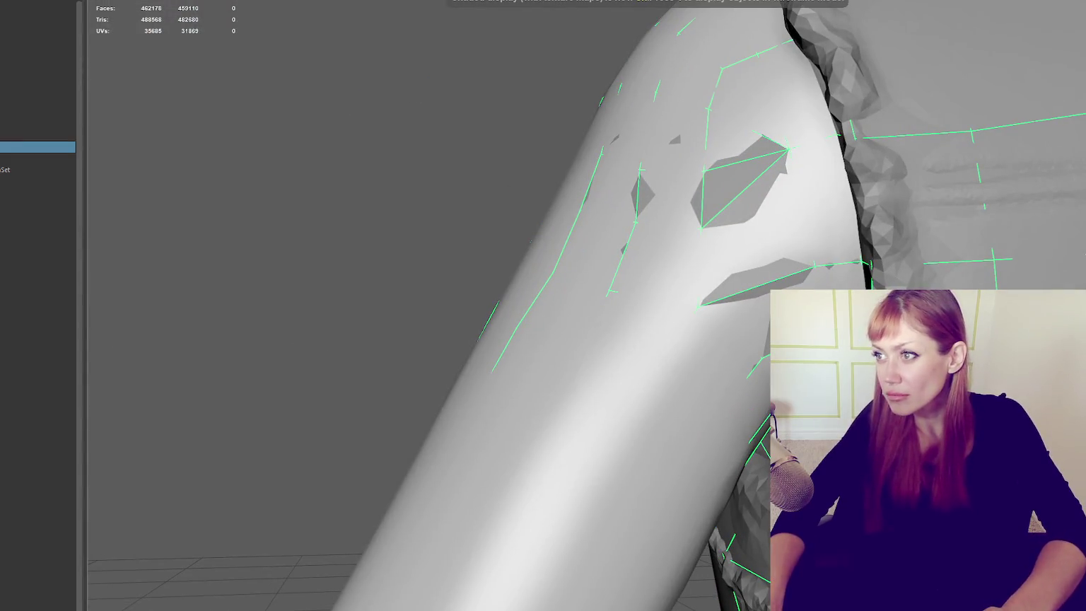
# Step: Delete an edge and a back-of-armpit face, try a fill quad, then remove it again
pyautogui.press('6')
pyautogui.keyDown('ctrl'); pyautogui.keyDown('shift'); pyautogui.click(756, 186); pyautogui.keyUp('shift'); pyautogui.keyUp('ctrl')
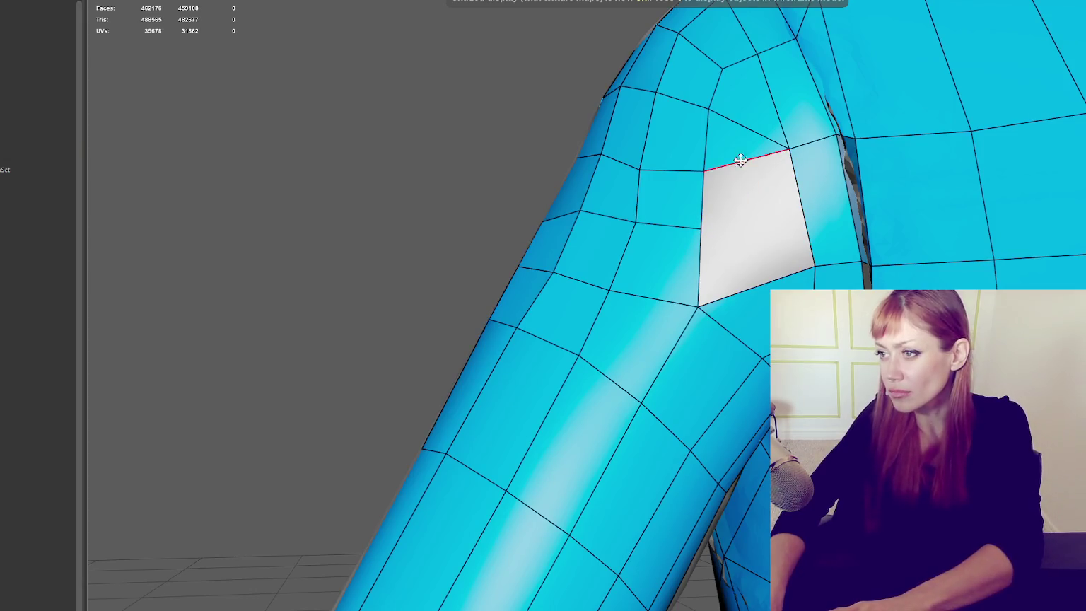
pyautogui.keyDown('ctrl'); pyautogui.keyDown('shift'); pyautogui.click(749, 111); pyautogui.keyUp('shift'); pyautogui.keyUp('ctrl')
pyautogui.keyDown('alt'); pyautogui.moveTo(749, 111); pyautogui.dragTo(793, 138); pyautogui.keyUp('alt')
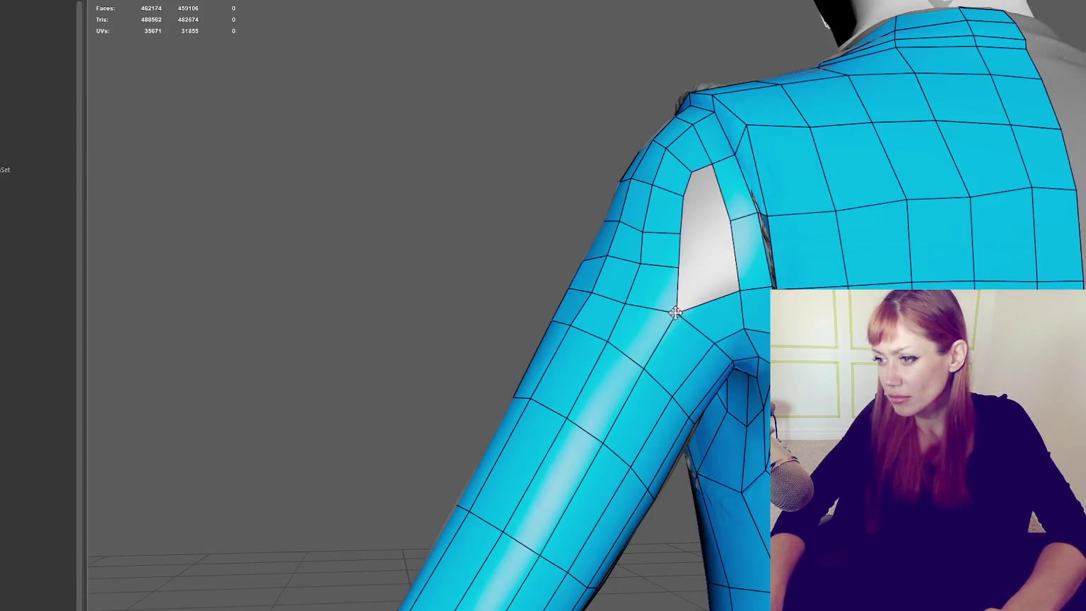
pyautogui.keyDown('shift'); pyautogui.click(720, 254); pyautogui.keyUp('shift')
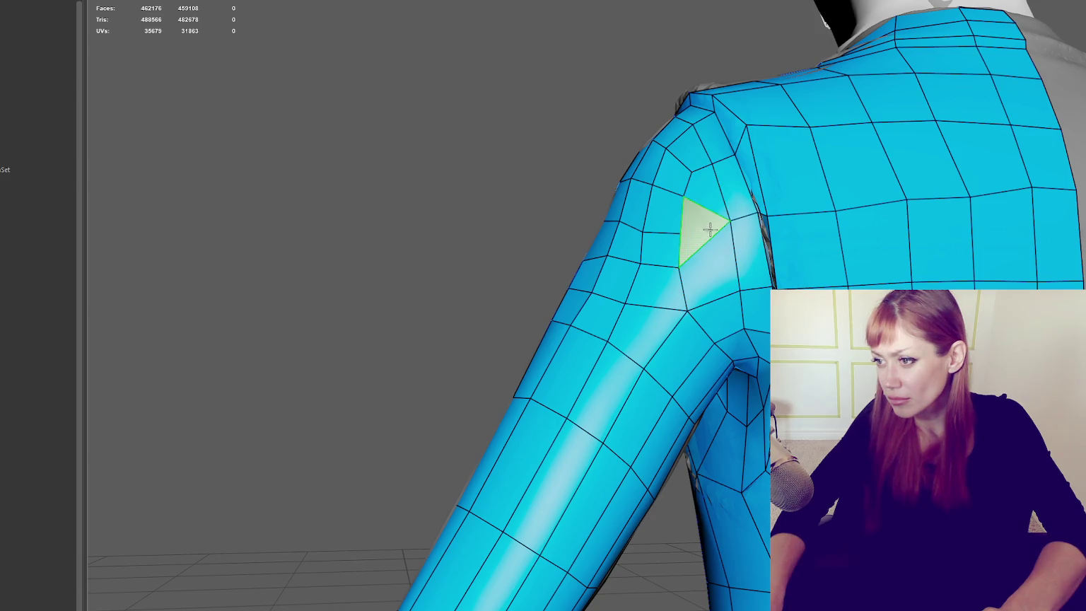
pyautogui.keyDown('ctrl'); pyautogui.keyDown('shift'); pyautogui.click(699, 226); pyautogui.keyUp('shift'); pyautogui.keyUp('ctrl')
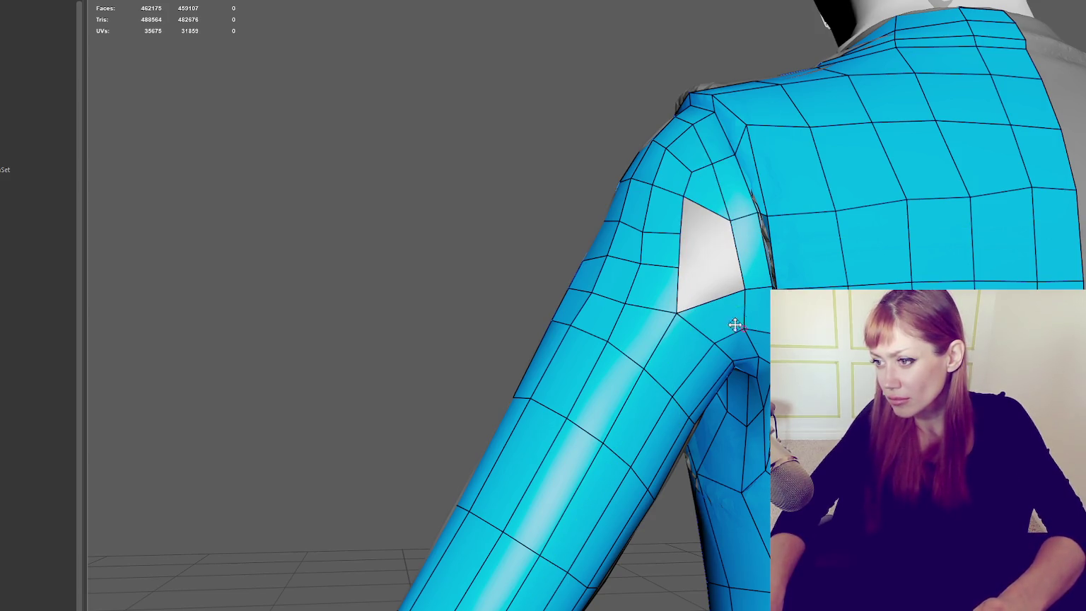
pyautogui.keyDown('alt'); pyautogui.moveTo(538, 296); pyautogui.dragTo(538, 159); pyautogui.keyUp('alt')
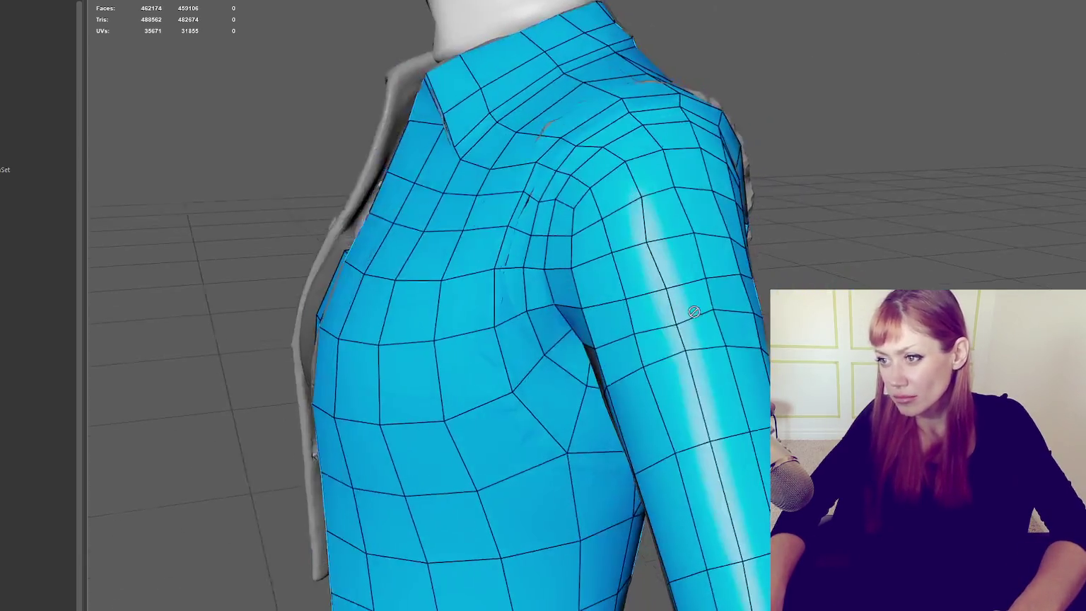
# Step: Add a few quads into the armpit gap beside the sleeve, checking them from several angles
pyautogui.moveTo(650, 295)
pyautogui.keyDown('alt'); pyautogui.mouseDown()
pyautogui.moveTo(575, 328)
pyautogui.moveTo(725, 293)
pyautogui.mouseUp(); pyautogui.keyUp('alt')
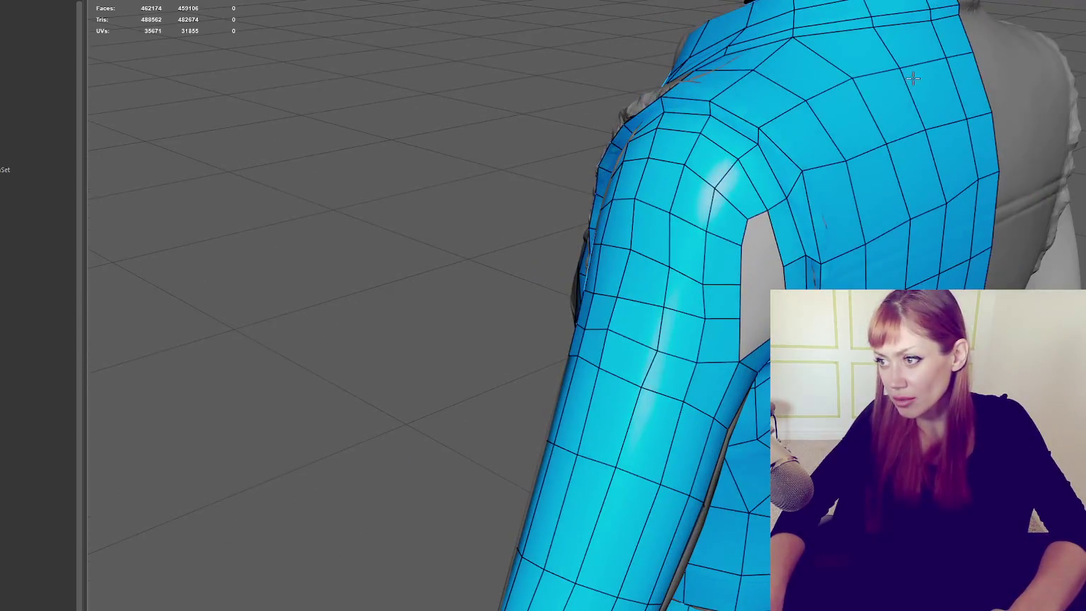
pyautogui.keyDown('alt'); pyautogui.moveTo(622, 326); pyautogui.dragTo(558, 182); pyautogui.keyUp('alt')
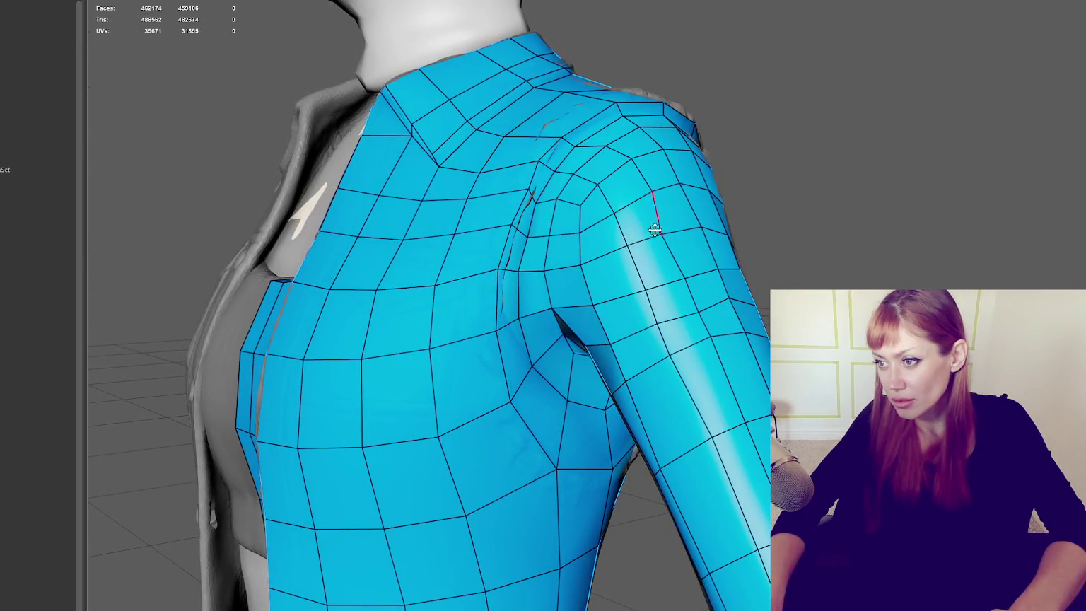
pyautogui.keyDown('alt'); pyautogui.moveTo(679, 247); pyautogui.dragTo(607, 257); pyautogui.keyUp('alt')
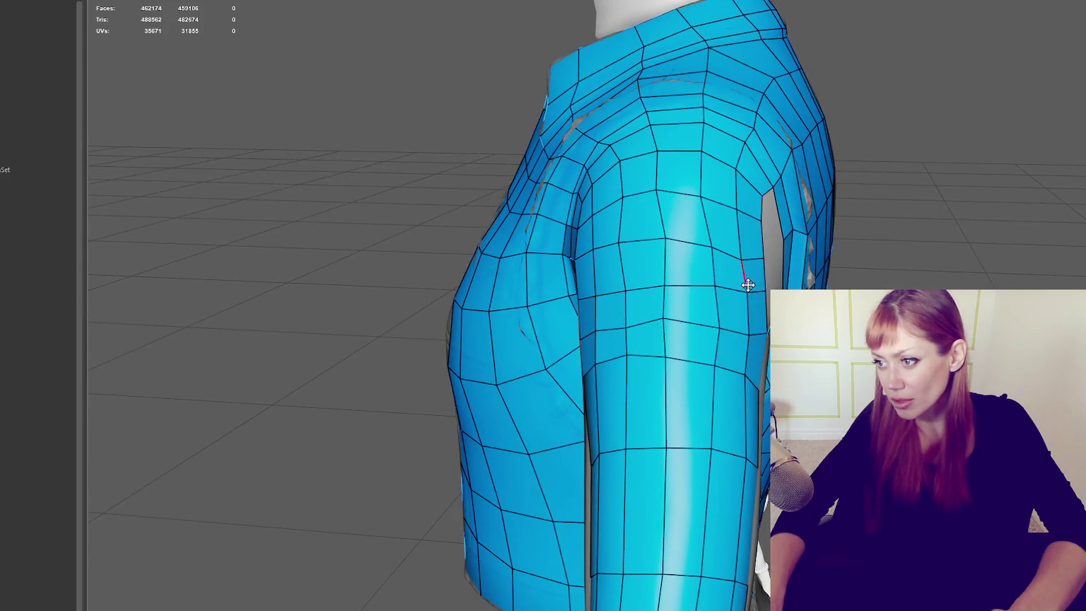
pyautogui.keyDown('alt'); pyautogui.moveTo(747, 331); pyautogui.dragTo(752, 189); pyautogui.keyUp('alt')
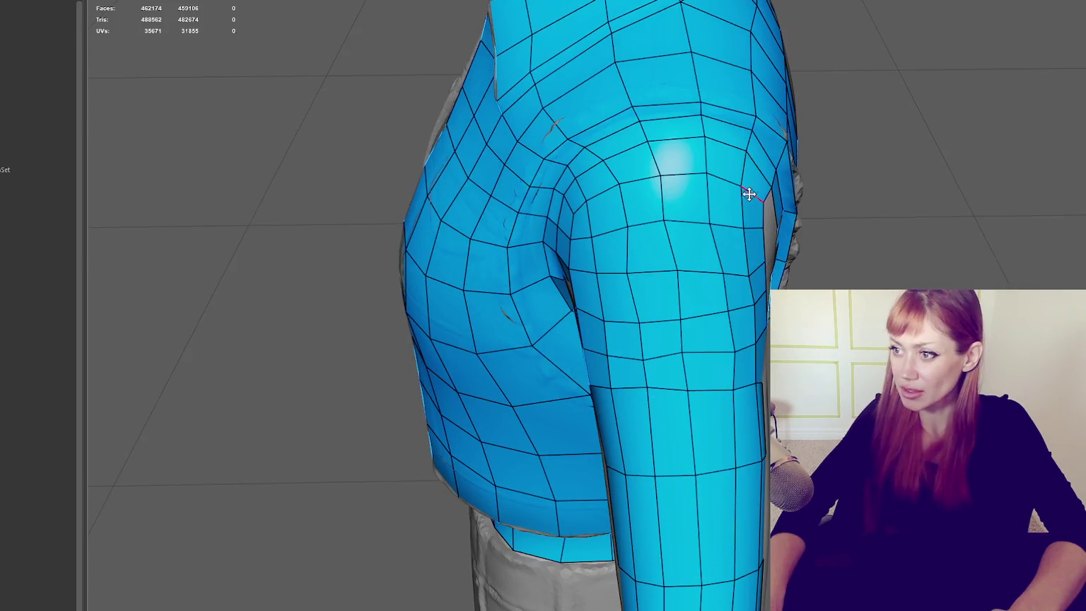
pyautogui.keyDown('alt'); pyautogui.moveTo(634, 190); pyautogui.dragTo(740, 229); pyautogui.keyUp('alt')
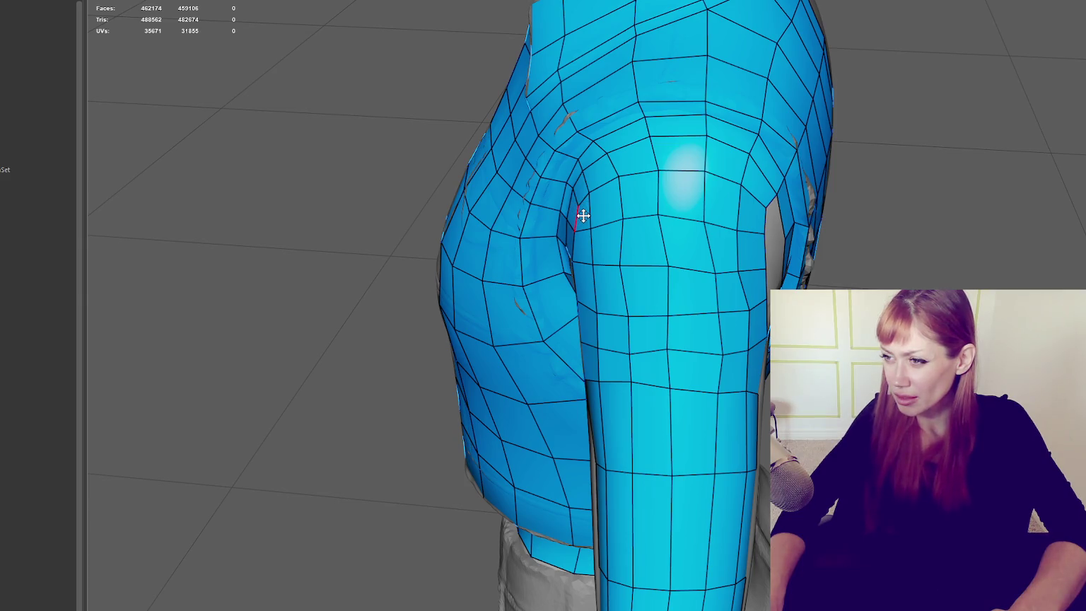
pyautogui.keyDown('shift'); pyautogui.click(779, 216); pyautogui.keyUp('shift')
pyautogui.keyDown('alt'); pyautogui.moveTo(722, 223); pyautogui.dragTo(714, 209); pyautogui.keyUp('alt')
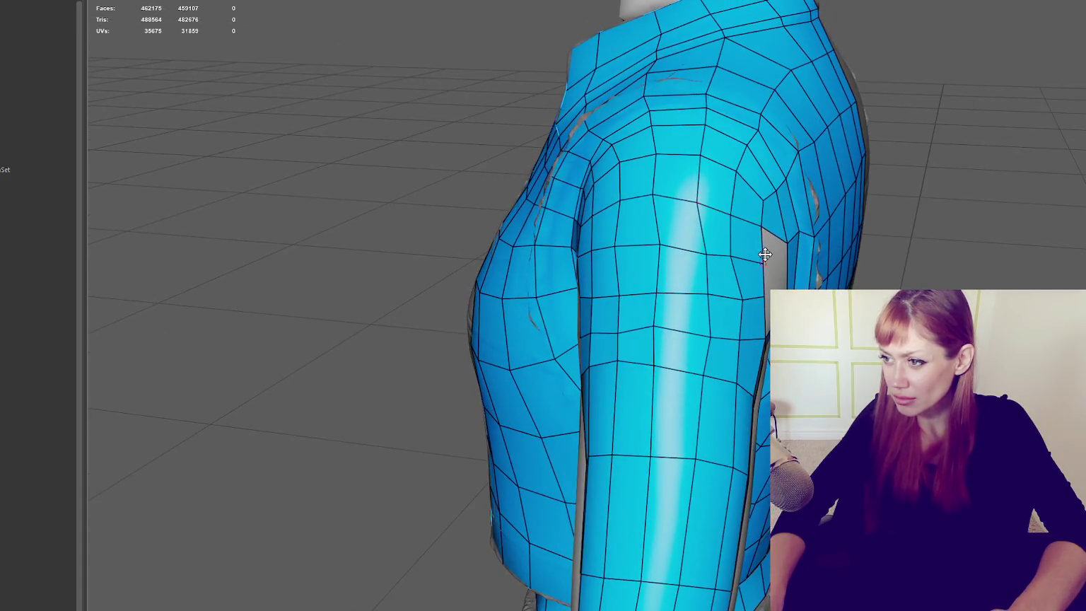
pyautogui.keyDown('shift'); pyautogui.click(778, 248); pyautogui.keyUp('shift')
pyautogui.keyDown('alt'); pyautogui.moveTo(708, 232); pyautogui.dragTo(783, 263); pyautogui.keyUp('alt')
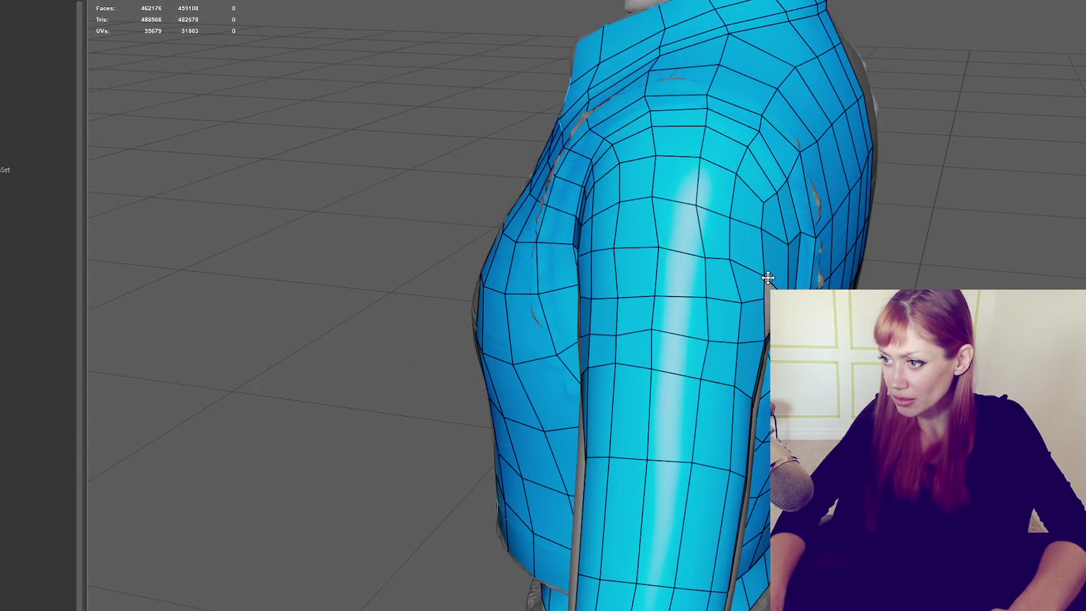
pyautogui.keyDown('alt'); pyautogui.moveTo(707, 234); pyautogui.dragTo(749, 212); pyautogui.keyUp('alt')
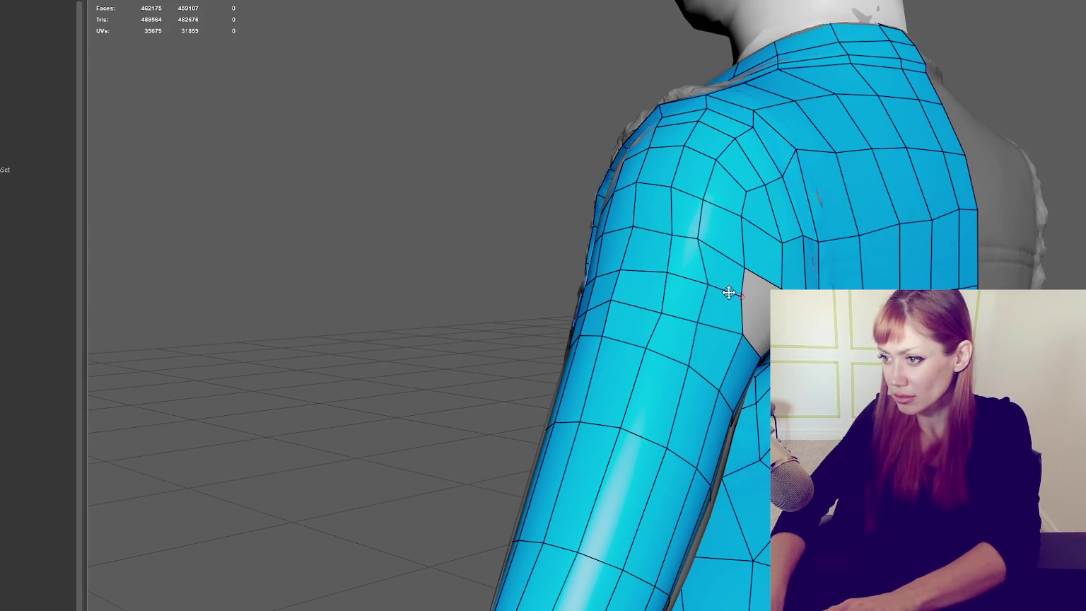
pyautogui.moveTo(704, 283)
pyautogui.keyDown('alt'); pyautogui.mouseDown()
pyautogui.moveTo(781, 278)
pyautogui.moveTo(806, 311)
pyautogui.mouseUp(); pyautogui.keyUp('alt')
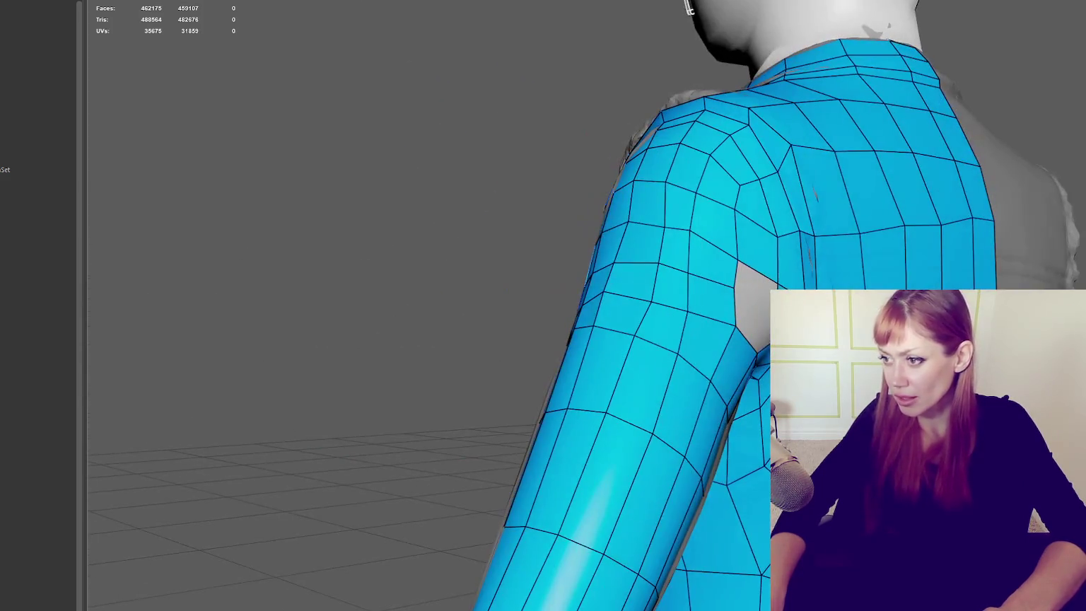
pyautogui.moveTo(694, 313)
pyautogui.keyDown('alt'); pyautogui.mouseDown()
pyautogui.moveTo(329, 9)
pyautogui.moveTo(623, 304)
pyautogui.moveTo(602, 287)
pyautogui.mouseUp(); pyautogui.keyUp('alt')
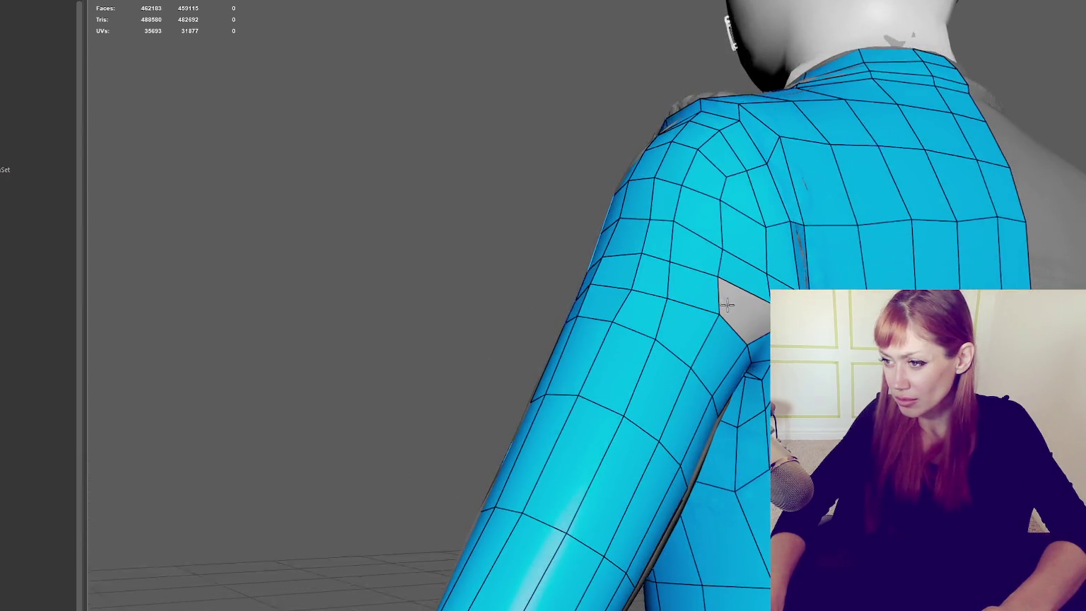
# Step: Fill a quad at the armpit, delete two neighbouring faces to widen the hole, and add a new quad
pyautogui.keyDown('alt'); pyautogui.moveTo(728, 302); pyautogui.dragTo(684, 283); pyautogui.keyUp('alt')
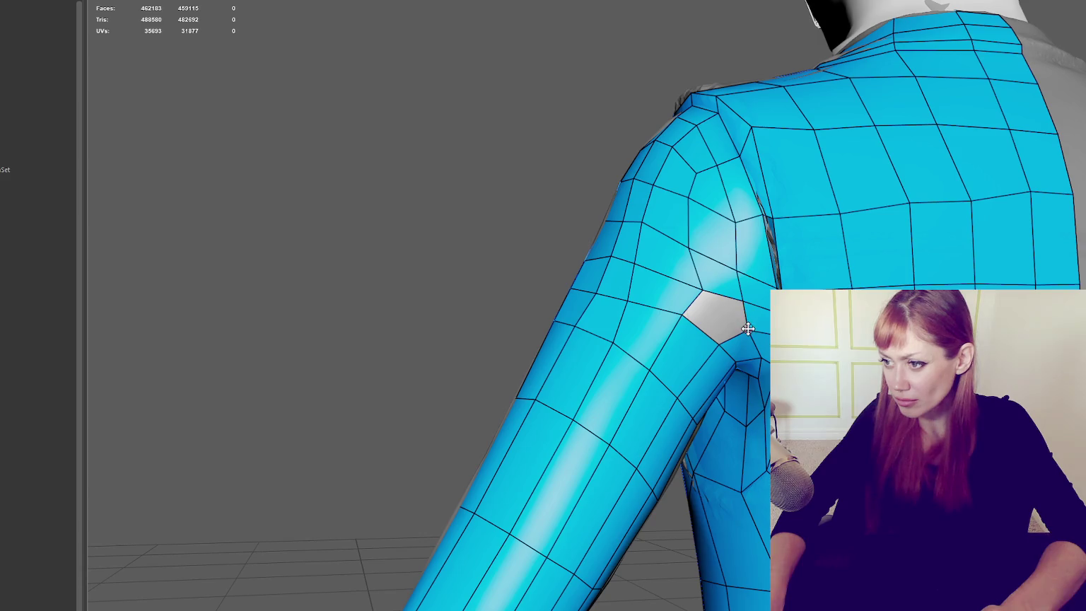
pyautogui.keyDown('shift'); pyautogui.click(703, 319); pyautogui.keyUp('shift')
pyautogui.moveTo(703, 319)
pyautogui.keyDown('alt'); pyautogui.mouseDown()
pyautogui.moveTo(616, 340)
pyautogui.moveTo(740, 340)
pyautogui.moveTo(737, 315)
pyautogui.moveTo(562, 319)
pyautogui.moveTo(745, 242)
pyautogui.moveTo(831, 253)
pyautogui.moveTo(902, 283)
pyautogui.moveTo(802, 257)
pyautogui.moveTo(765, 311)
pyautogui.moveTo(754, 288)
pyautogui.mouseUp(); pyautogui.keyUp('alt')
pyautogui.keyDown('ctrl'); pyautogui.keyDown('shift'); pyautogui.click(757, 297); pyautogui.keyUp('shift'); pyautogui.keyUp('ctrl')
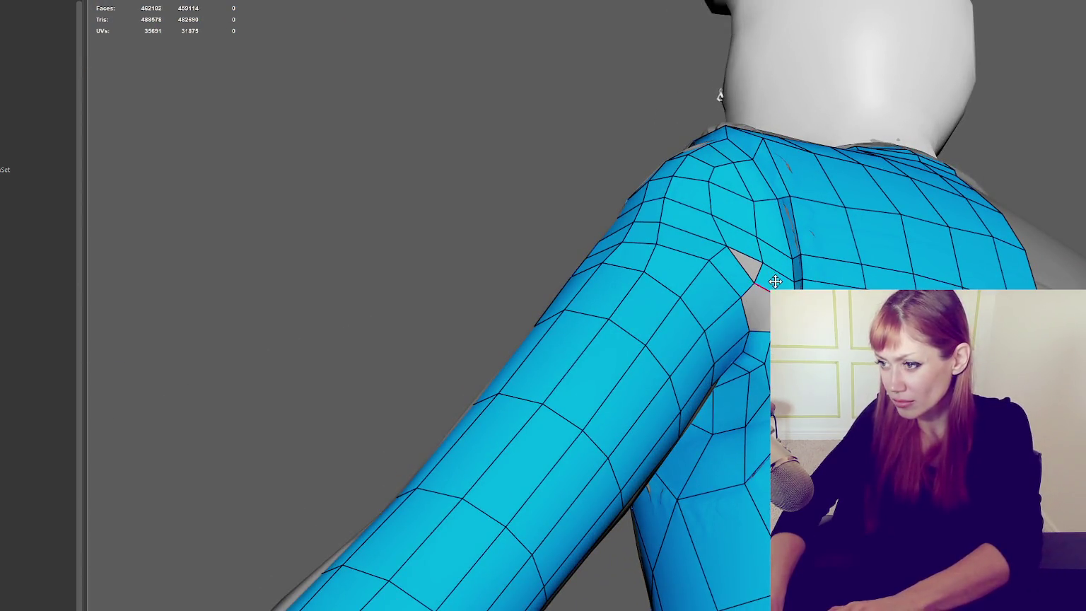
pyautogui.keyDown('ctrl'); pyautogui.keyDown('shift'); pyautogui.click(770, 281); pyautogui.keyUp('shift'); pyautogui.keyUp('ctrl')
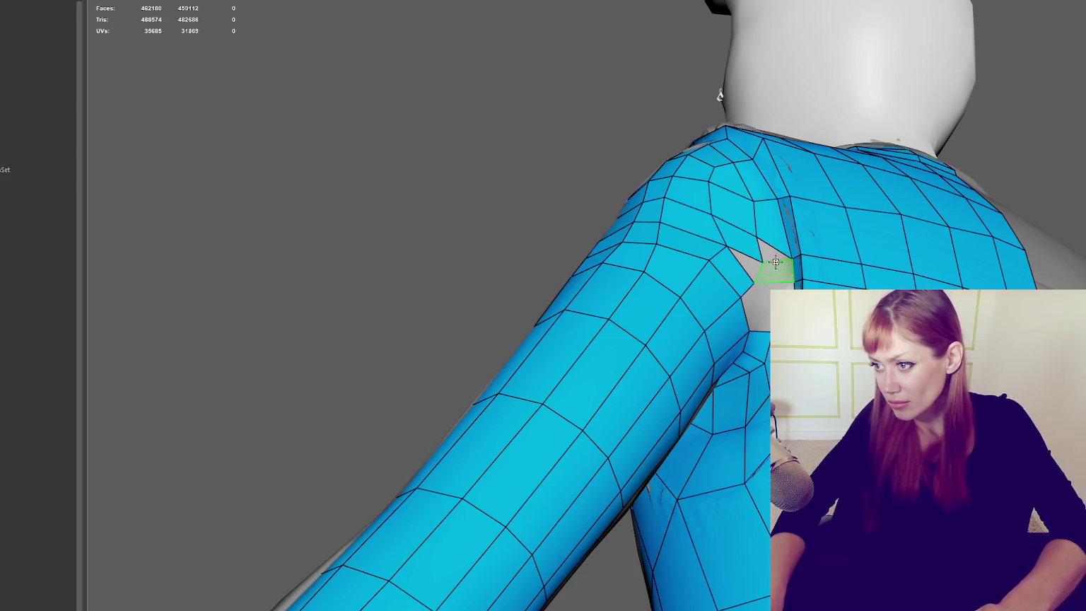
pyautogui.keyDown('shift'); pyautogui.click(774, 258); pyautogui.keyUp('shift')
pyautogui.moveTo(769, 284)
pyautogui.keyDown('alt'); pyautogui.mouseDown()
pyautogui.moveTo(737, 288)
pyautogui.moveTo(854, 238)
pyautogui.moveTo(835, 266)
pyautogui.mouseUp(); pyautogui.keyUp('alt')
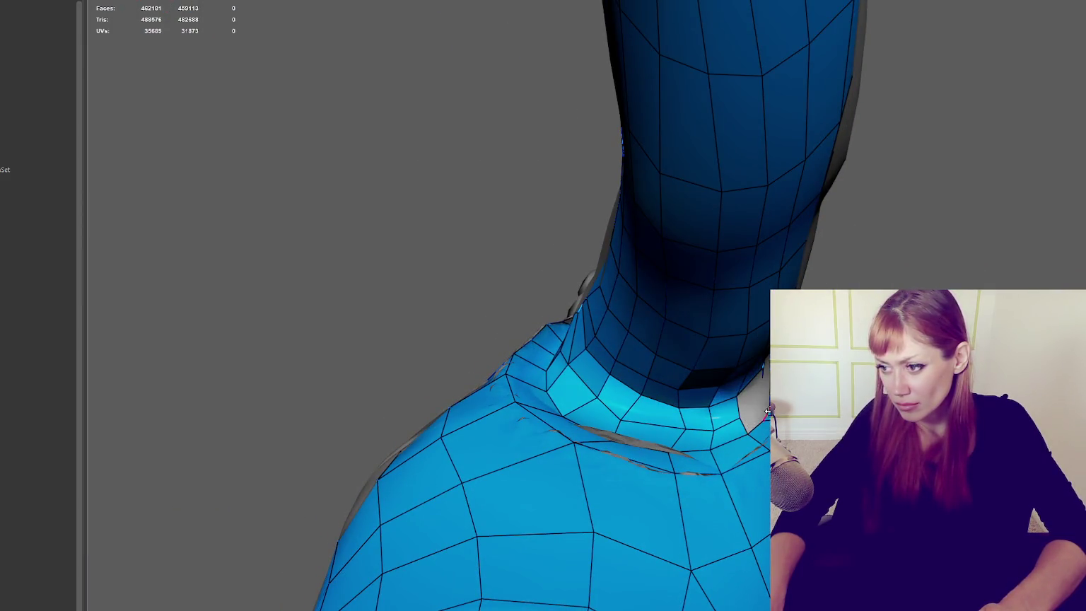
pyautogui.keyDown('alt'); pyautogui.moveTo(767, 412); pyautogui.dragTo(763, 340); pyautogui.keyUp('alt')
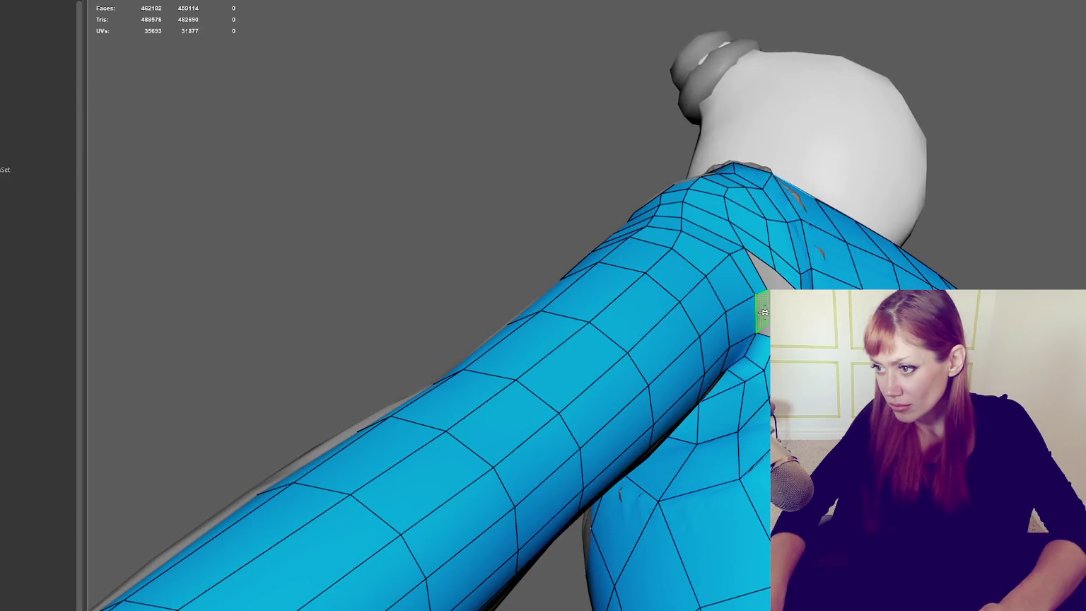
pyautogui.keyDown('alt'); pyautogui.moveTo(764, 341); pyautogui.dragTo(762, 307); pyautogui.keyUp('alt')
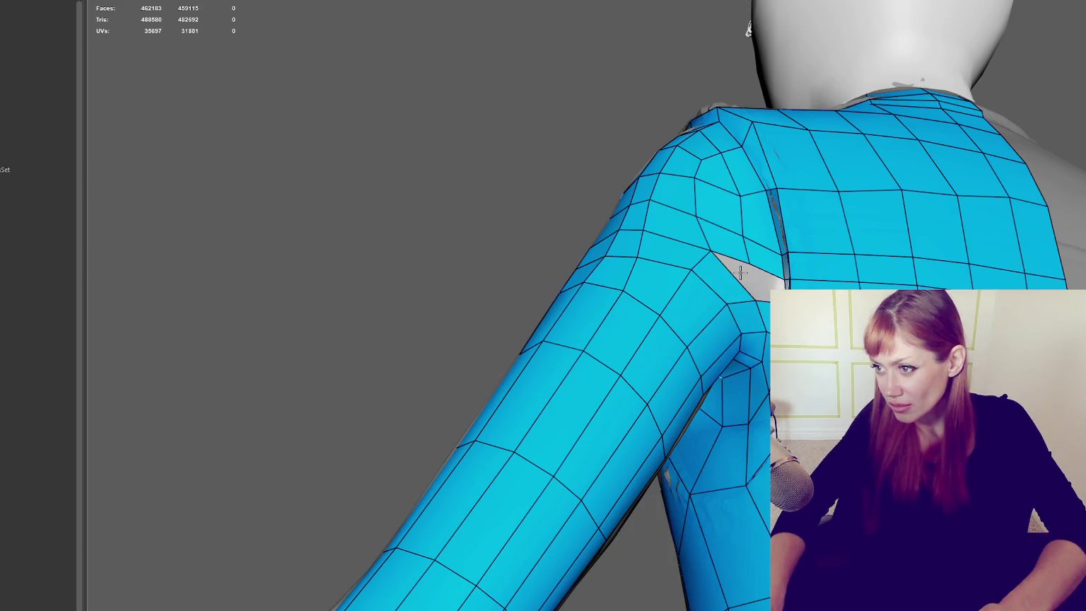
pyautogui.keyDown('alt'); pyautogui.moveTo(740, 269); pyautogui.dragTo(699, 150); pyautogui.keyUp('alt')
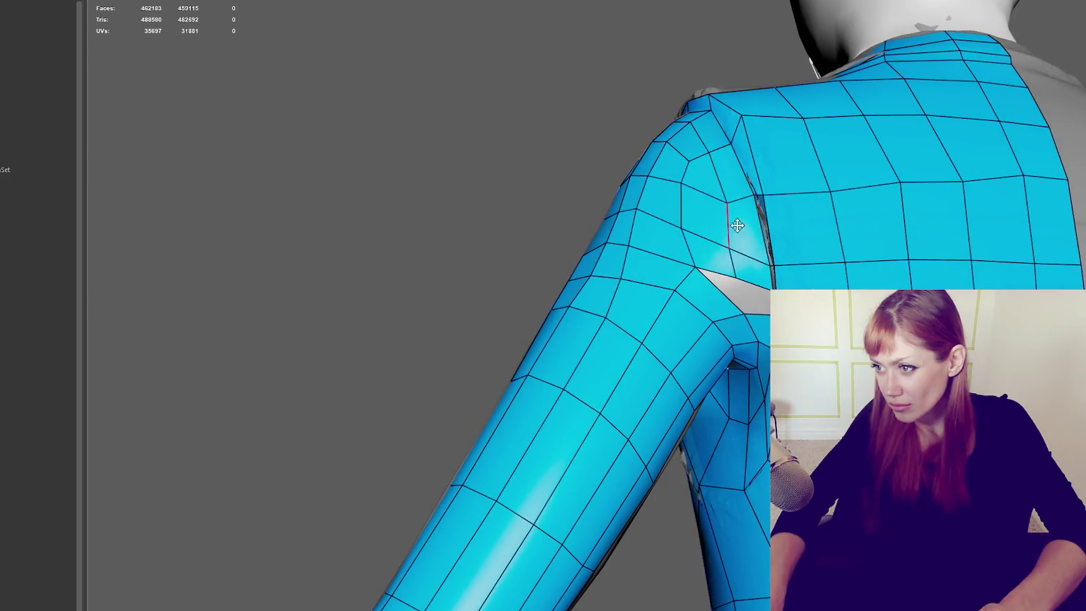
# Step: Fill the grey armpit hole with a face, remove it, and draw a new face again
pyautogui.keyDown('shift'); pyautogui.click(742, 309); pyautogui.keyUp('shift')
pyautogui.keyDown('alt'); pyautogui.moveTo(742, 309); pyautogui.dragTo(794, 283); pyautogui.keyUp('alt')
pyautogui.keyDown('ctrl'); pyautogui.keyDown('shift'); pyautogui.click(750, 297); pyautogui.keyUp('shift'); pyautogui.keyUp('ctrl')
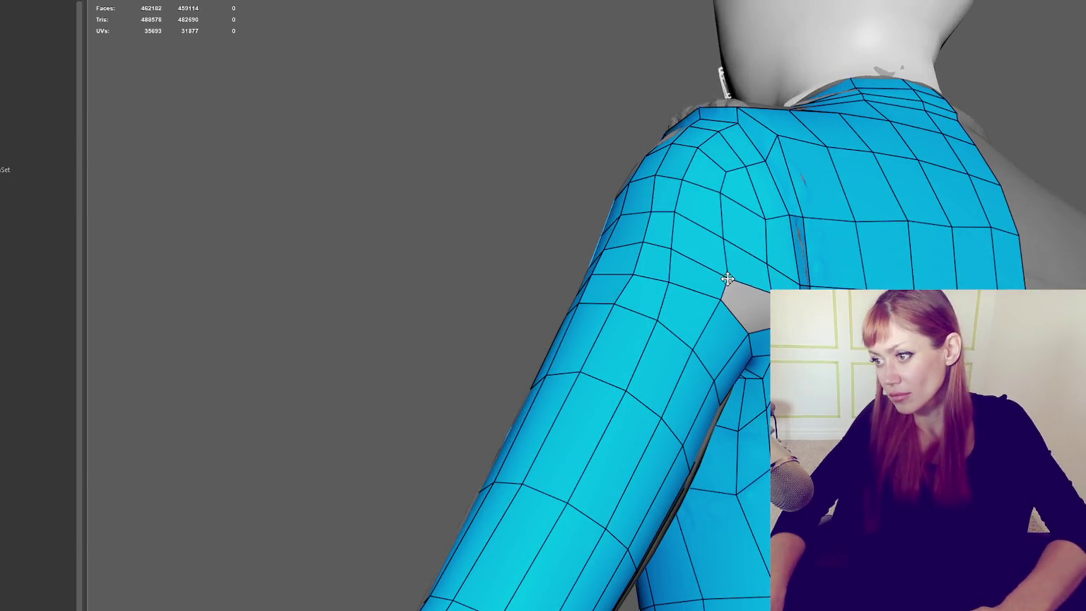
pyautogui.keyDown('alt'); pyautogui.moveTo(749, 304); pyautogui.dragTo(736, 295); pyautogui.keyUp('alt')
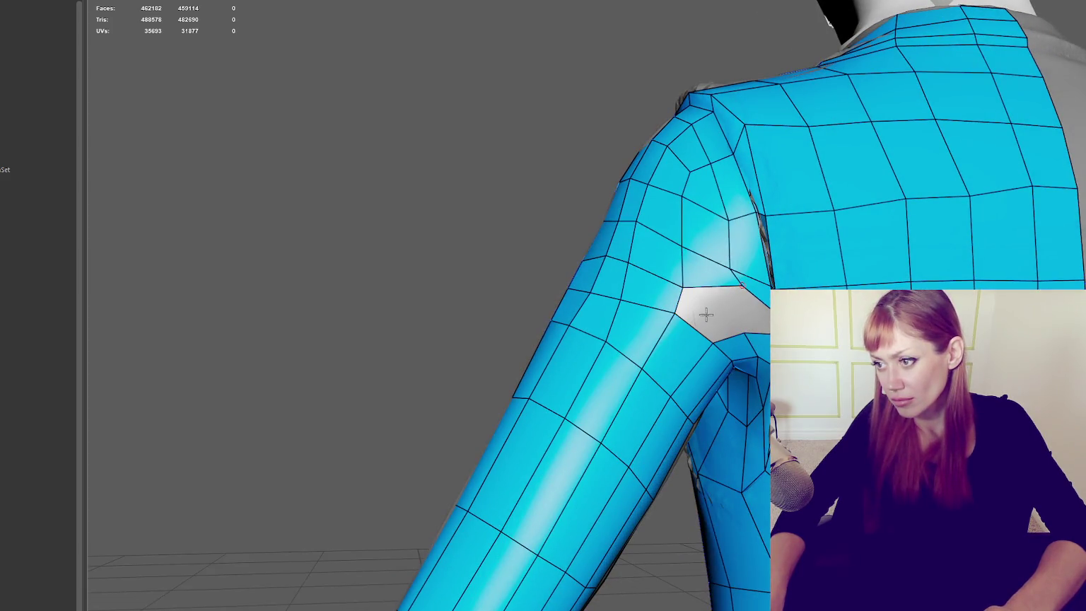
pyautogui.keyDown('shift'); pyautogui.click(707, 311); pyautogui.keyUp('shift')
pyautogui.keyDown('alt'); pyautogui.moveTo(708, 311); pyautogui.dragTo(754, 297); pyautogui.keyUp('alt')
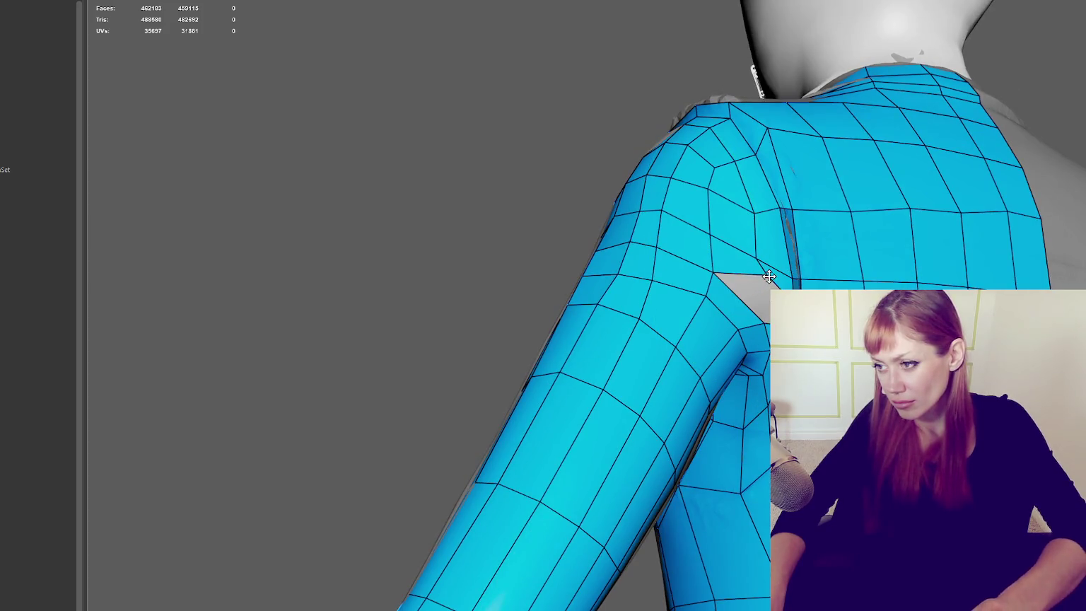
pyautogui.keyDown('alt'); pyautogui.moveTo(766, 276); pyautogui.dragTo(762, 296); pyautogui.keyUp('alt')
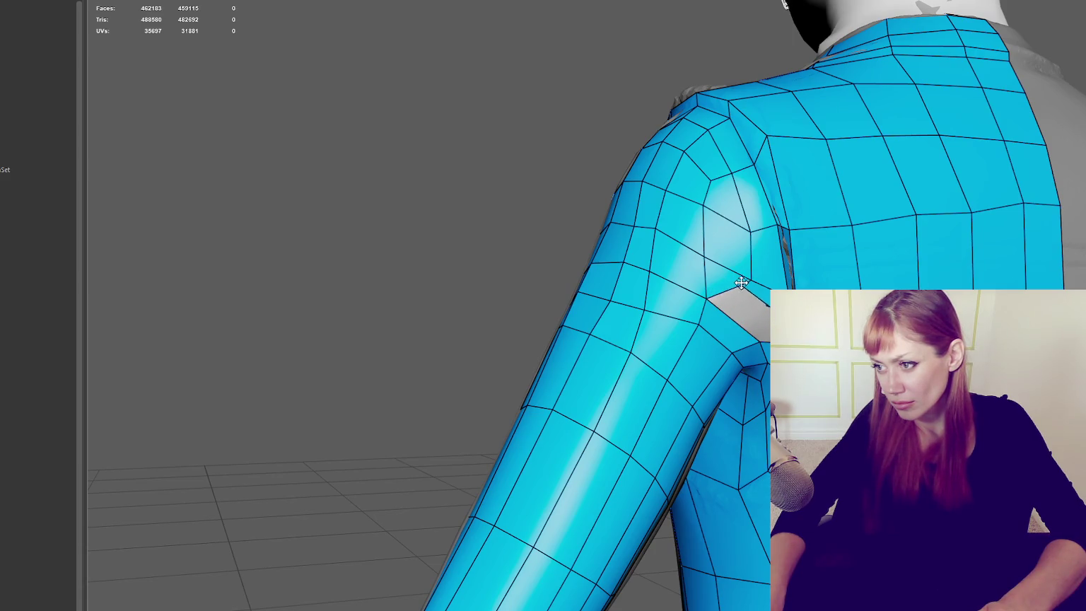
pyautogui.moveTo(742, 296)
pyautogui.keyDown('alt'); pyautogui.mouseDown()
pyautogui.moveTo(830, 282)
pyautogui.moveTo(635, 282)
pyautogui.moveTo(762, 297)
pyautogui.moveTo(660, 300)
pyautogui.moveTo(712, 298)
pyautogui.mouseUp(); pyautogui.keyUp('alt')
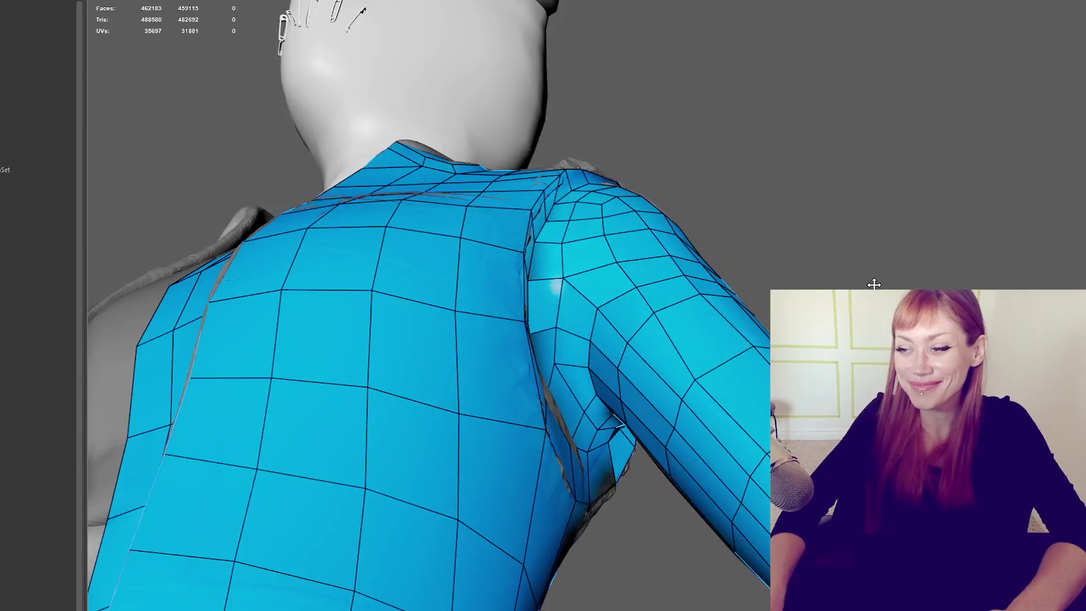
pyautogui.moveTo(559, 323)
pyautogui.keyDown('alt'); pyautogui.mouseDown()
pyautogui.moveTo(686, 307)
pyautogui.moveTo(609, 296)
pyautogui.moveTo(676, 316)
pyautogui.mouseUp(); pyautogui.keyUp('alt')
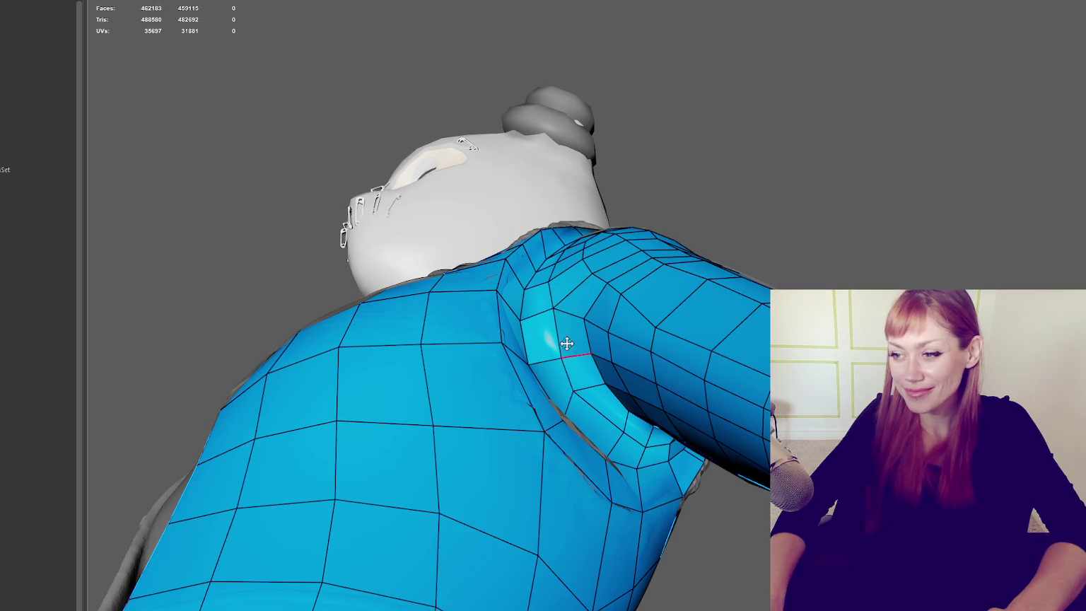
pyautogui.moveTo(593, 339)
pyautogui.keyDown('alt'); pyautogui.mouseDown()
pyautogui.moveTo(630, 321)
pyautogui.moveTo(567, 345)
pyautogui.moveTo(674, 383)
pyautogui.moveTo(720, 333)
pyautogui.moveTo(574, 389)
pyautogui.mouseUp(); pyautogui.keyUp('alt')
# Step: Delete two faces at the armpit to enlarge the hole
pyautogui.keyDown('alt'); pyautogui.moveTo(755, 344); pyautogui.dragTo(765, 299); pyautogui.keyUp('alt')
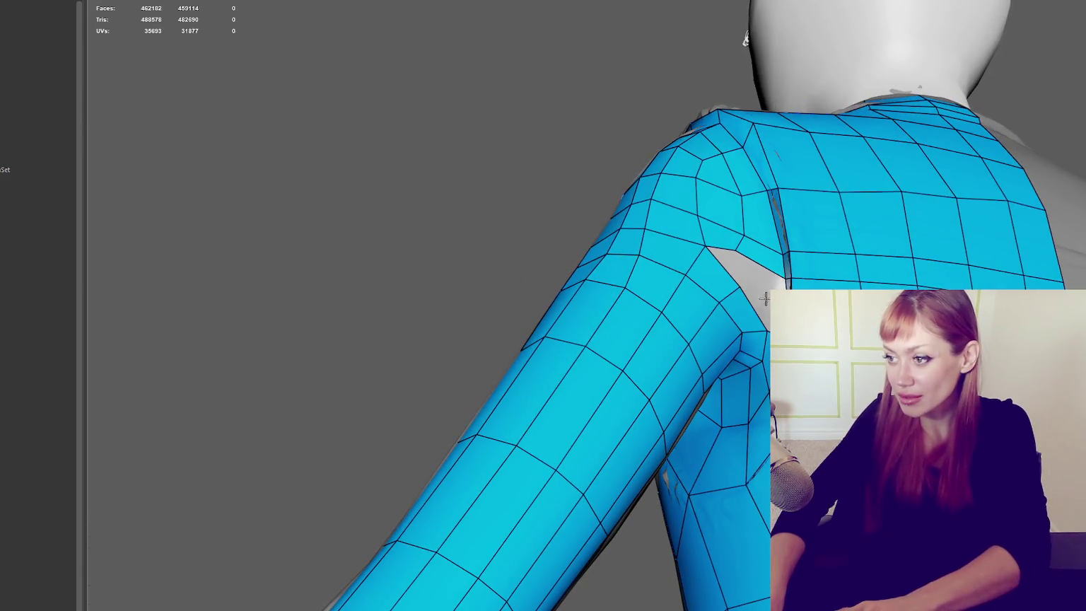
pyautogui.keyDown('ctrl'); pyautogui.keyDown('shift'); pyautogui.click(760, 256); pyautogui.keyUp('shift'); pyautogui.keyUp('ctrl')
pyautogui.keyDown('ctrl'); pyautogui.keyDown('shift'); pyautogui.click(759, 224); pyautogui.keyUp('shift'); pyautogui.keyUp('ctrl')
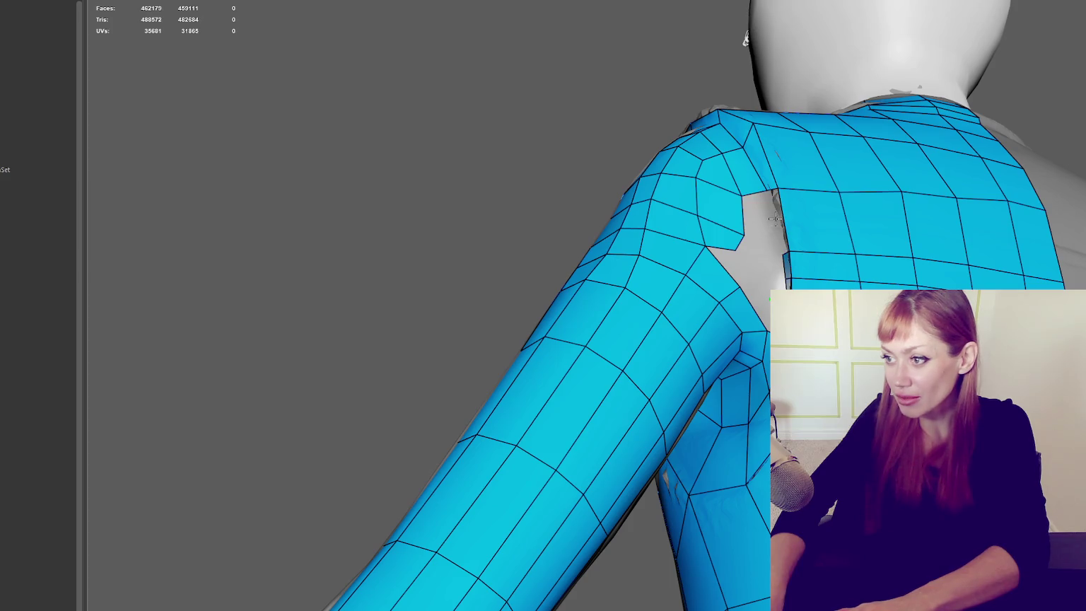
pyautogui.keyDown('alt'); pyautogui.moveTo(799, 235); pyautogui.dragTo(808, 255); pyautogui.keyUp('alt')
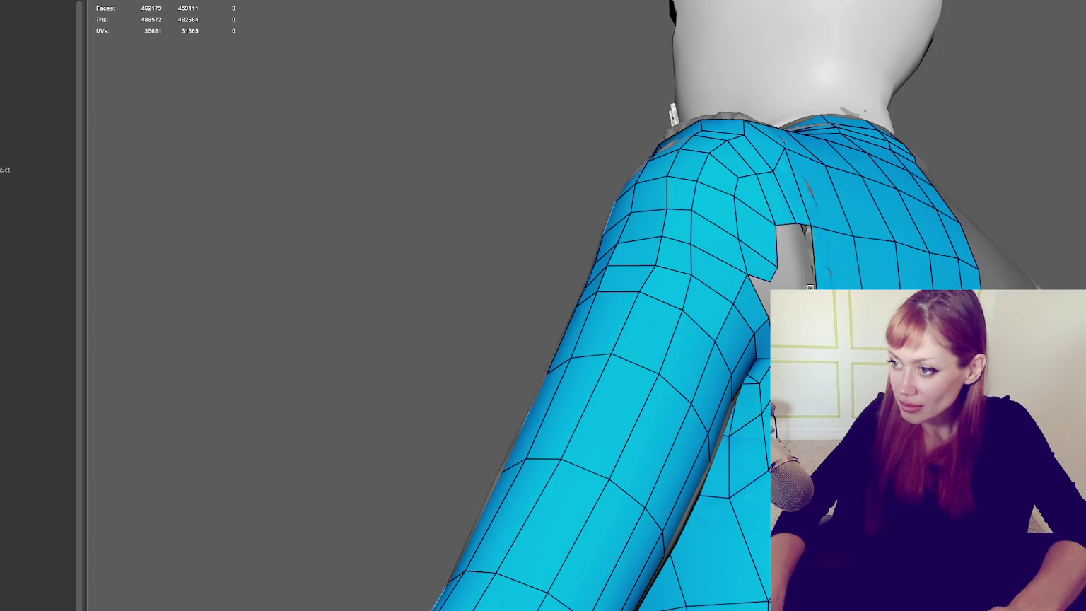
# Step: Relax the vertices along the hole's border and undo a trial strip extruded into it
pyautogui.moveTo(777, 266)
pyautogui.keyDown('shift'); pyautogui.mouseDown()
pyautogui.moveTo(768, 264)
pyautogui.moveTo(1004, 285)
pyautogui.mouseUp(); pyautogui.keyUp('shift')
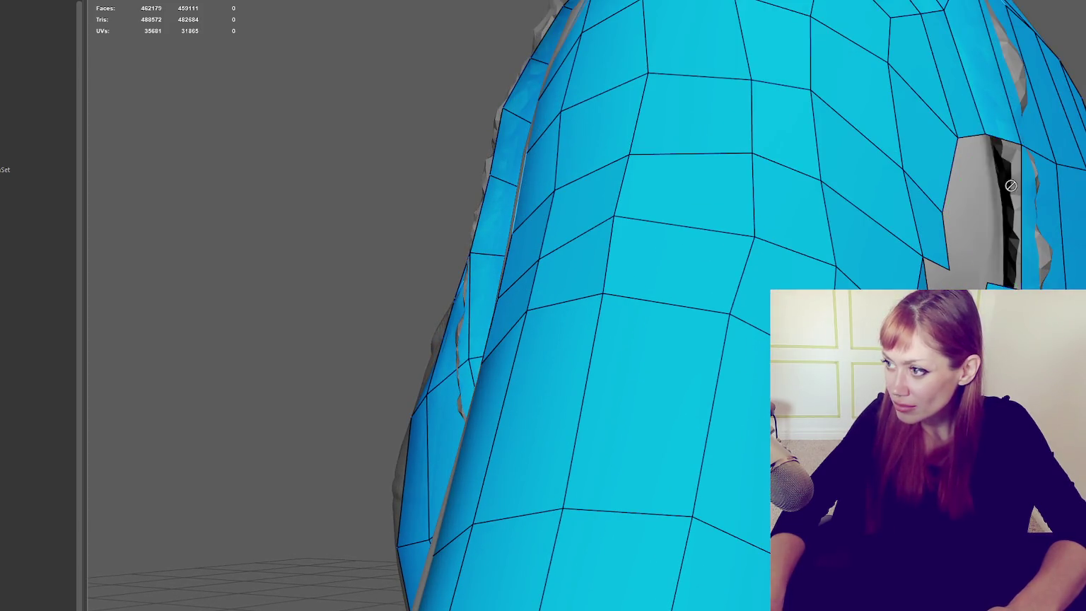
pyautogui.keyDown('alt'); pyautogui.moveTo(1011, 186); pyautogui.dragTo(1030, 282); pyautogui.keyUp('alt')
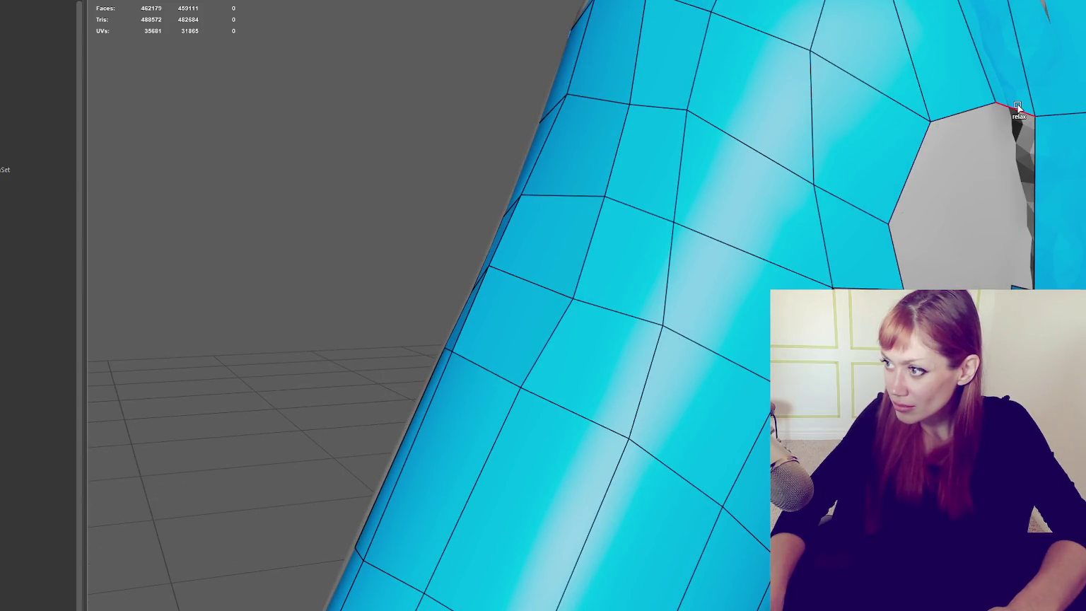
pyautogui.moveTo(1018, 107)
pyautogui.mouseDown()
pyautogui.moveTo(1013, 191)
pyautogui.moveTo(976, 242)
pyautogui.mouseUp()
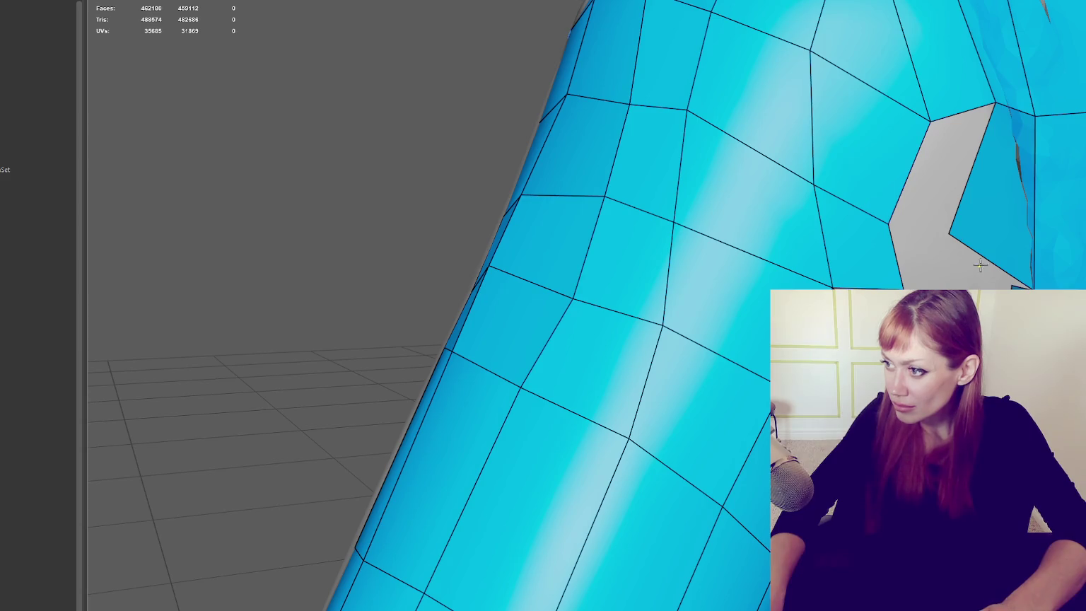
pyautogui.keyDown('alt'); pyautogui.moveTo(978, 262); pyautogui.dragTo(919, 255); pyautogui.keyUp('alt')
pyautogui.hotkey('ctrl', 'z')
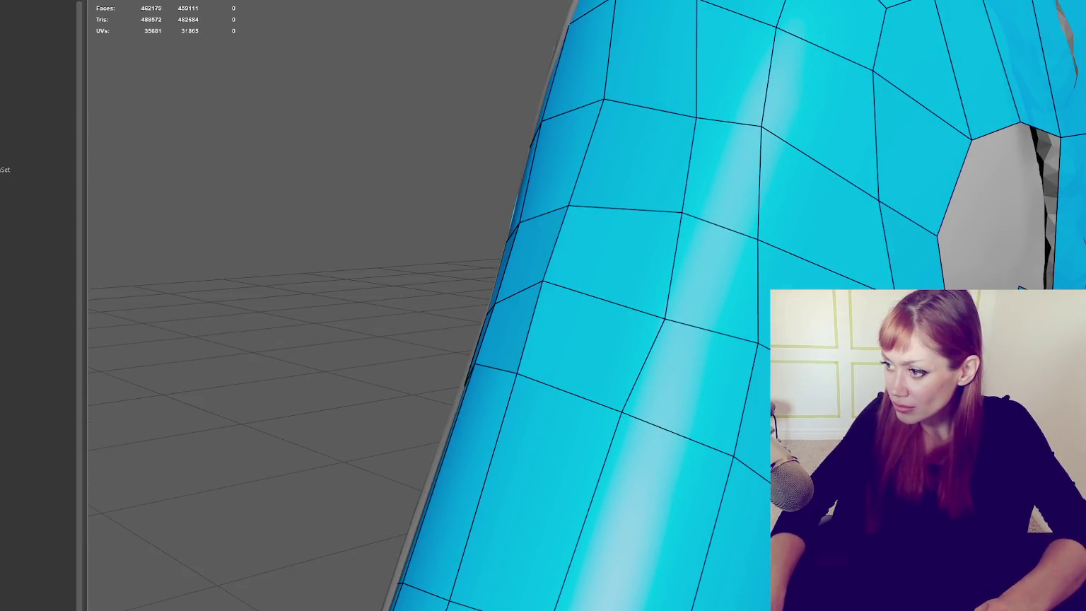
# Step: Add a face along the hole's right edge and fill the sleeve hole with a new quad
pyautogui.keyDown('shift'); pyautogui.click(1027, 216); pyautogui.keyUp('shift')
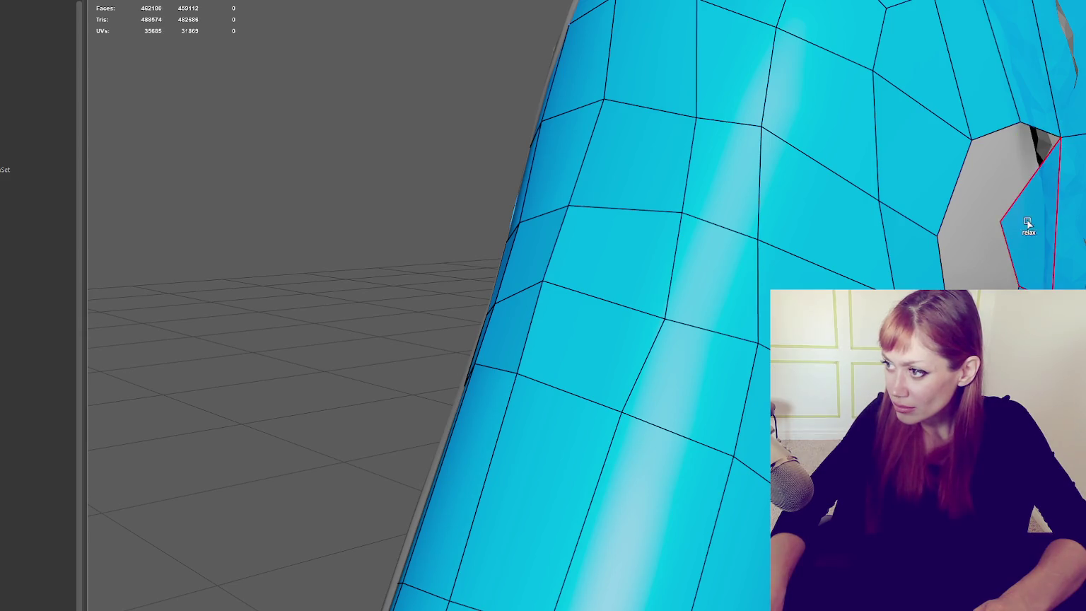
pyautogui.keyDown('alt'); pyautogui.moveTo(1000, 221); pyautogui.dragTo(1012, 152); pyautogui.keyUp('alt')
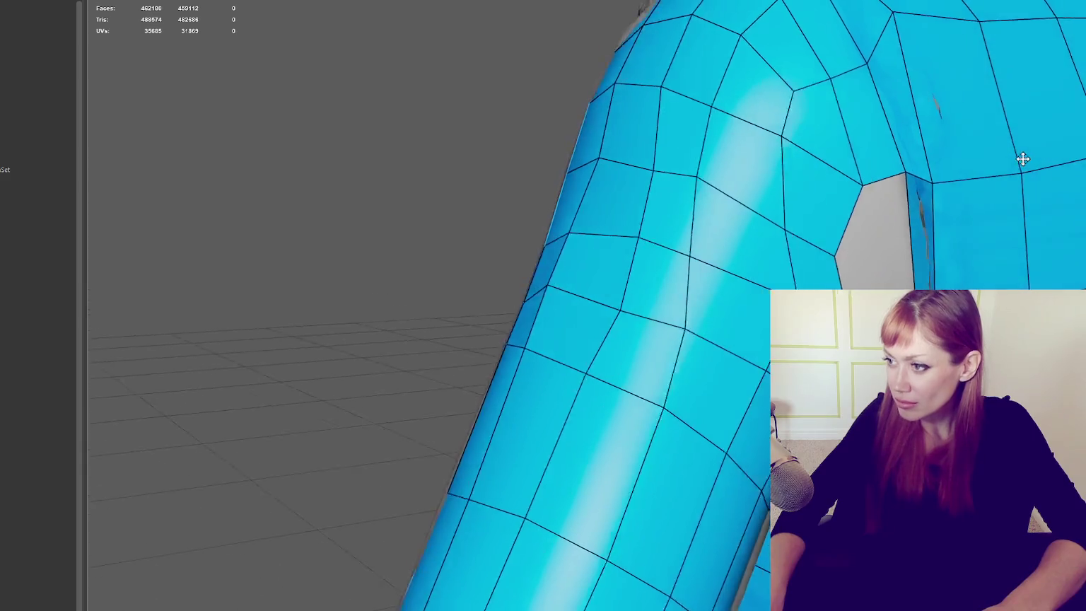
pyautogui.keyDown('alt'); pyautogui.moveTo(1012, 152); pyautogui.dragTo(933, 247, button='right'); pyautogui.keyUp('alt')
pyautogui.keyDown('alt'); pyautogui.moveTo(924, 267); pyautogui.dragTo(1018, 274); pyautogui.keyUp('alt')
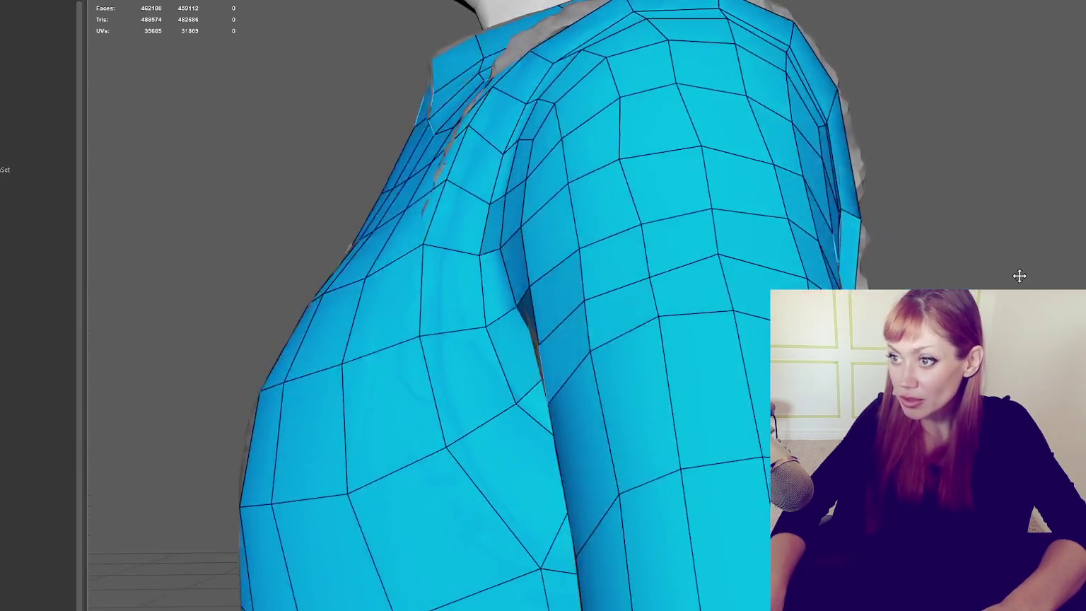
pyautogui.moveTo(558, 210)
pyautogui.keyDown('alt'); pyautogui.mouseDown()
pyautogui.moveTo(539, 286)
pyautogui.moveTo(650, 371)
pyautogui.moveTo(669, 429)
pyautogui.mouseUp(); pyautogui.keyUp('alt')
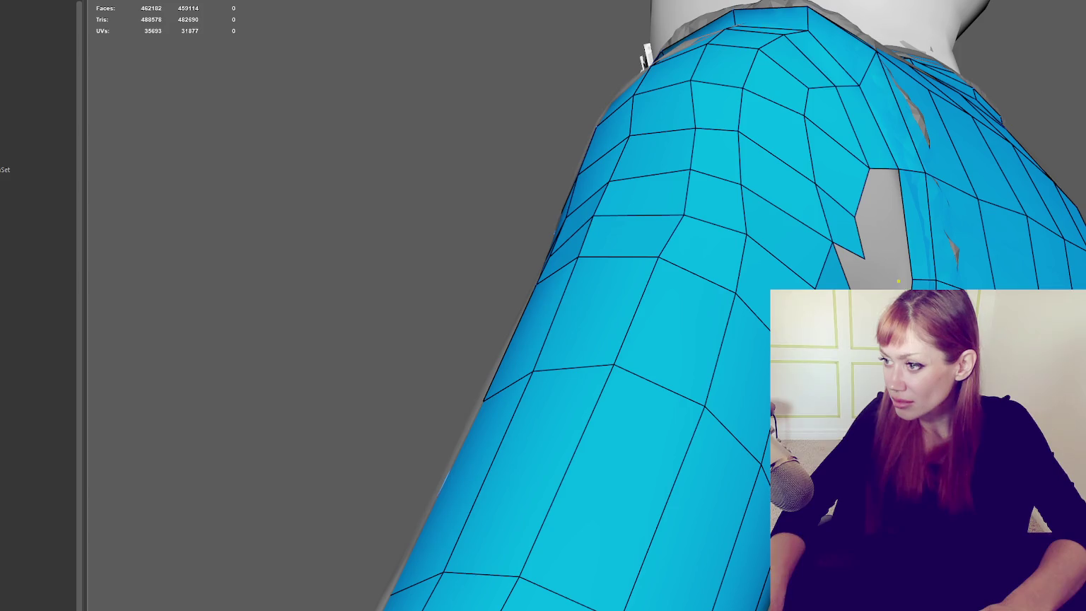
pyautogui.moveTo(900, 219)
pyautogui.keyDown('alt'); pyautogui.mouseDown()
pyautogui.moveTo(880, 235)
pyautogui.moveTo(814, 236)
pyautogui.moveTo(951, 255)
pyautogui.moveTo(911, 268)
pyautogui.mouseUp(); pyautogui.keyUp('alt')
pyautogui.keyDown('shift'); pyautogui.click(843, 223); pyautogui.keyUp('shift')
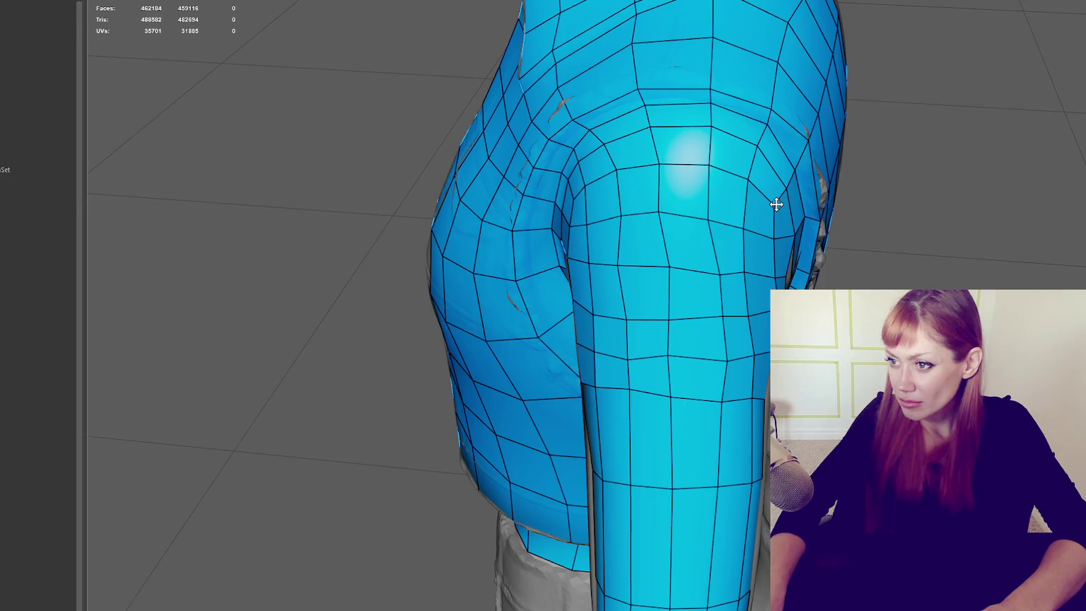
# Step: Delete the awkward face below the shoulder seam where the sleeve meets the shoulder
pyautogui.moveTo(594, 202)
pyautogui.keyDown('alt'); pyautogui.mouseDown()
pyautogui.moveTo(766, 181)
pyautogui.moveTo(454, 222)
pyautogui.mouseUp(); pyautogui.keyUp('alt')
pyautogui.moveTo(598, 248)
pyautogui.keyDown('alt'); pyautogui.mouseDown()
pyautogui.moveTo(606, 228)
pyautogui.moveTo(784, 283)
pyautogui.mouseUp(); pyautogui.keyUp('alt')
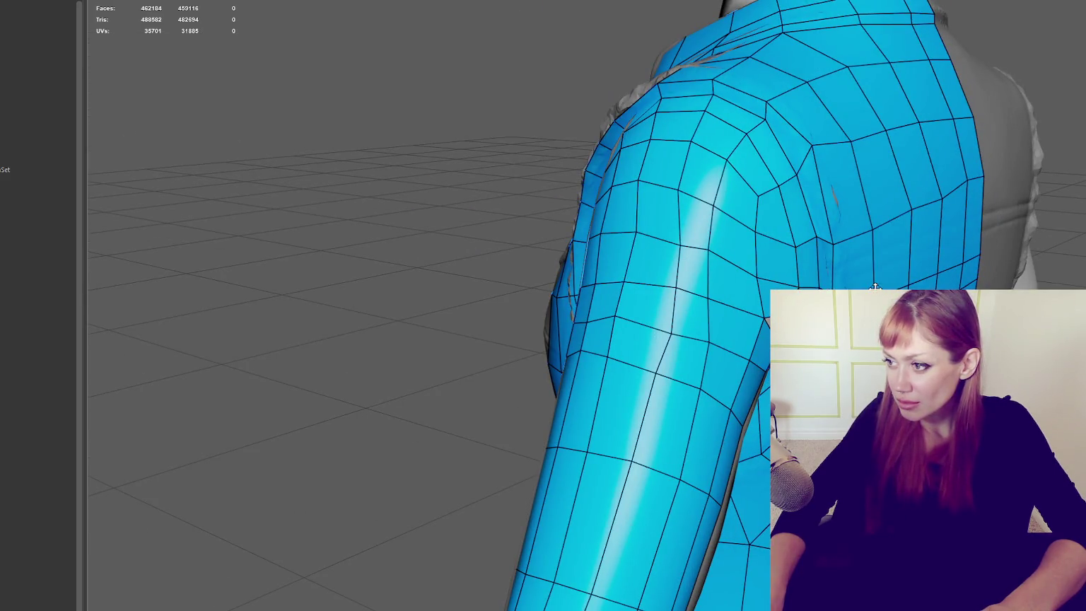
pyautogui.moveTo(887, 282)
pyautogui.keyDown('alt'); pyautogui.mouseDown()
pyautogui.moveTo(836, 275)
pyautogui.moveTo(951, 286)
pyautogui.moveTo(970, 274)
pyautogui.moveTo(950, 233)
pyautogui.moveTo(948, 247)
pyautogui.mouseUp(); pyautogui.keyUp('alt')
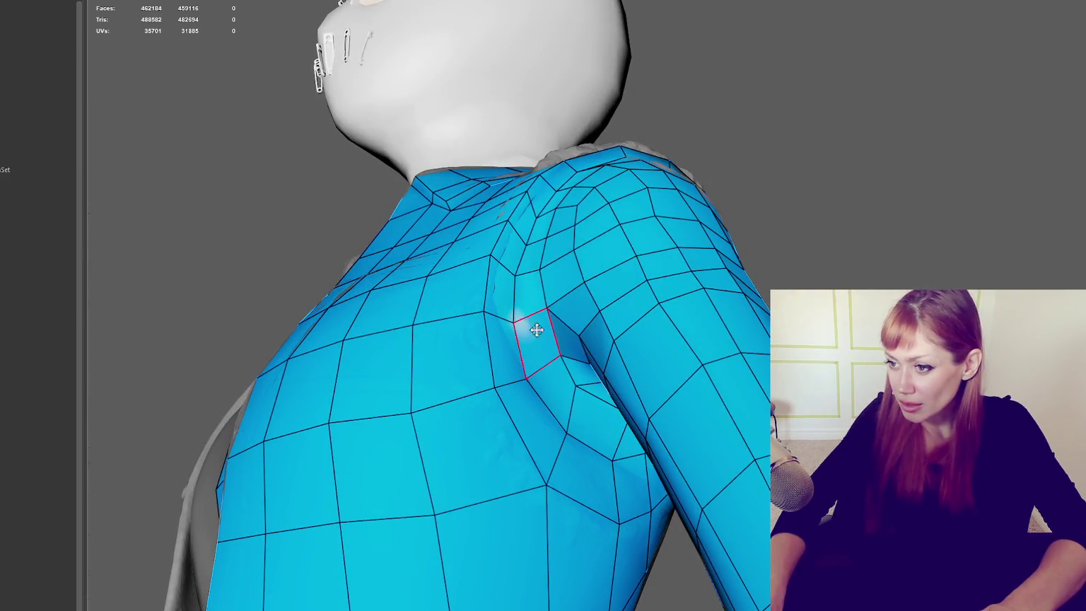
pyautogui.moveTo(635, 300)
pyautogui.keyDown('alt'); pyautogui.mouseDown()
pyautogui.moveTo(572, 308)
pyautogui.moveTo(650, 270)
pyautogui.moveTo(698, 287)
pyautogui.mouseUp(); pyautogui.keyUp('alt')
pyautogui.keyDown('ctrl'); pyautogui.keyDown('shift'); pyautogui.click(727, 320); pyautogui.keyUp('shift'); pyautogui.keyUp('ctrl')
pyautogui.moveTo(727, 320)
pyautogui.keyDown('alt'); pyautogui.mouseDown()
pyautogui.moveTo(813, 318)
pyautogui.moveTo(707, 303)
pyautogui.mouseUp(); pyautogui.keyUp('alt')
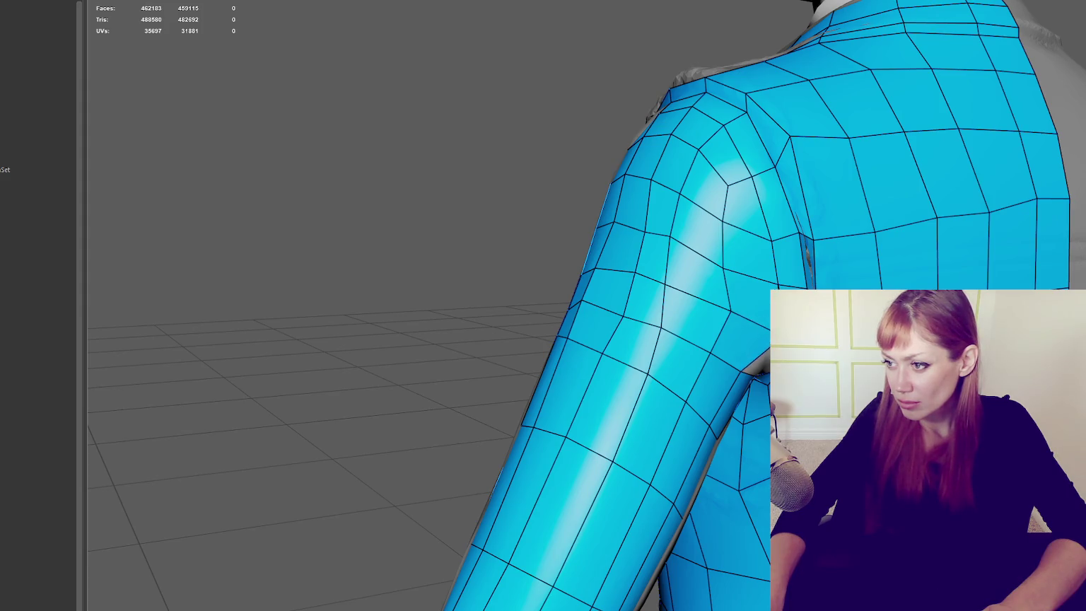
# Step: Inspect the small armpit gap from several angles and fill it with a new quad
pyautogui.keyDown('alt'); pyautogui.moveTo(707, 302); pyautogui.dragTo(736, 290); pyautogui.keyUp('alt')
pyautogui.press('Delete')
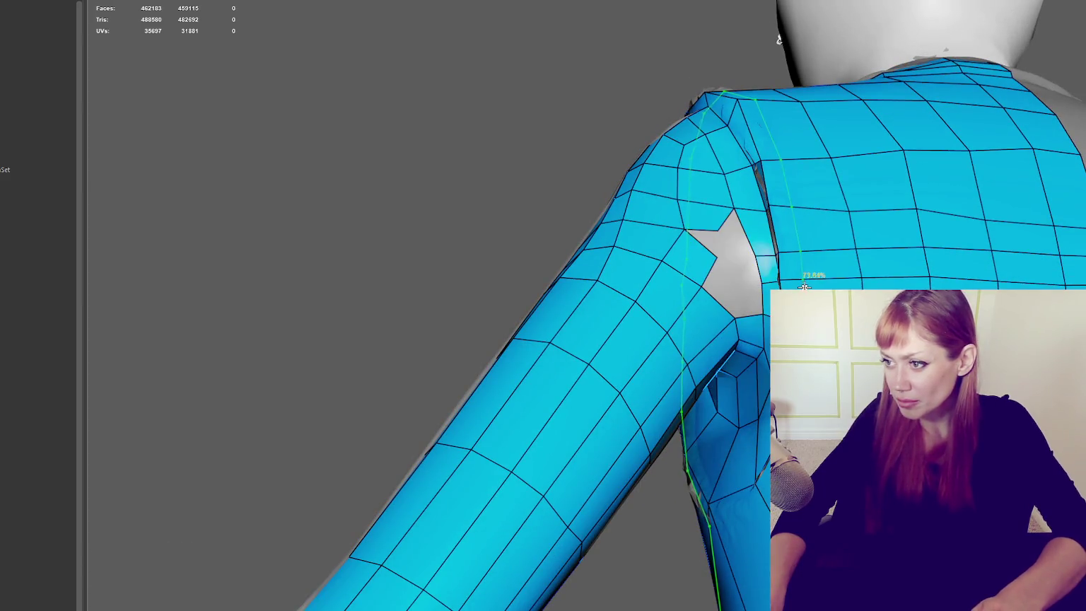
pyautogui.moveTo(801, 286)
pyautogui.keyDown('alt'); pyautogui.mouseDown()
pyautogui.moveTo(757, 294)
pyautogui.moveTo(921, 291)
pyautogui.moveTo(923, 252)
pyautogui.mouseUp(); pyautogui.keyUp('alt')
pyautogui.moveTo(620, 283)
pyautogui.keyDown('alt'); pyautogui.mouseDown()
pyautogui.moveTo(650, 296)
pyautogui.moveTo(583, 312)
pyautogui.mouseUp(); pyautogui.keyUp('alt')
pyautogui.moveTo(749, 288)
pyautogui.keyDown('alt'); pyautogui.mouseDown()
pyautogui.moveTo(623, 295)
pyautogui.moveTo(751, 305)
pyautogui.mouseUp(); pyautogui.keyUp('alt')
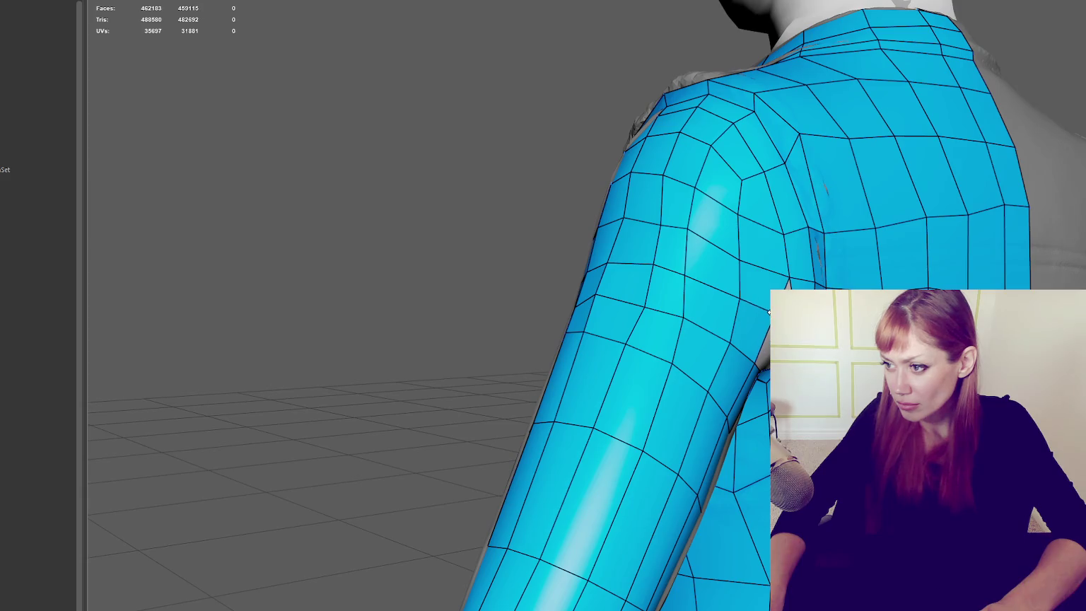
pyautogui.moveTo(767, 313)
pyautogui.keyDown('alt'); pyautogui.mouseDown()
pyautogui.moveTo(676, 298)
pyautogui.moveTo(758, 301)
pyautogui.mouseUp(); pyautogui.keyUp('alt')
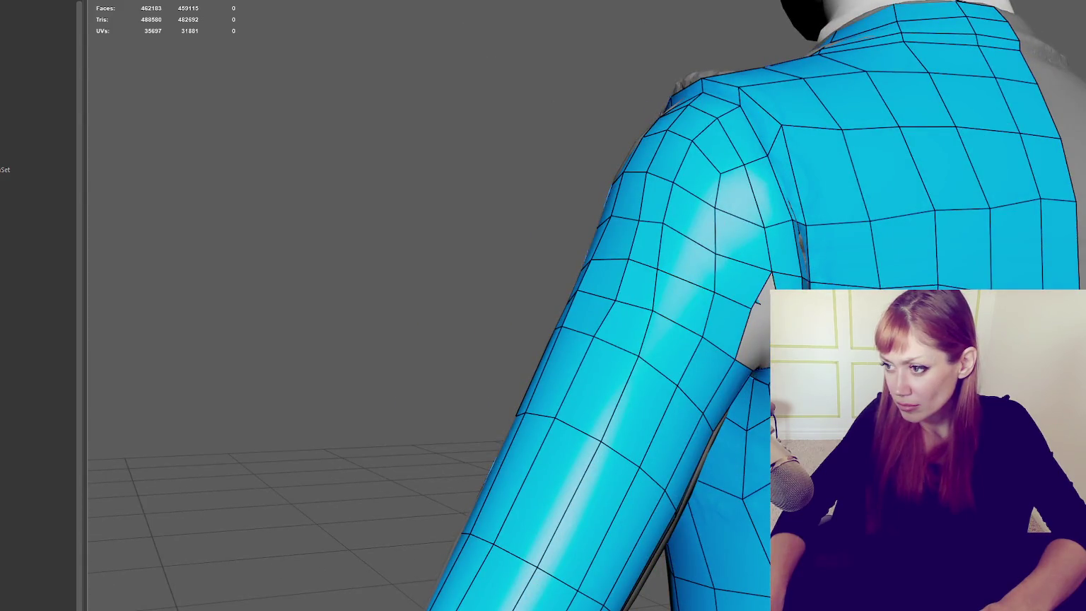
pyautogui.moveTo(628, 314)
pyautogui.keyDown('alt'); pyautogui.mouseDown()
pyautogui.moveTo(740, 316)
pyautogui.moveTo(623, 307)
pyautogui.moveTo(754, 309)
pyautogui.moveTo(768, 285)
pyautogui.moveTo(707, 304)
pyautogui.moveTo(627, 305)
pyautogui.moveTo(713, 308)
pyautogui.mouseUp(); pyautogui.keyUp('alt')
pyautogui.keyDown('shift'); pyautogui.click(754, 319); pyautogui.keyUp('shift')
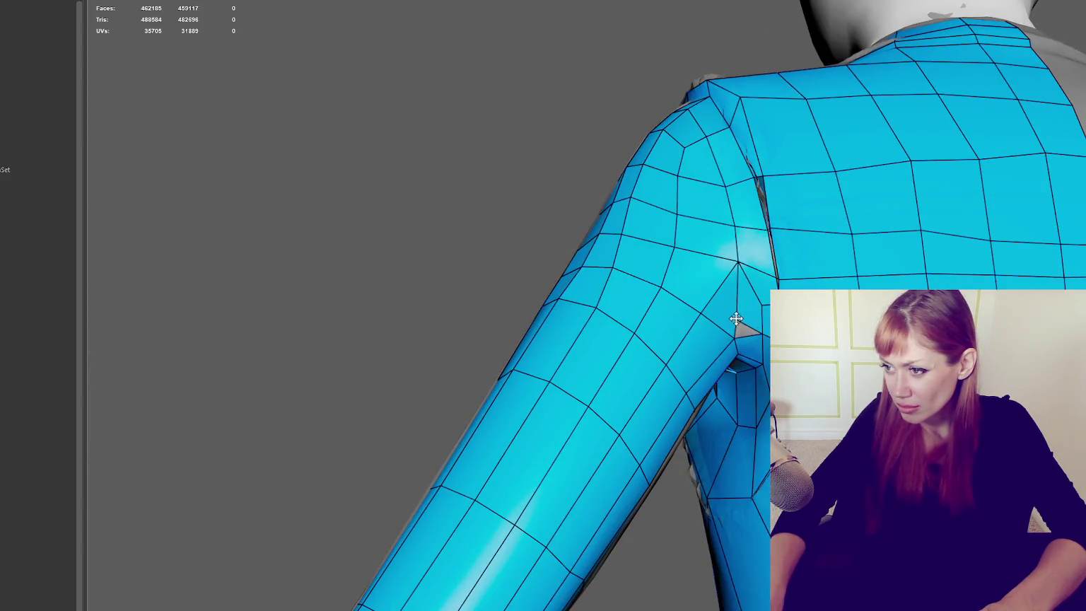
# Step: Delete the two armpit quads and a face near the shoulder seam
pyautogui.keyDown('ctrl'); pyautogui.keyDown('shift'); pyautogui.click(733, 312); pyautogui.keyUp('shift'); pyautogui.keyUp('ctrl')
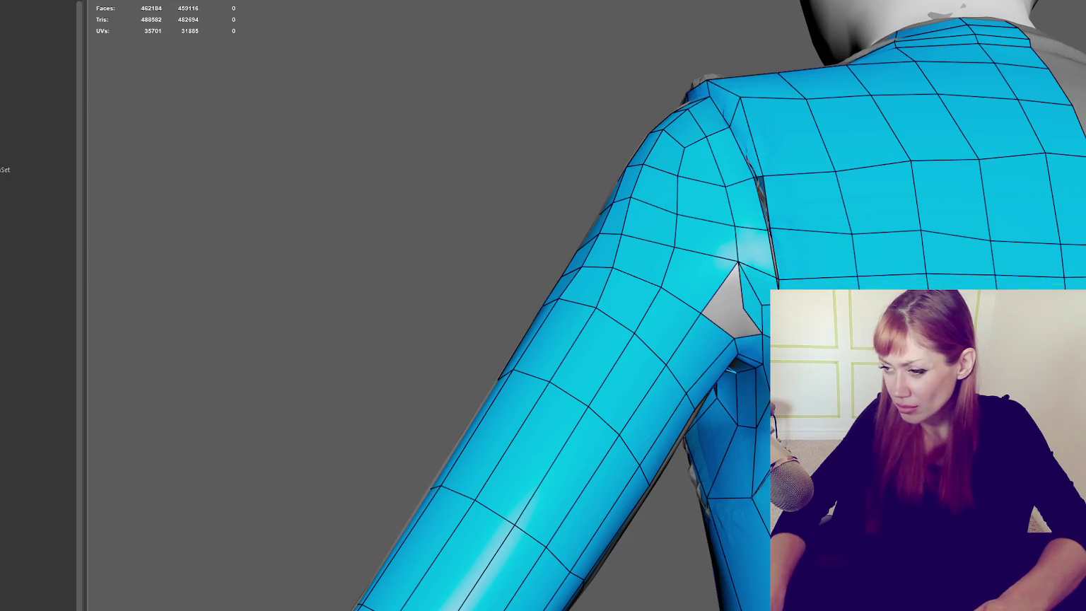
pyautogui.keyDown('ctrl'); pyautogui.keyDown('shift'); pyautogui.click(767, 329); pyautogui.keyUp('shift'); pyautogui.keyUp('ctrl')
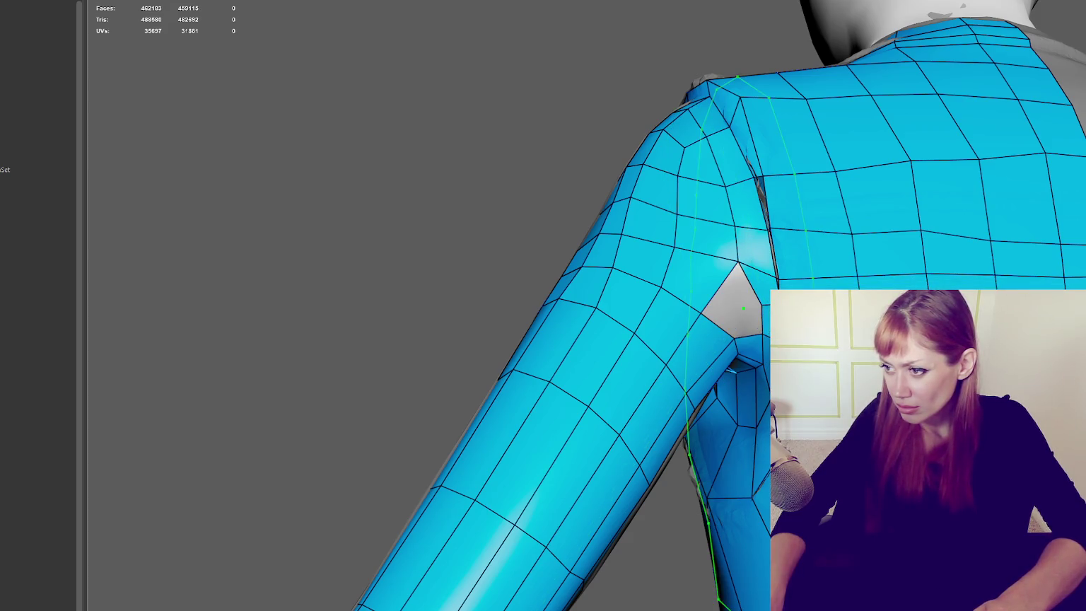
pyautogui.keyDown('alt'); pyautogui.moveTo(743, 309); pyautogui.dragTo(760, 311); pyautogui.keyUp('alt')
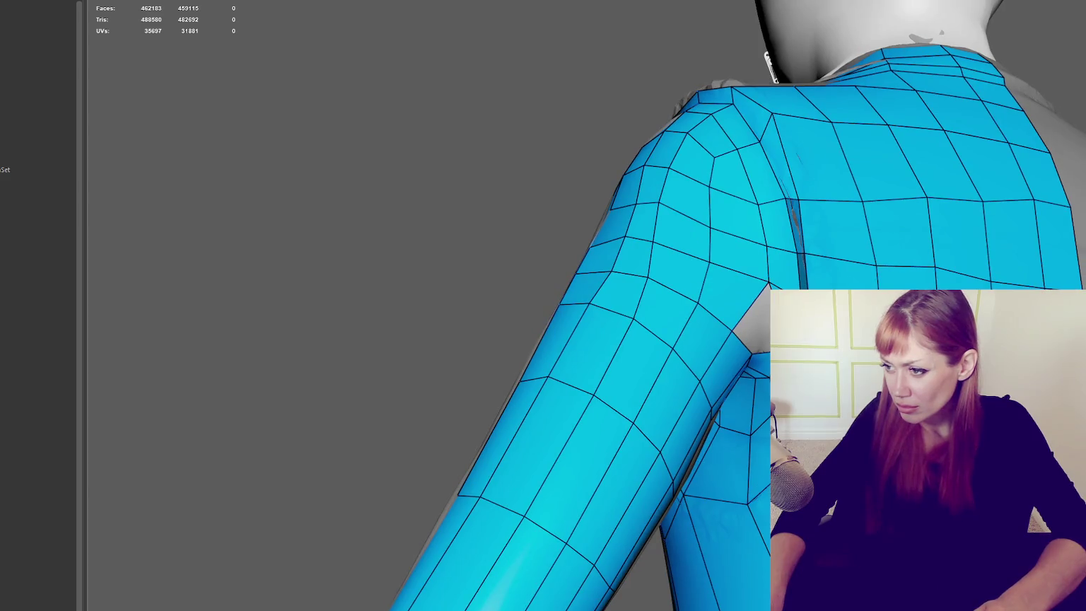
pyautogui.moveTo(663, 185)
pyautogui.keyDown('alt'); pyautogui.mouseDown()
pyautogui.moveTo(864, 199)
pyautogui.moveTo(703, 204)
pyautogui.moveTo(655, 182)
pyautogui.mouseUp(); pyautogui.keyUp('alt')
pyautogui.keyDown('ctrl'); pyautogui.keyDown('shift'); pyautogui.click(707, 297); pyautogui.keyUp('shift'); pyautogui.keyUp('ctrl')
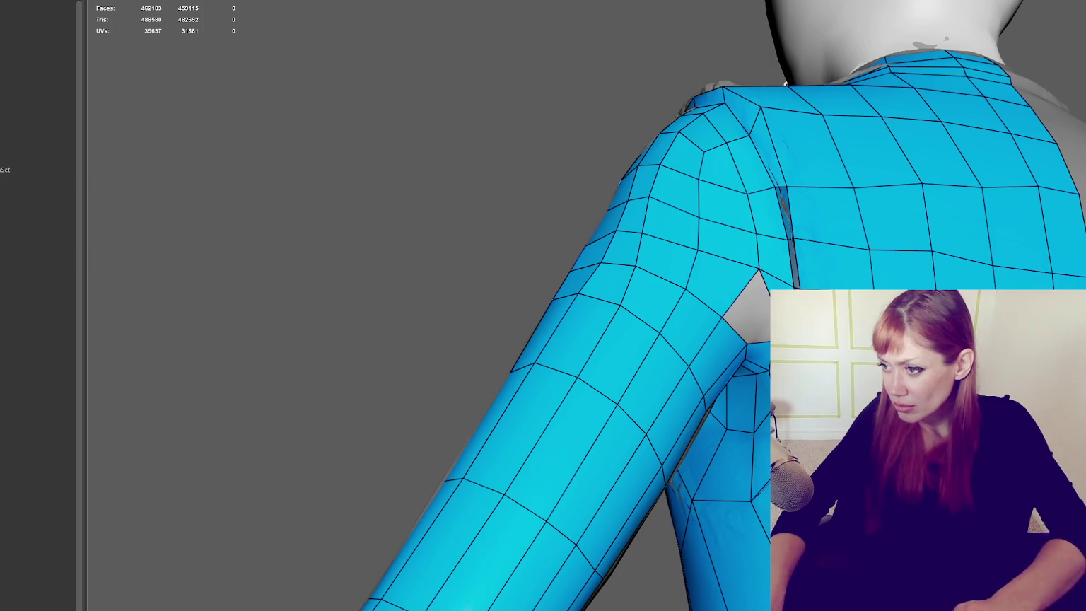
pyautogui.keyDown('alt'); pyautogui.moveTo(785, 83); pyautogui.dragTo(677, 81); pyautogui.keyUp('alt')
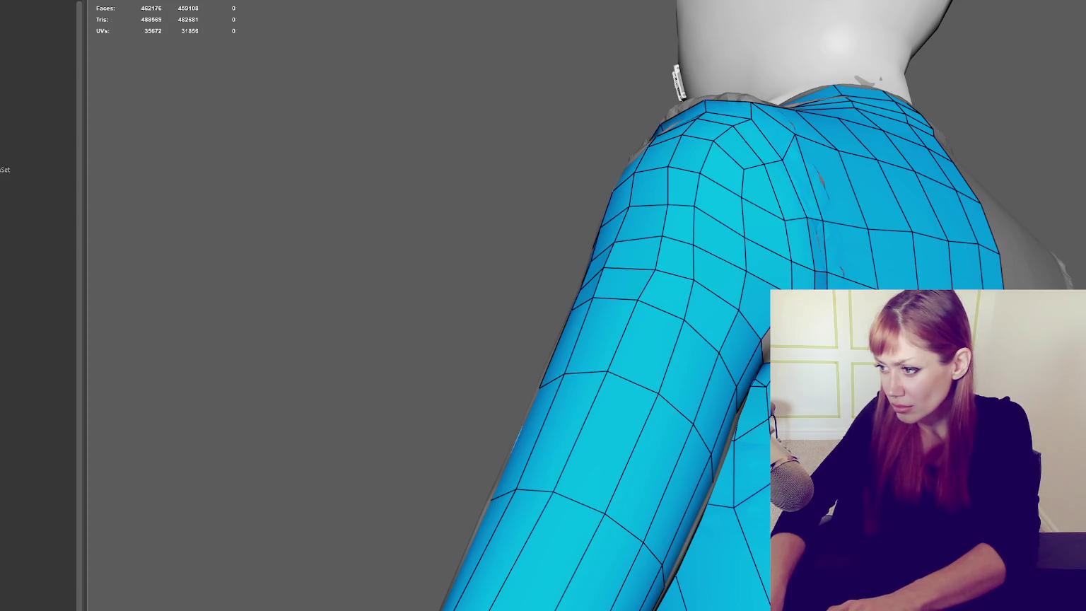
pyautogui.keyDown('alt'); pyautogui.moveTo(677, 81); pyautogui.dragTo(769, 83); pyautogui.keyUp('alt')
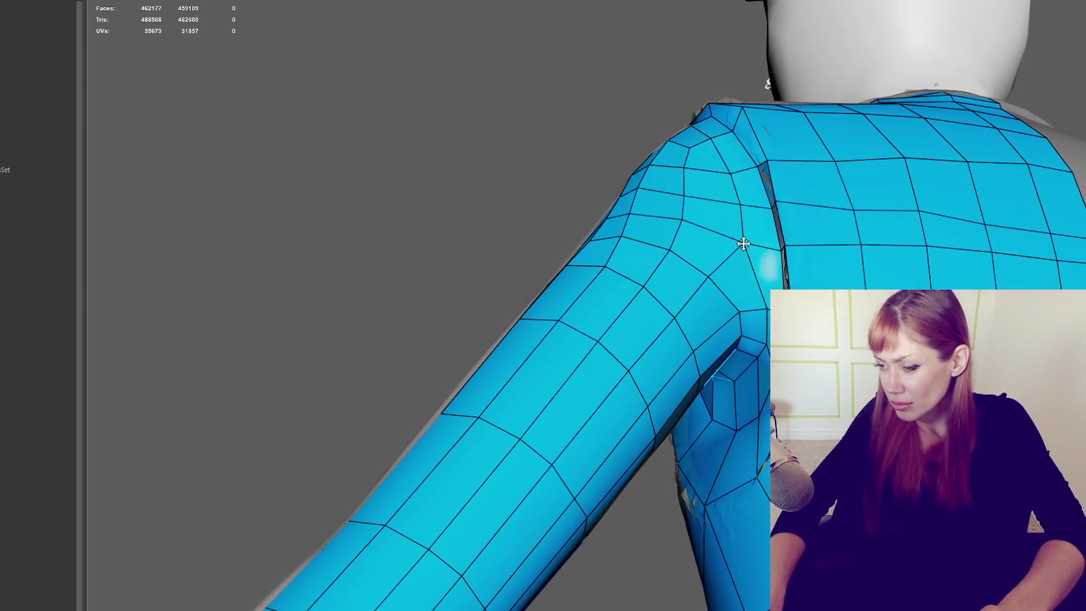
pyautogui.moveTo(744, 242)
pyautogui.keyDown('alt'); pyautogui.mouseDown()
pyautogui.moveTo(915, 287)
pyautogui.moveTo(761, 297)
pyautogui.mouseUp(); pyautogui.keyUp('alt')
# Step: Delete faces around the hole below the shoulder, undoing the unwanted deletions
pyautogui.click(761, 303)
pyautogui.press('Delete')
pyautogui.keyDown('alt'); pyautogui.moveTo(762, 311); pyautogui.dragTo(754, 354); pyautogui.keyUp('alt')
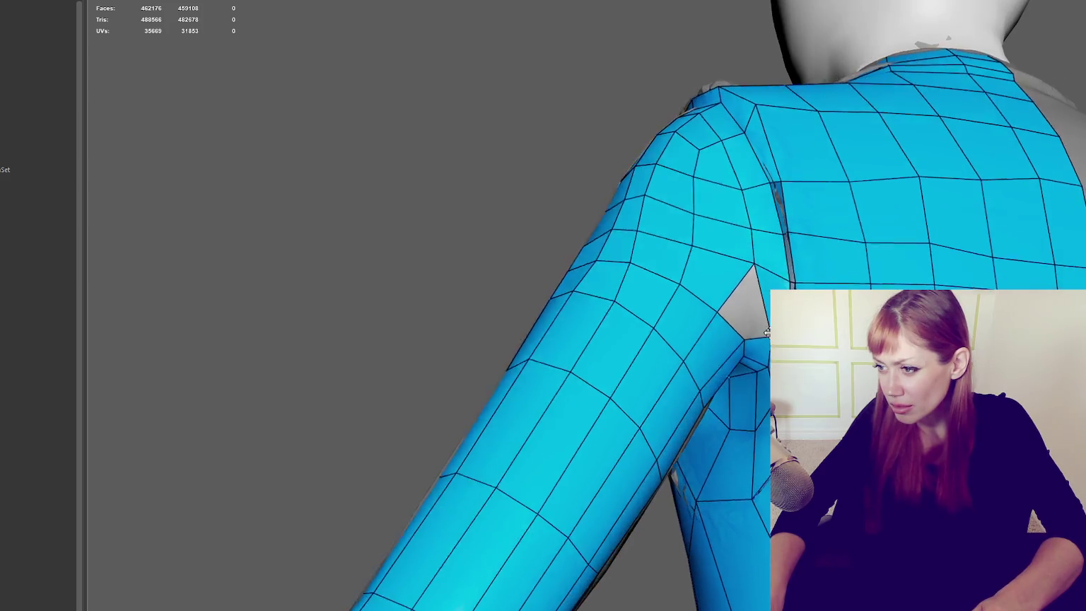
pyautogui.click(754, 353)
pyautogui.press('Delete')
pyautogui.hotkey('ctrl', 'z')
pyautogui.keyDown('alt'); pyautogui.moveTo(744, 309); pyautogui.dragTo(763, 337); pyautogui.keyUp('alt')
pyautogui.click(763, 303)
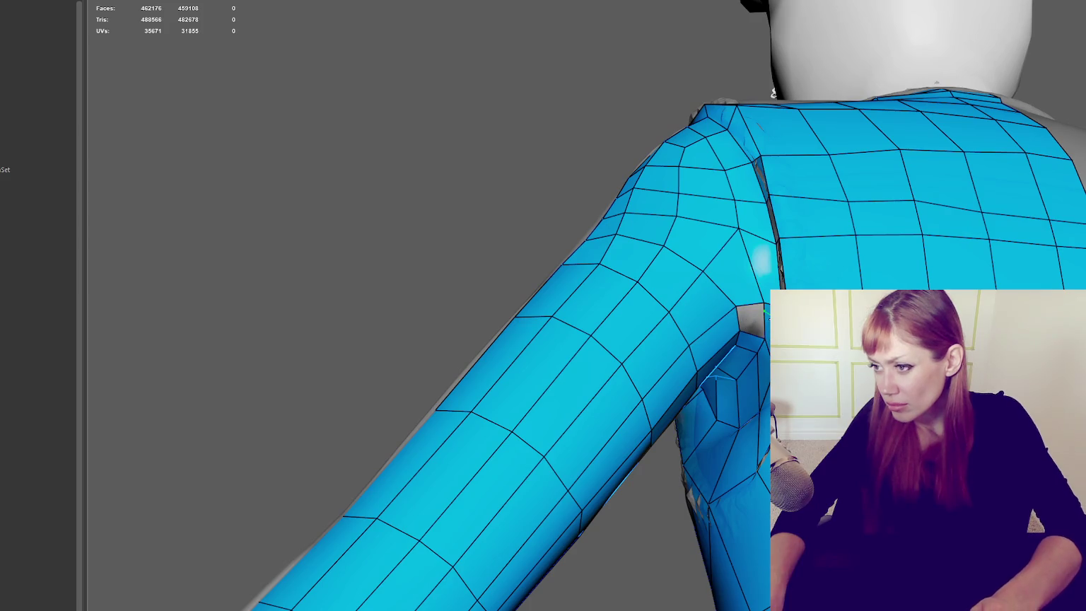
pyautogui.press('Delete')
pyautogui.hotkey('ctrl', 'z')
pyautogui.hotkey('ctrl', 'z')
pyautogui.moveTo(738, 282)
pyautogui.keyDown('alt'); pyautogui.mouseDown()
pyautogui.moveTo(739, 256)
pyautogui.moveTo(723, 270)
pyautogui.moveTo(813, 287)
pyautogui.moveTo(765, 317)
pyautogui.mouseUp(); pyautogui.keyUp('alt')
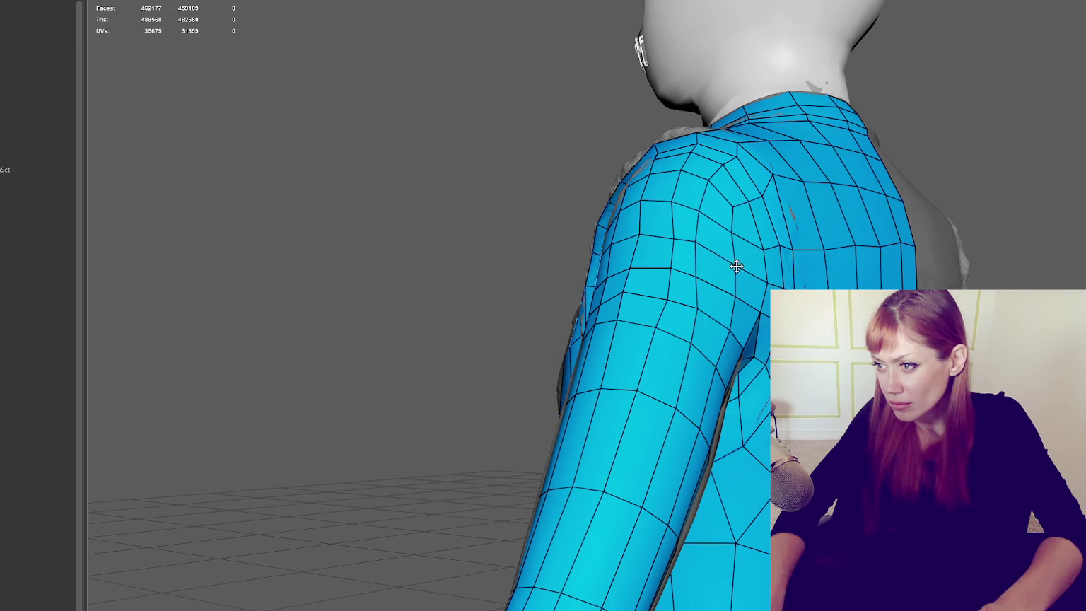
# Step: Swing to a front view of the jacket and display the retopo as see-through wireframe over the sculpt
pyautogui.moveTo(835, 244)
pyautogui.keyDown('alt'); pyautogui.mouseDown()
pyautogui.moveTo(800, 259)
pyautogui.moveTo(875, 242)
pyautogui.moveTo(654, 245)
pyautogui.moveTo(633, 235)
pyautogui.moveTo(654, 313)
pyautogui.moveTo(700, 315)
pyautogui.moveTo(689, 288)
pyautogui.moveTo(718, 285)
pyautogui.mouseUp(); pyautogui.keyUp('alt')
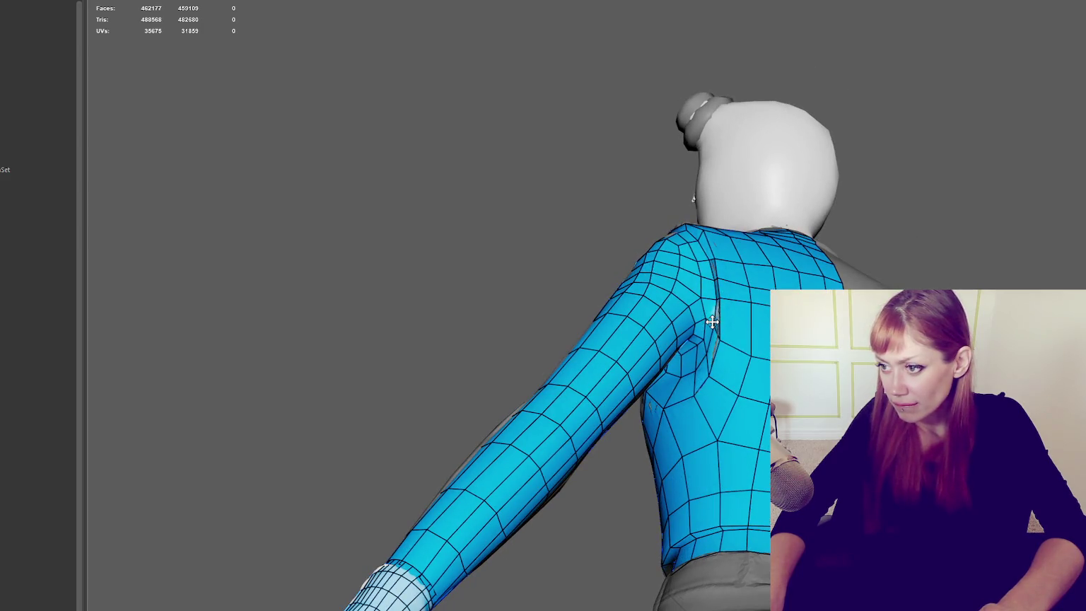
pyautogui.keyDown('alt'); pyautogui.moveTo(718, 312); pyautogui.dragTo(884, 319); pyautogui.keyUp('alt')
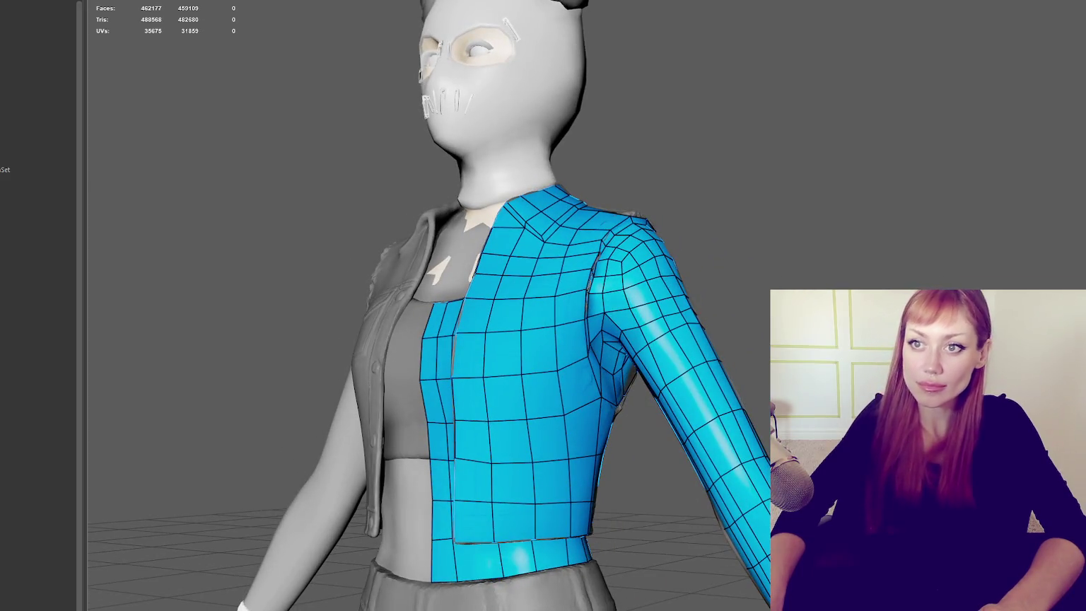
pyautogui.press('q')
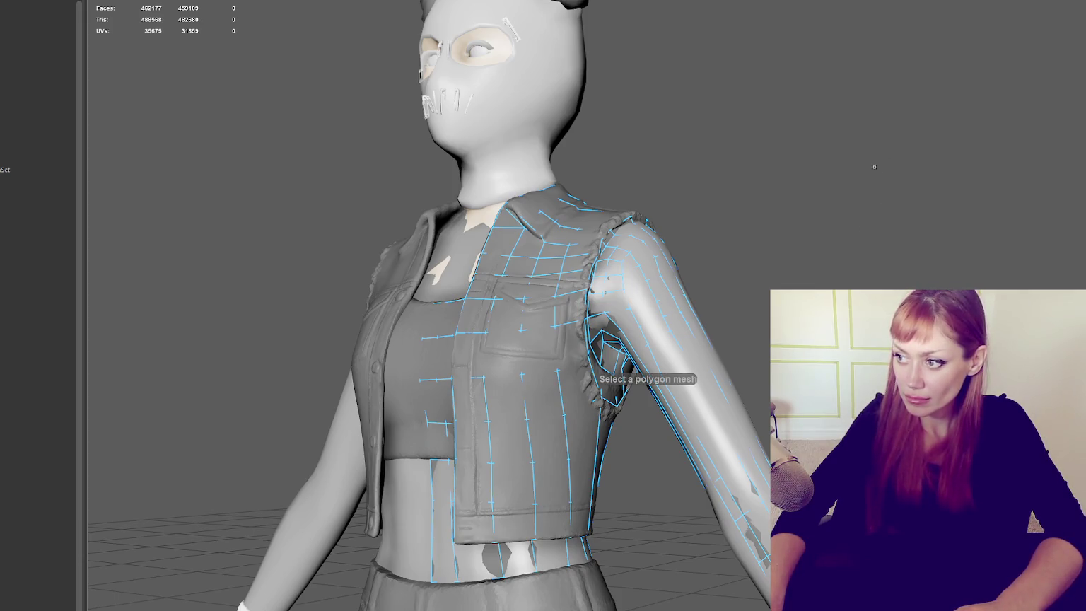
# Step: Zoom out over the figure and set the Smooth Tool brush size to 1, closing its settings
pyautogui.keyDown('alt'); pyautogui.moveTo(874, 167); pyautogui.dragTo(709, 273, button='right'); pyautogui.keyUp('alt')
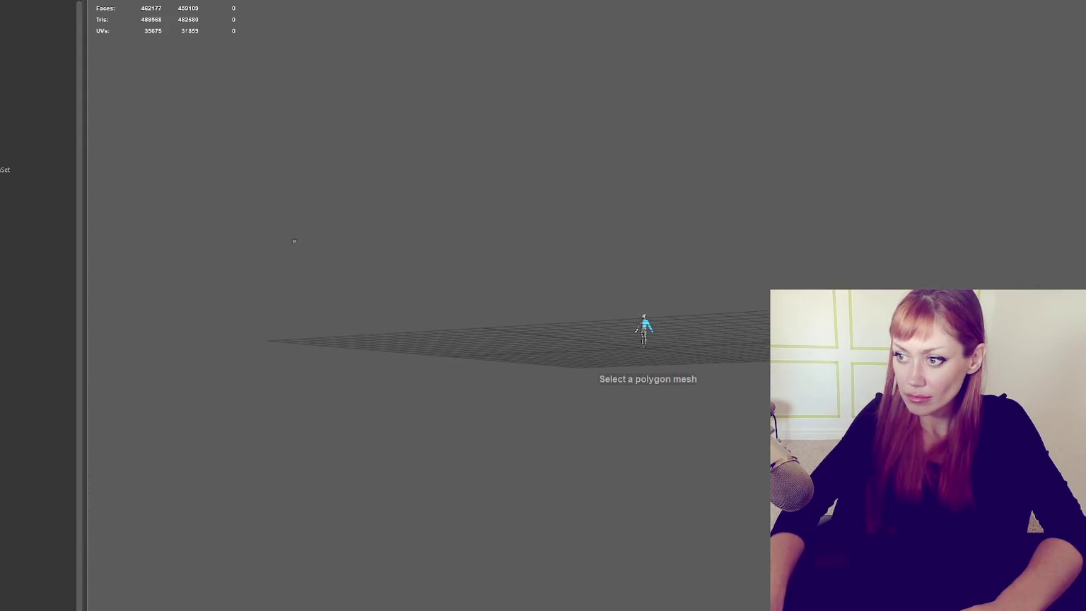
pyautogui.keyDown('alt'); pyautogui.moveTo(753, 203); pyautogui.dragTo(643, 272); pyautogui.keyUp('alt')
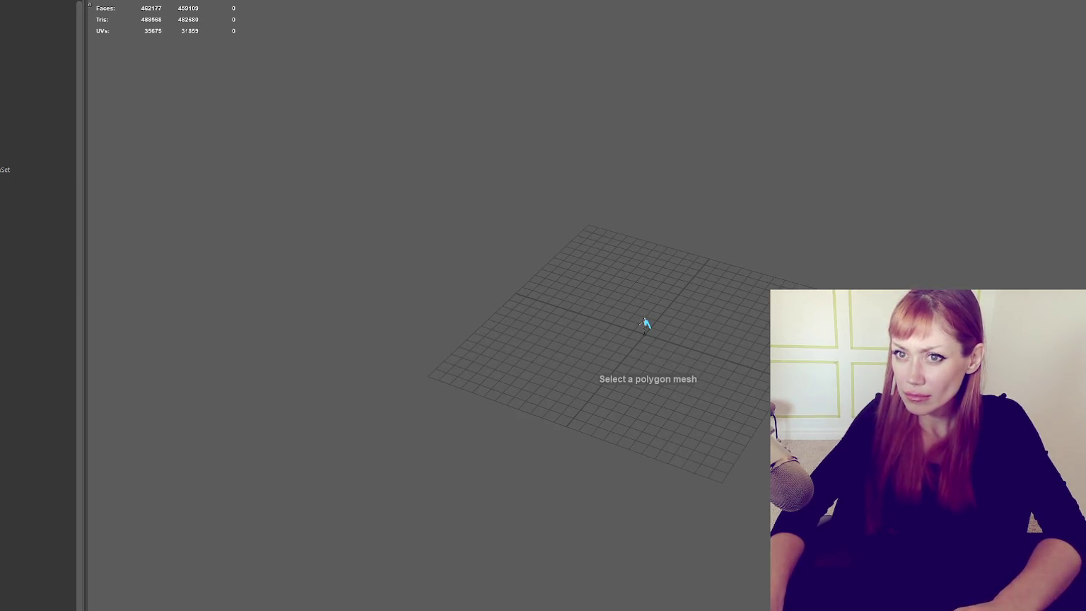
pyautogui.hotkey('ctrl', 'shift', 't')
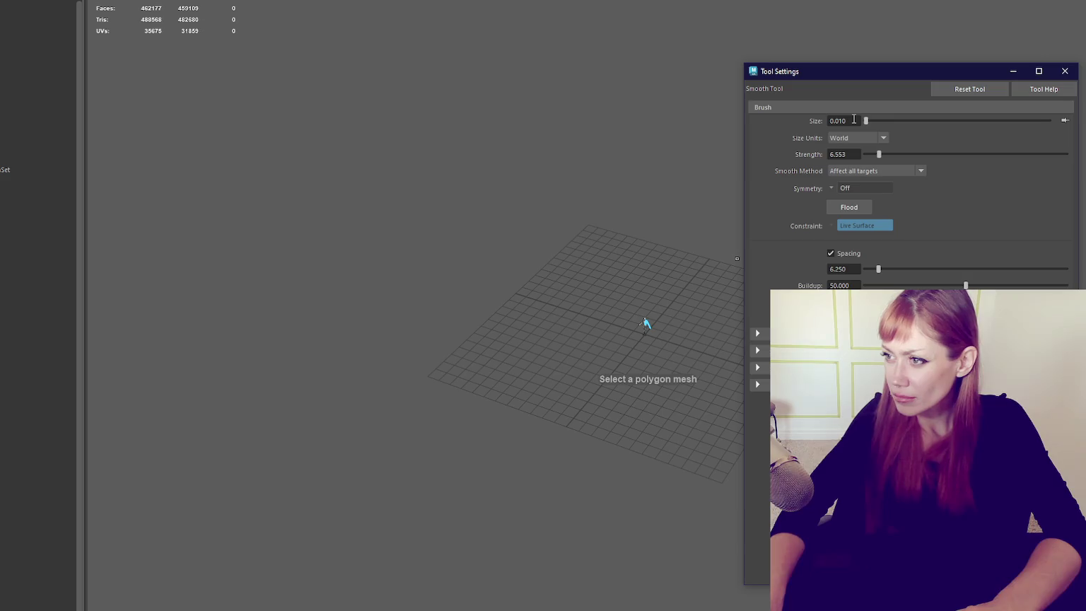
pyautogui.click(1065, 71)
# Step: Clear the selection and frame the whole character with the high-poly sculpt under the retopo wireframe
pyautogui.keyDown('alt'); pyautogui.moveTo(609, 308); pyautogui.dragTo(685, 314, button='right'); pyautogui.keyUp('alt')
pyautogui.click(679, 297)
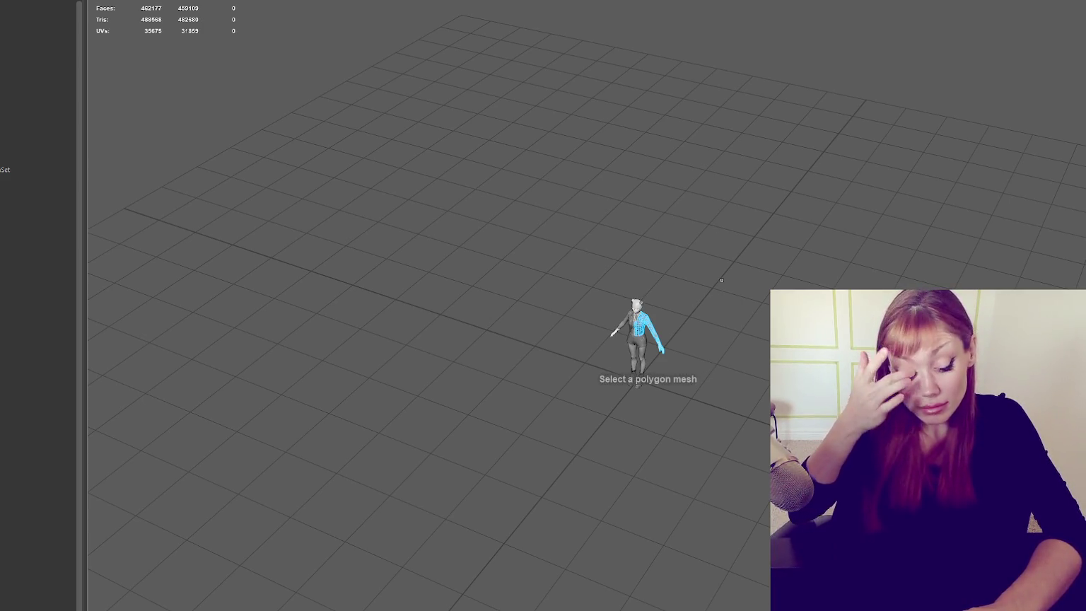
pyautogui.press('a')
pyautogui.press('f')
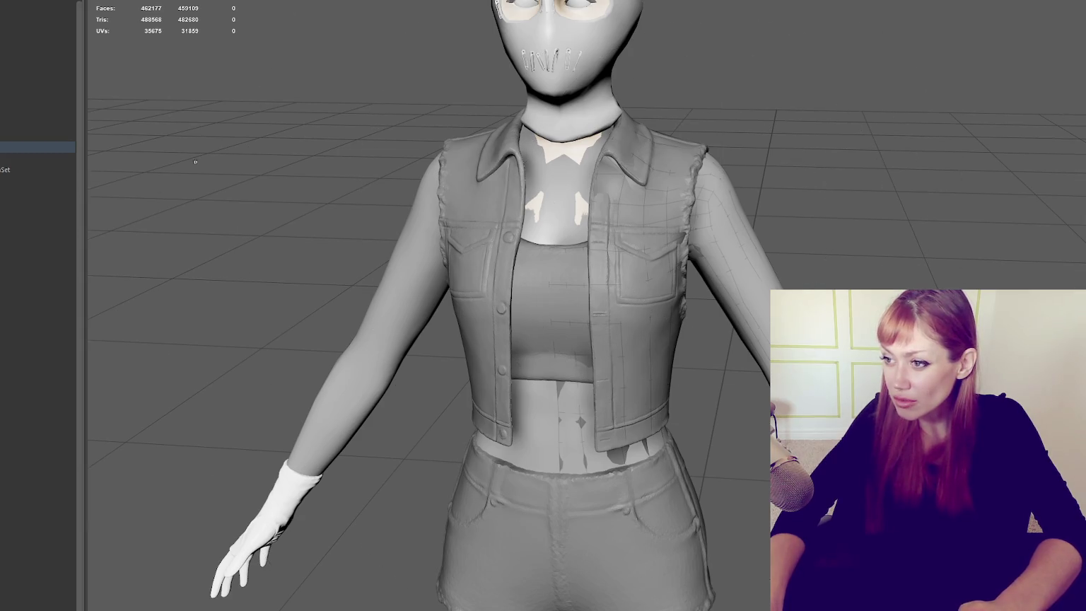
# Step: Zoom in on the torso and tumble to a side view of the vest's armhole and arm
pyautogui.scroll(2, 844, 175)
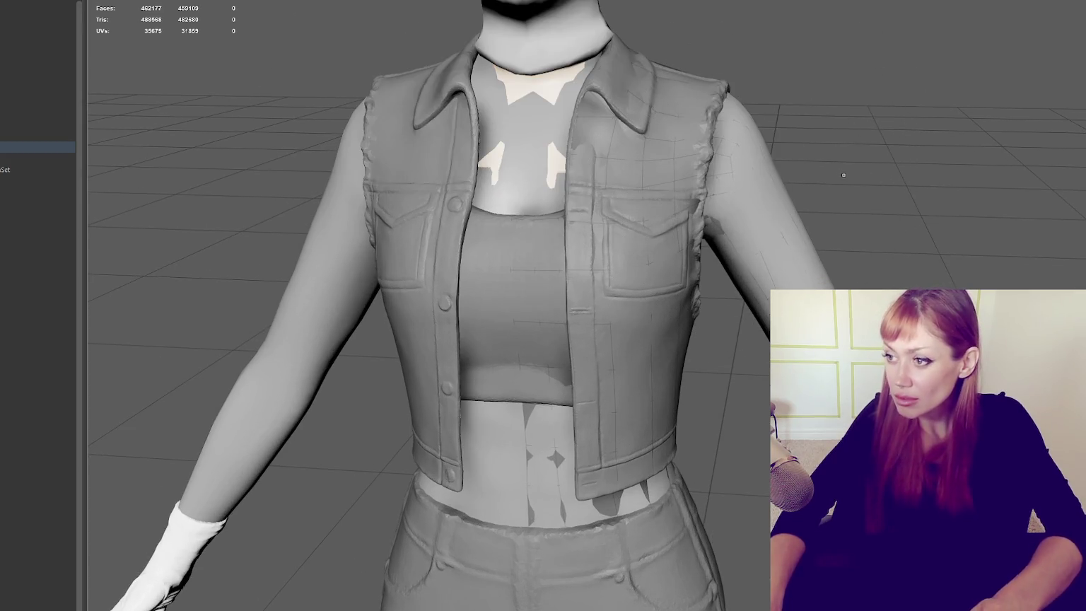
pyautogui.moveTo(844, 175)
pyautogui.keyDown('alt'); pyautogui.mouseDown()
pyautogui.moveTo(505, 268)
pyautogui.moveTo(543, 223)
pyautogui.moveTo(401, 206)
pyautogui.moveTo(358, 217)
pyautogui.moveTo(629, 143)
pyautogui.mouseUp(); pyautogui.keyUp('alt')
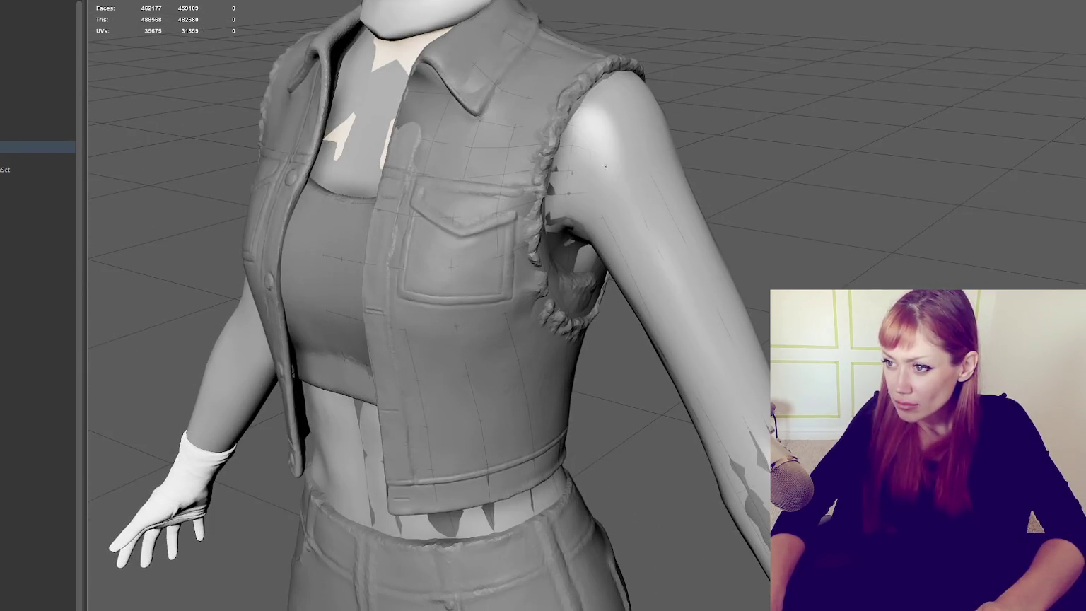
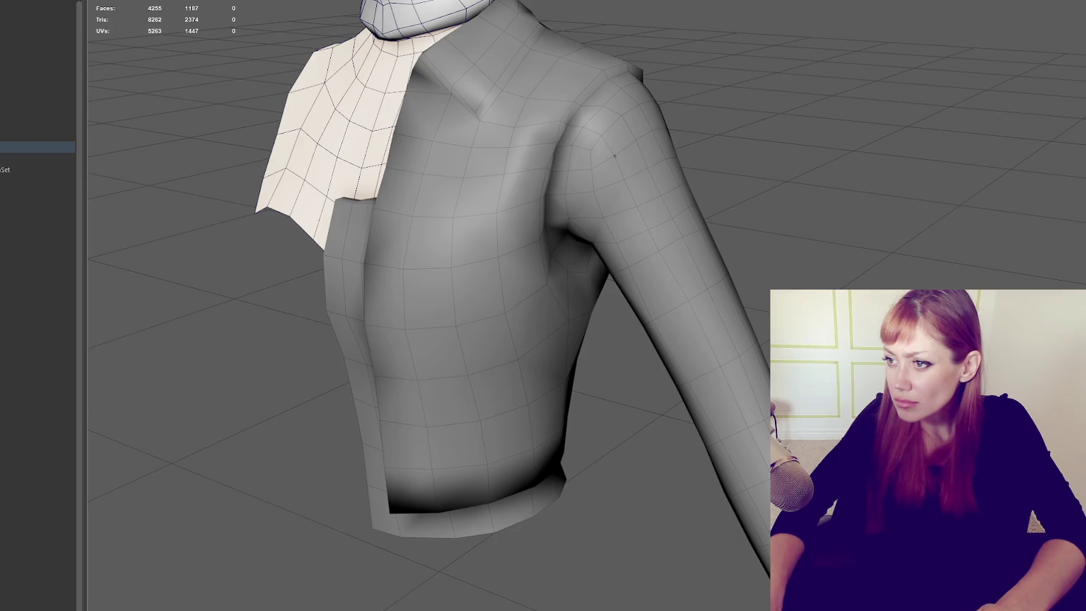
# Step: Orbit around the jacket to inspect its underside, back and the whole arm
pyautogui.moveTo(591, 201)
pyautogui.keyDown('alt'); pyautogui.mouseDown()
pyautogui.moveTo(674, 182)
pyautogui.moveTo(657, 63)
pyautogui.mouseUp(); pyautogui.keyUp('alt')
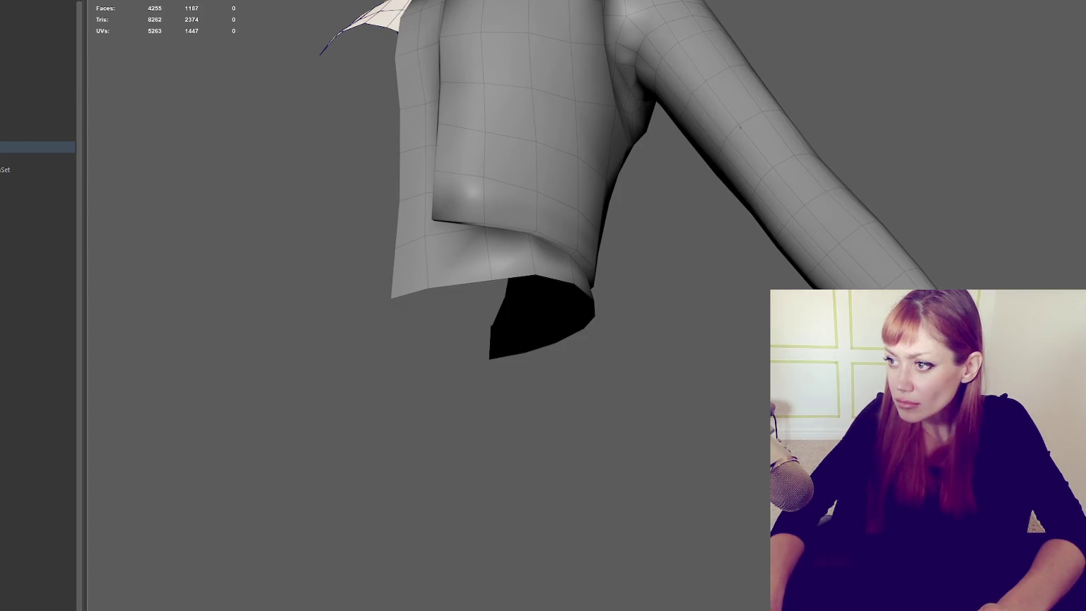
pyautogui.moveTo(781, 181)
pyautogui.keyDown('alt'); pyautogui.mouseDown()
pyautogui.moveTo(812, 207)
pyautogui.moveTo(845, 198)
pyautogui.mouseUp(); pyautogui.keyUp('alt')
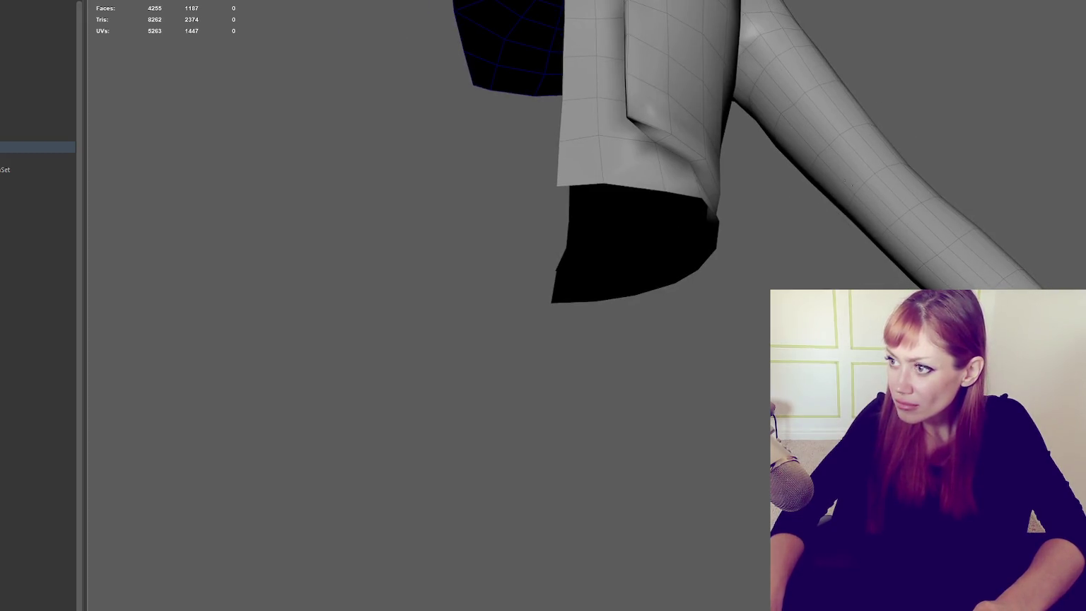
pyautogui.scroll(-3, 791, 182)
pyautogui.keyDown('alt'); pyautogui.moveTo(882, 210); pyautogui.dragTo(347, 369); pyautogui.keyUp('alt')
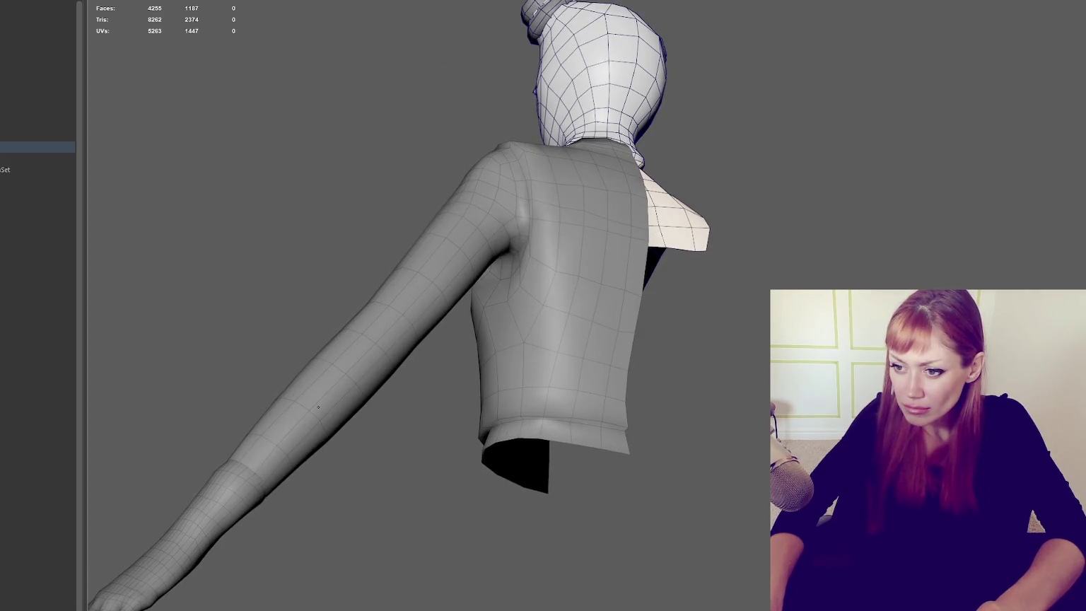
pyautogui.keyDown('alt'); pyautogui.moveTo(318, 408); pyautogui.dragTo(303, 359); pyautogui.keyUp('alt')
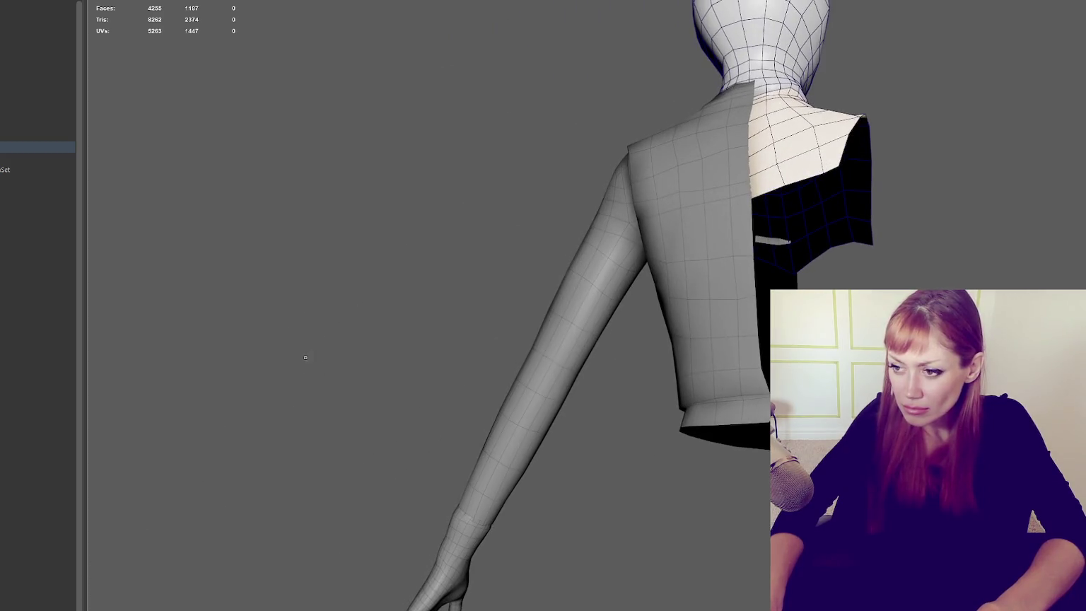
pyautogui.moveTo(546, 285)
pyautogui.keyDown('alt'); pyautogui.mouseDown()
pyautogui.moveTo(384, 185)
pyautogui.moveTo(461, 177)
pyautogui.moveTo(711, 294)
pyautogui.moveTo(696, 310)
pyautogui.moveTo(436, 206)
pyautogui.moveTo(369, 301)
pyautogui.moveTo(884, 269)
pyautogui.mouseUp(); pyautogui.keyUp('alt')
# Step: Hide the other garments so only the low-poly jacket remains visible
pyautogui.moveTo(848, 237); pyautogui.dragTo(976, 181, button='right')
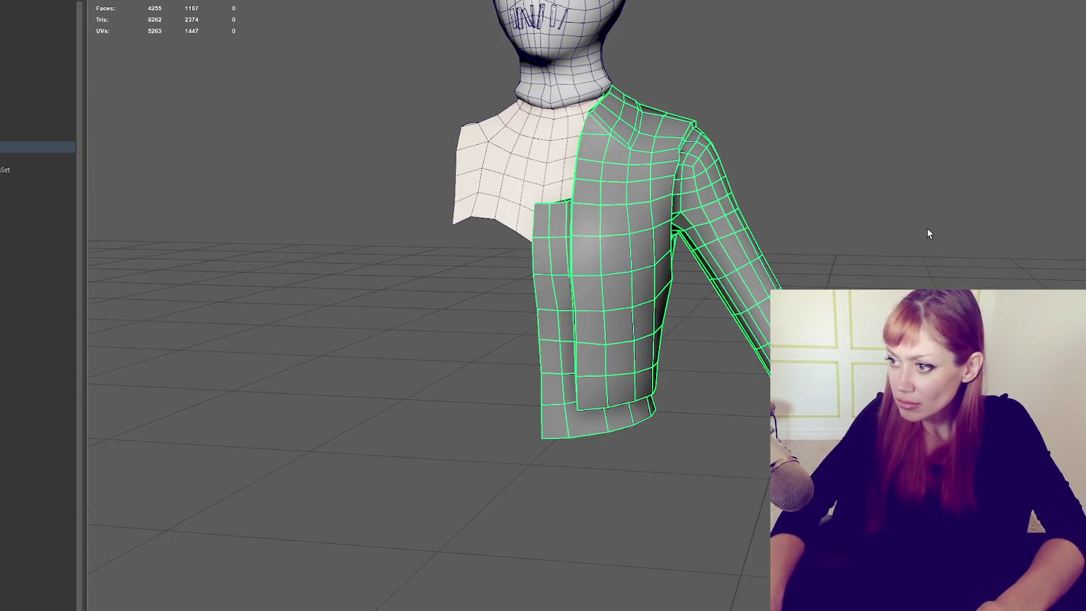
pyautogui.click(841, 232)
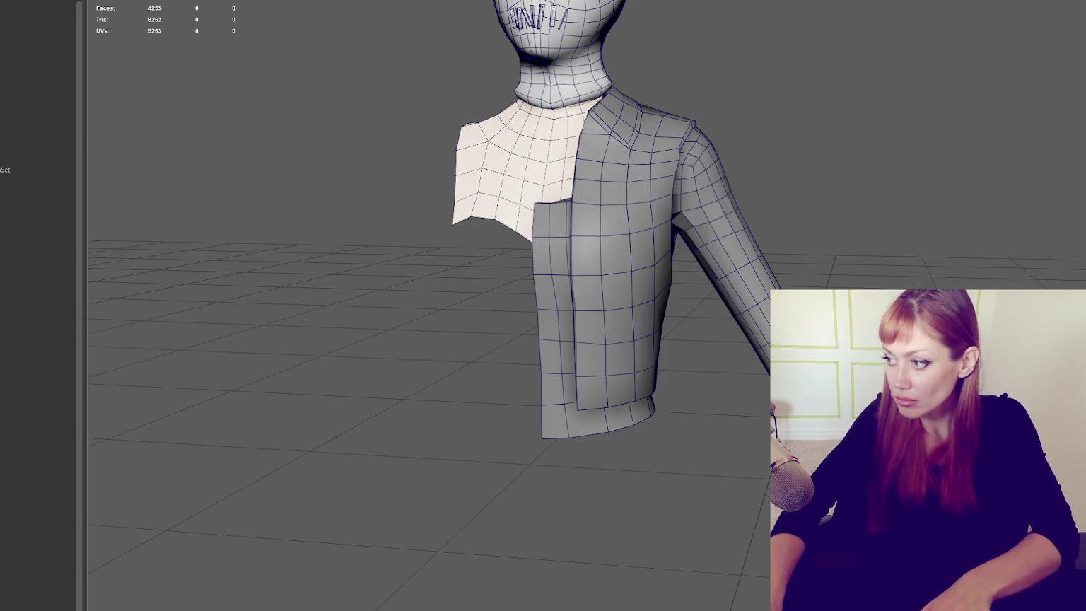
pyautogui.hotkey('ctrl', 'shift', 'h')
pyautogui.hotkey('ctrl', 'h')
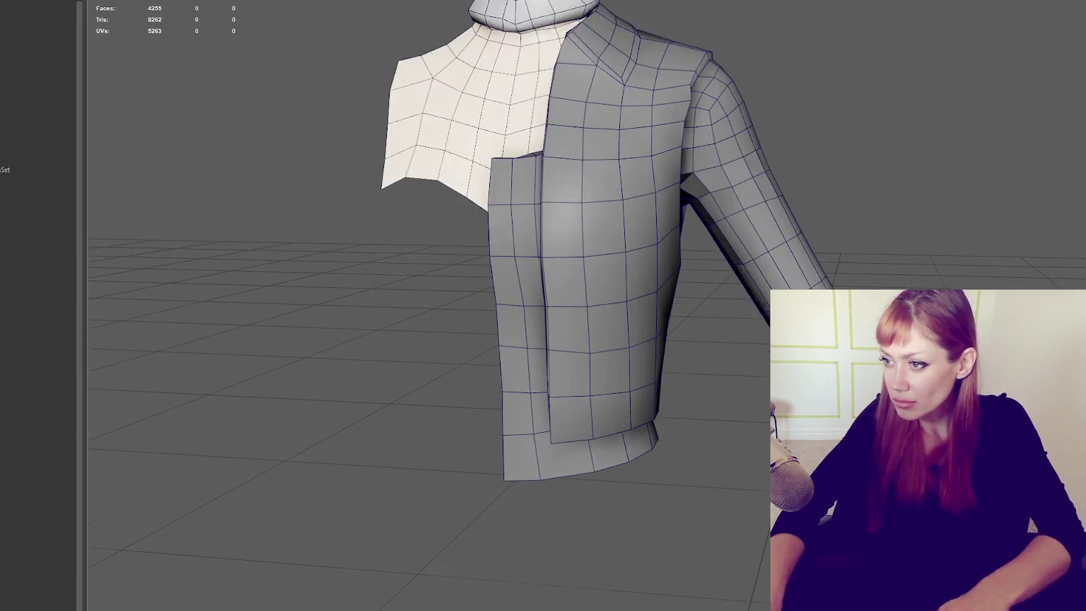
pyautogui.scroll(2, 764, 302)
pyautogui.scroll(5, 765, 302)
pyautogui.scroll(2, 764, 302)
# Step: Orbit around the jacket's armpit and select the jacket, dismissing the stray primitives menu
pyautogui.moveTo(582, 173)
pyautogui.keyDown('alt'); pyautogui.mouseDown()
pyautogui.moveTo(553, 189)
pyautogui.moveTo(555, 244)
pyautogui.moveTo(536, 241)
pyautogui.mouseUp(); pyautogui.keyUp('alt')
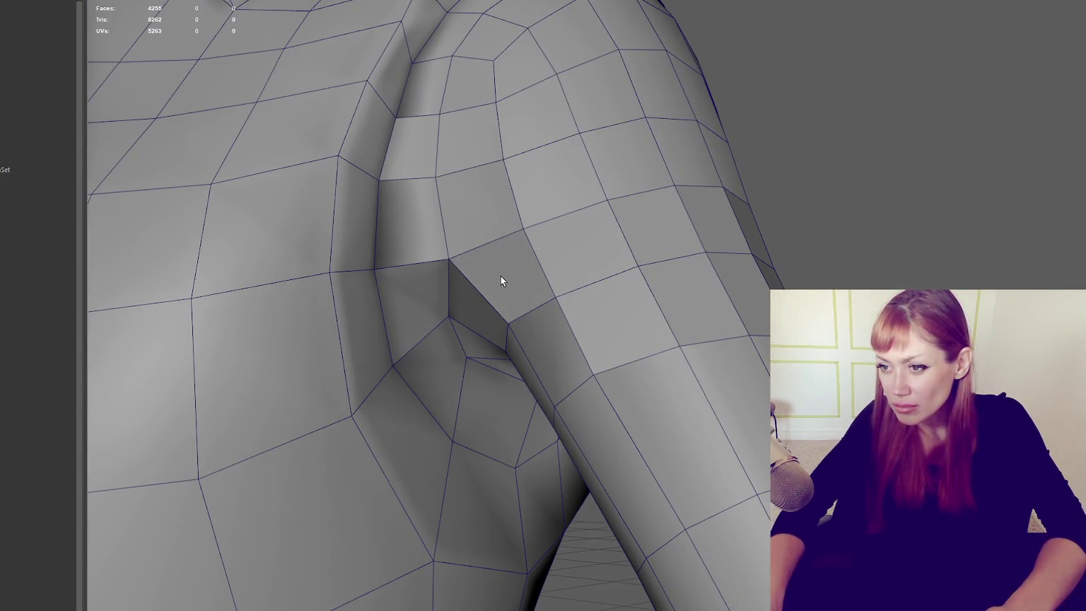
pyautogui.moveTo(500, 277)
pyautogui.keyDown('alt'); pyautogui.mouseDown()
pyautogui.moveTo(541, 232)
pyautogui.moveTo(468, 255)
pyautogui.moveTo(388, 237)
pyautogui.moveTo(376, 256)
pyautogui.mouseUp(); pyautogui.keyUp('alt')
pyautogui.scroll(-5, 540, 232)
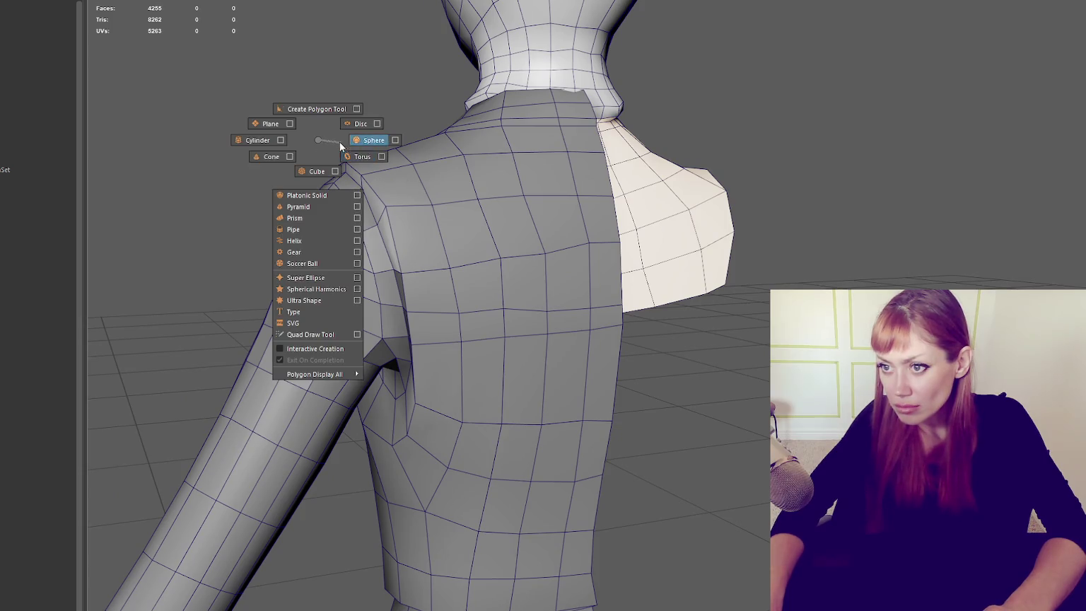
pyautogui.moveTo(318, 145); pyautogui.dragTo(352, 153, button='right')
pyautogui.keyDown('shift'); pyautogui.moveTo(278, 111); pyautogui.dragTo(390, 172, button='right'); pyautogui.keyUp('shift')
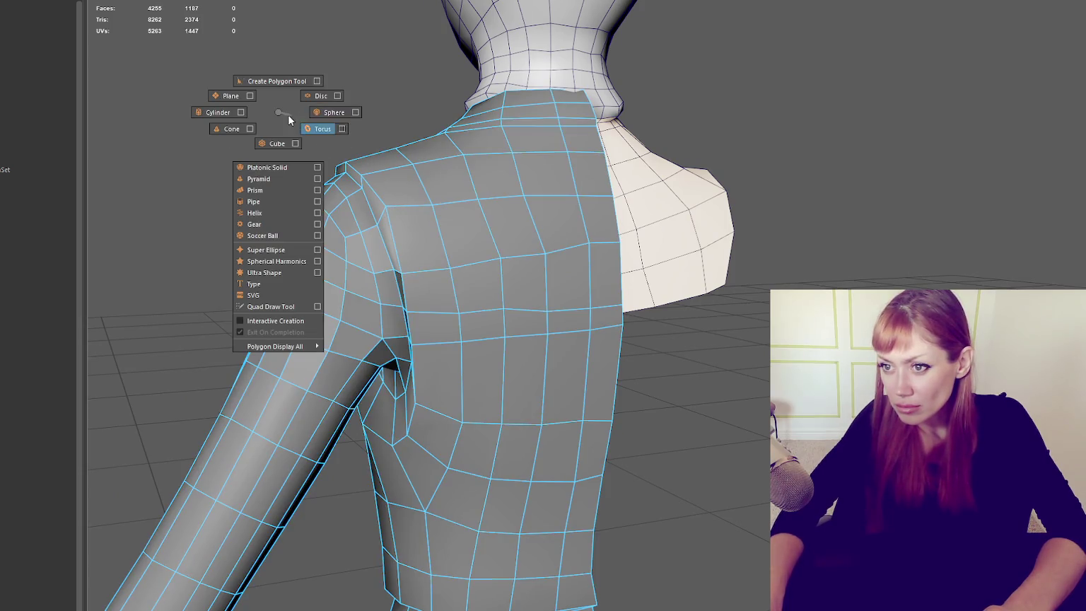
pyautogui.click(367, 173)
pyautogui.keyDown('shift'); pyautogui.moveTo(286, 100); pyautogui.dragTo(434, 134, button='right'); pyautogui.keyUp('shift')
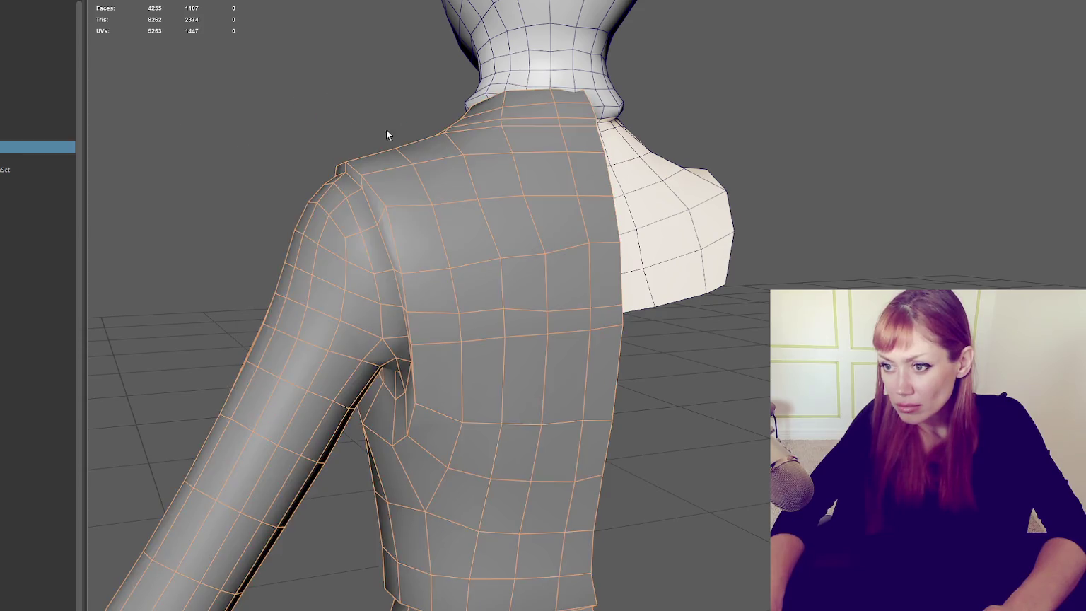
# Step: Select the jacket from a front three-quarter view and switch to vertex editing
pyautogui.scroll(-5, 396, 169)
pyautogui.keyDown('alt'); pyautogui.moveTo(376, 193); pyautogui.dragTo(545, 182); pyautogui.keyUp('alt')
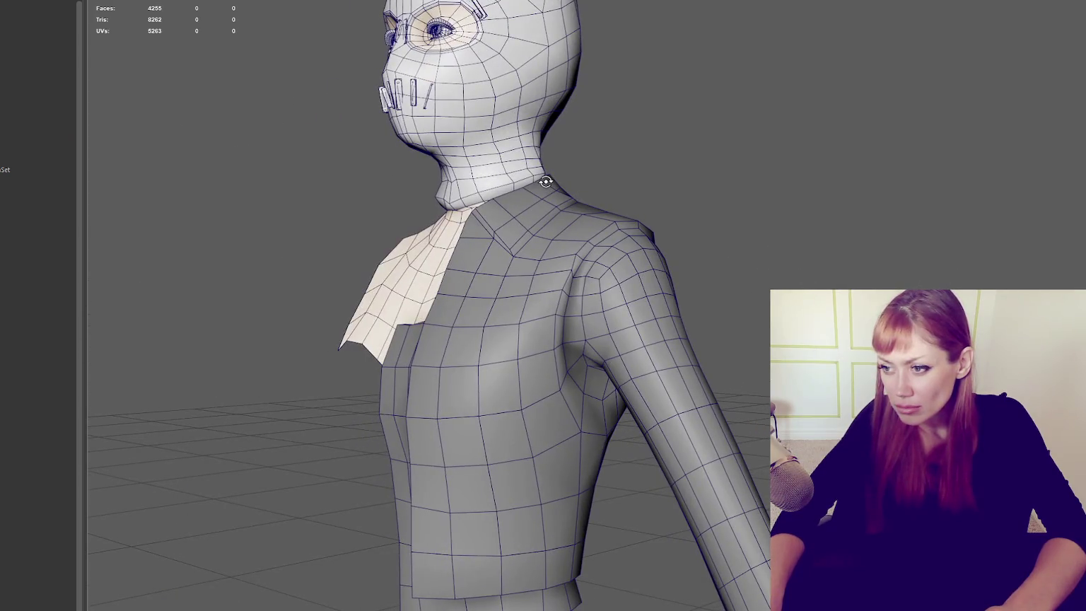
pyautogui.scroll(3, 545, 182)
pyautogui.scroll(2, 554, 220)
pyautogui.click(554, 220)
pyautogui.press('F9')
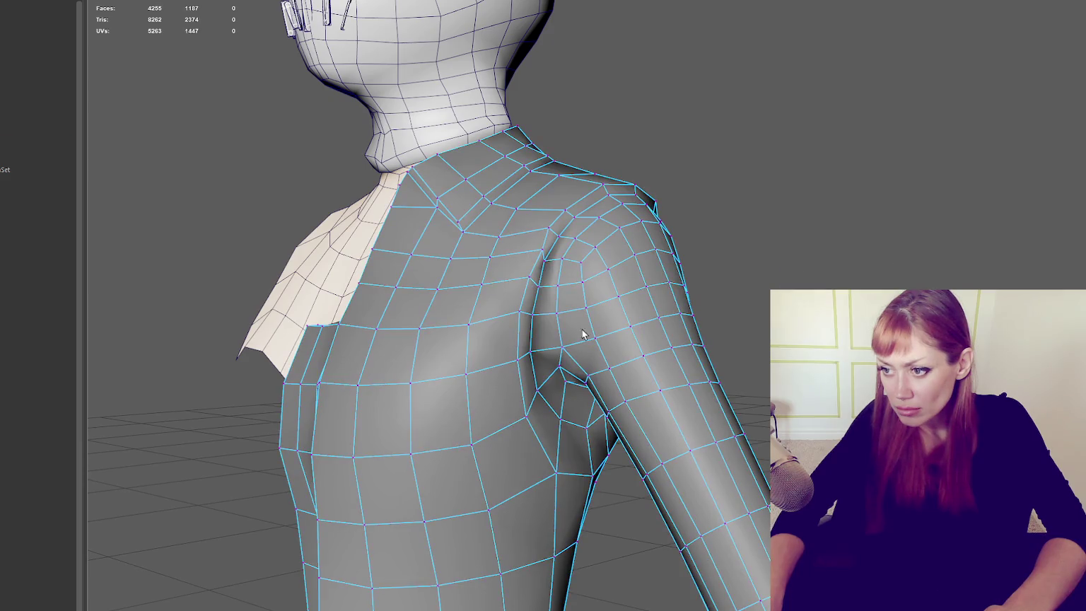
pyautogui.click(560, 350)
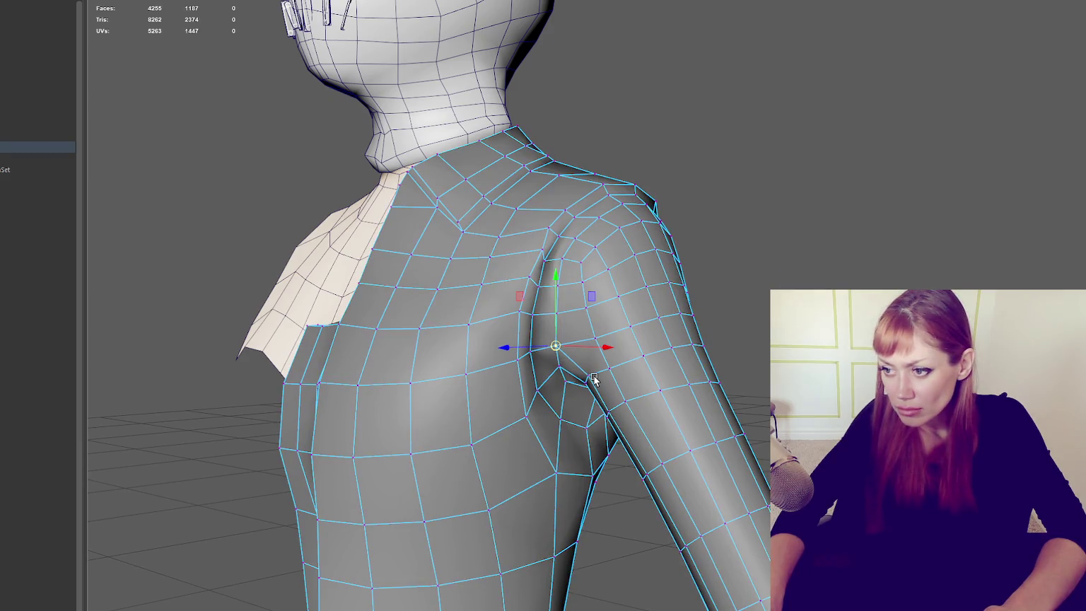
pyautogui.keyDown('alt'); pyautogui.moveTo(565, 351); pyautogui.dragTo(638, 369); pyautogui.keyUp('alt')
pyautogui.click(738, 320)
pyautogui.keyDown('alt'); pyautogui.moveTo(738, 320); pyautogui.dragTo(743, 354); pyautogui.keyUp('alt')
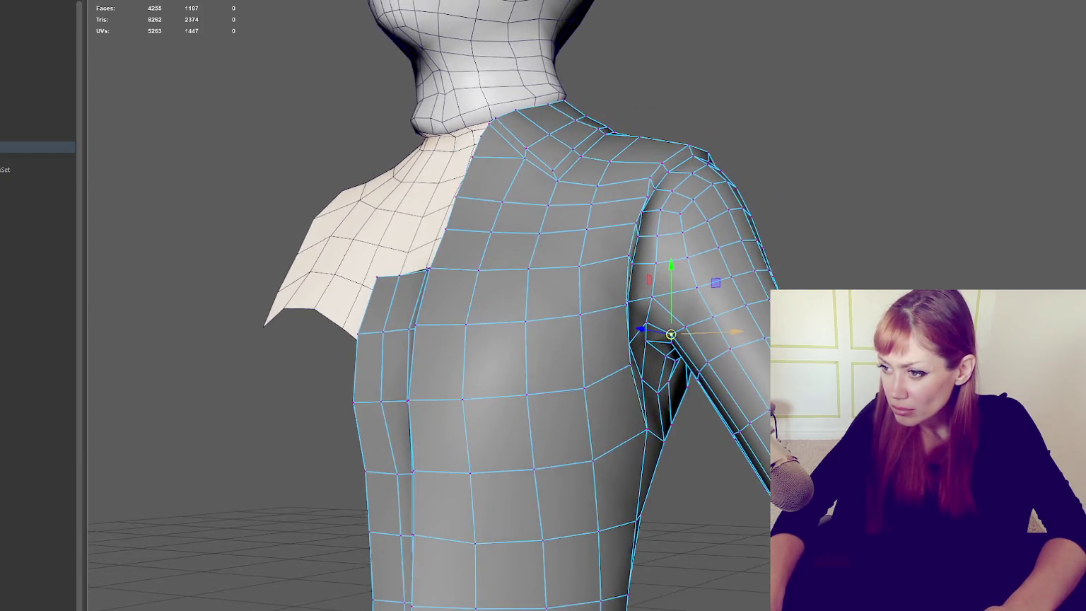
pyautogui.click(844, 242)
pyautogui.moveTo(928, 200)
pyautogui.keyDown('alt'); pyautogui.mouseDown()
pyautogui.moveTo(829, 228)
pyautogui.moveTo(840, 225)
pyautogui.moveTo(754, 293)
pyautogui.mouseUp(); pyautogui.keyUp('alt')
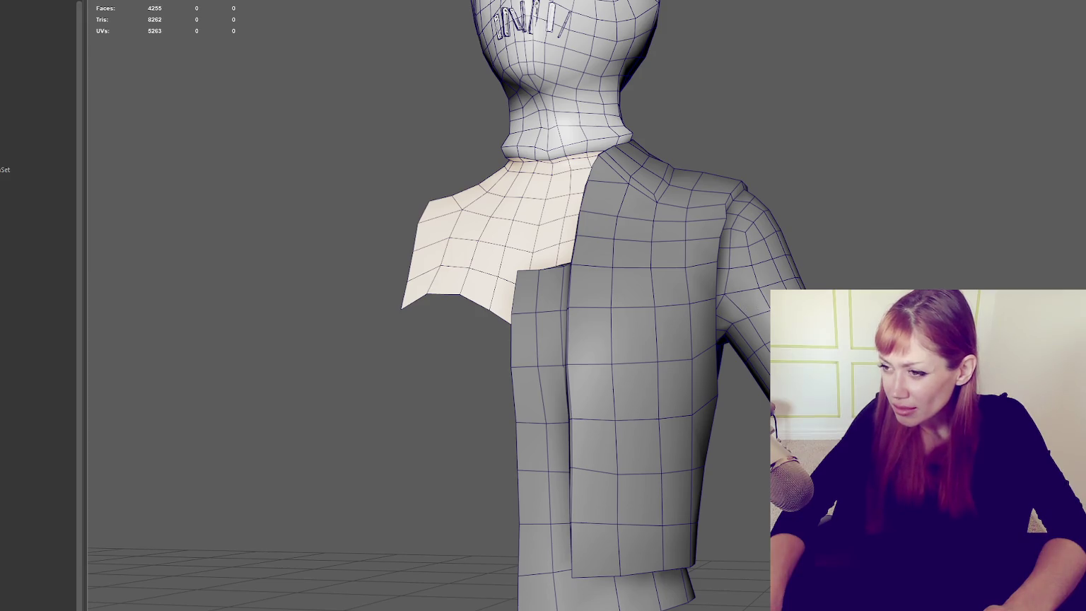
pyautogui.scroll(-2, 746, 302)
pyautogui.moveTo(764, 311)
pyautogui.keyDown('alt'); pyautogui.mouseDown()
pyautogui.moveTo(637, 311)
pyautogui.moveTo(716, 313)
pyautogui.mouseUp(); pyautogui.keyUp('alt')
pyautogui.scroll(3, 690, 355)
pyautogui.click(703, 351)
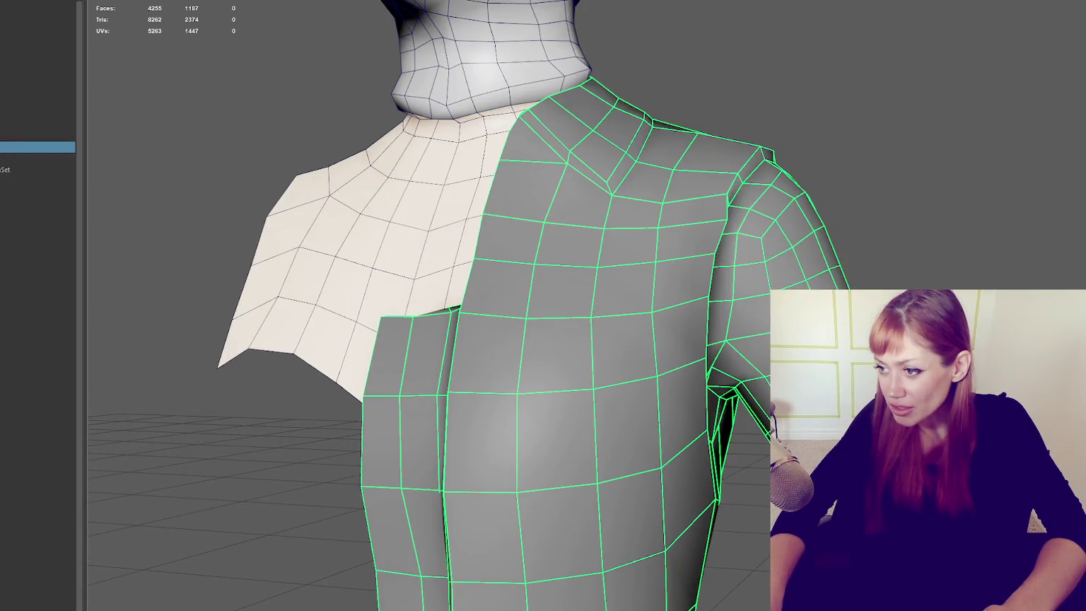
pyautogui.moveTo(922, 243); pyautogui.dragTo(919, 233, button='right')
pyautogui.keyDown('alt'); pyautogui.moveTo(741, 382); pyautogui.dragTo(761, 345); pyautogui.keyUp('alt')
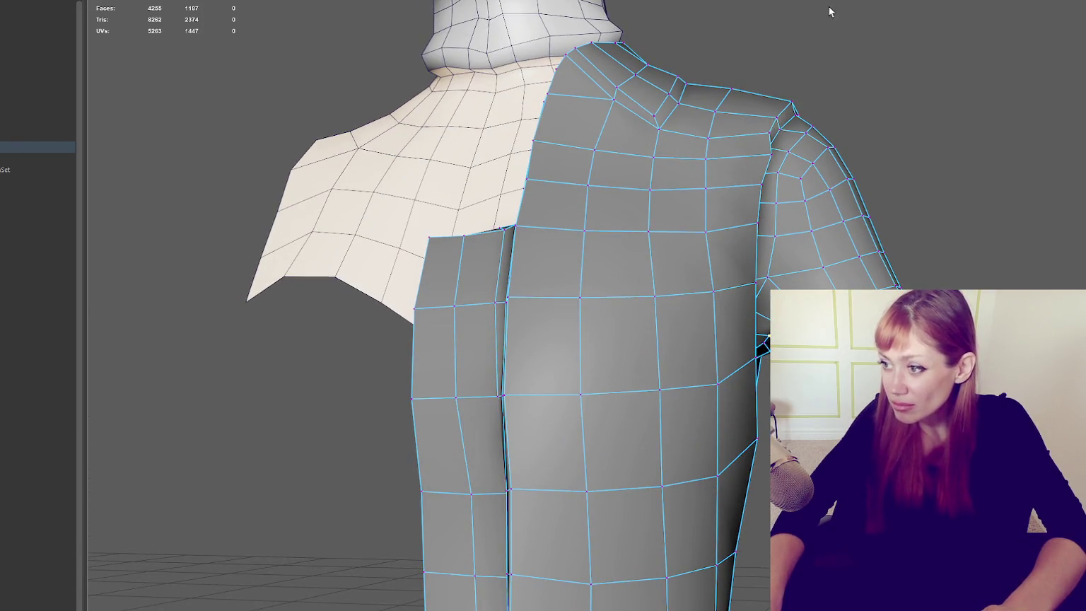
# Step: Activate the Insert Edge Loop Tool and open, then close, its tool settings
pyautogui.hotkey('ctrl', 'shift', 'x')
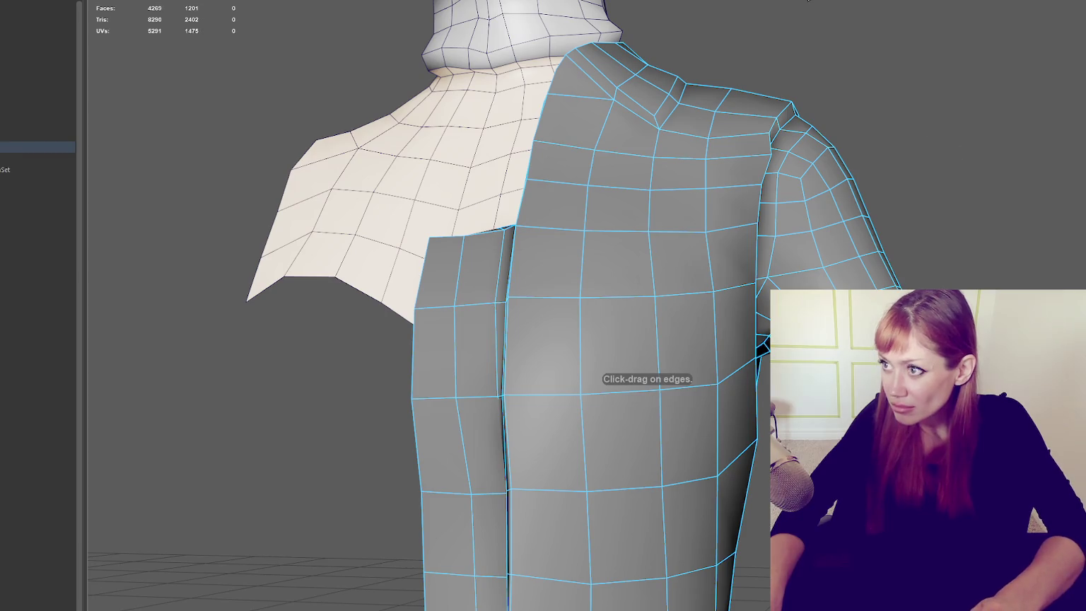
pyautogui.hotkey('ctrl', 'shift', 't')
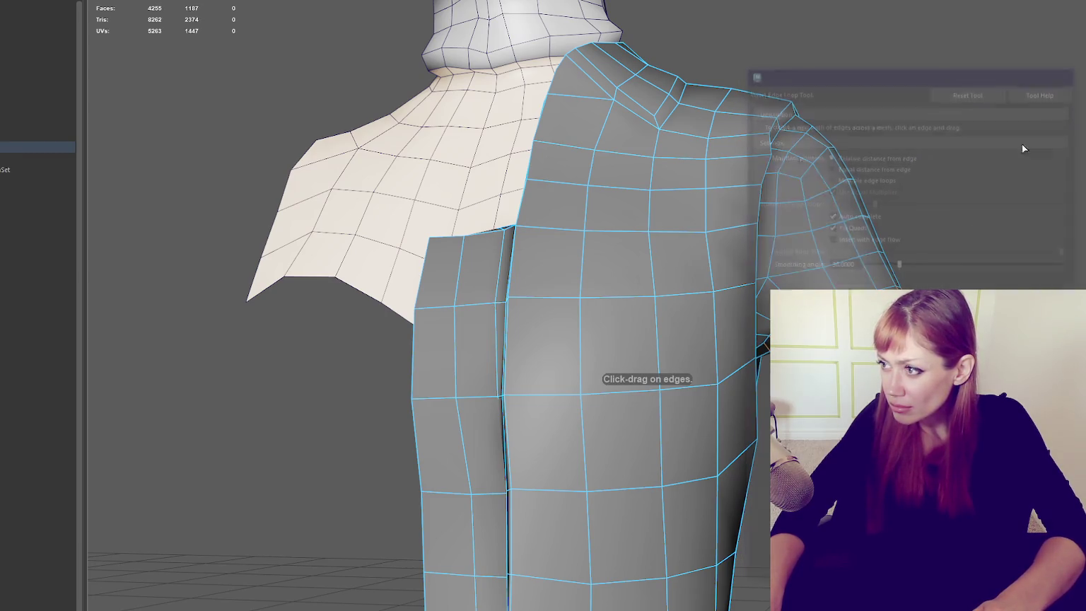
pyautogui.click(1065, 71)
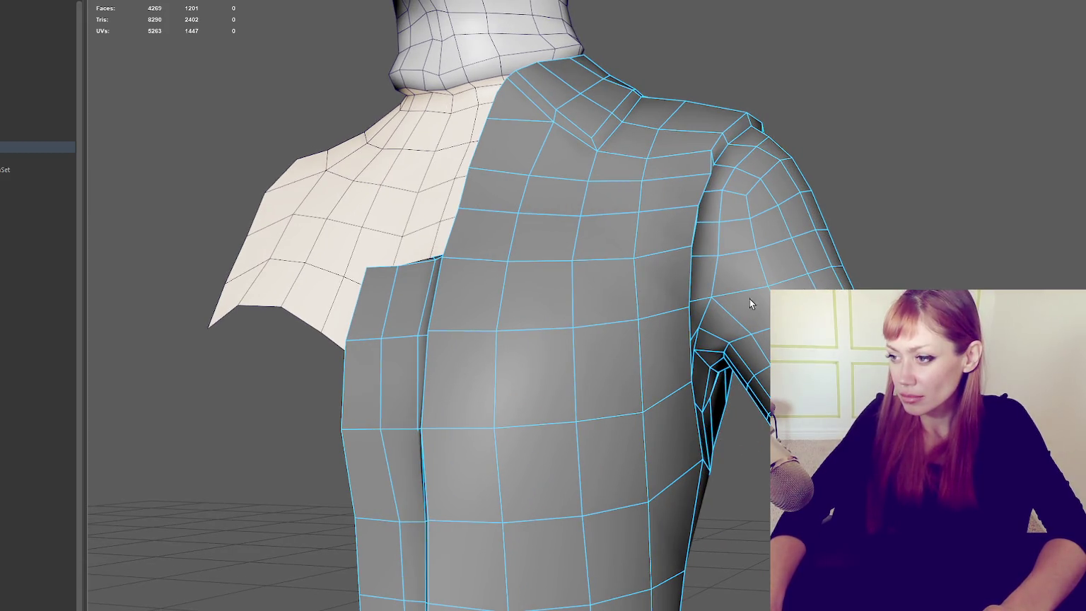
# Step: Cut a new edge path across the jacket's shoulder with Multi-Cut and commit it
pyautogui.click(767, 309)
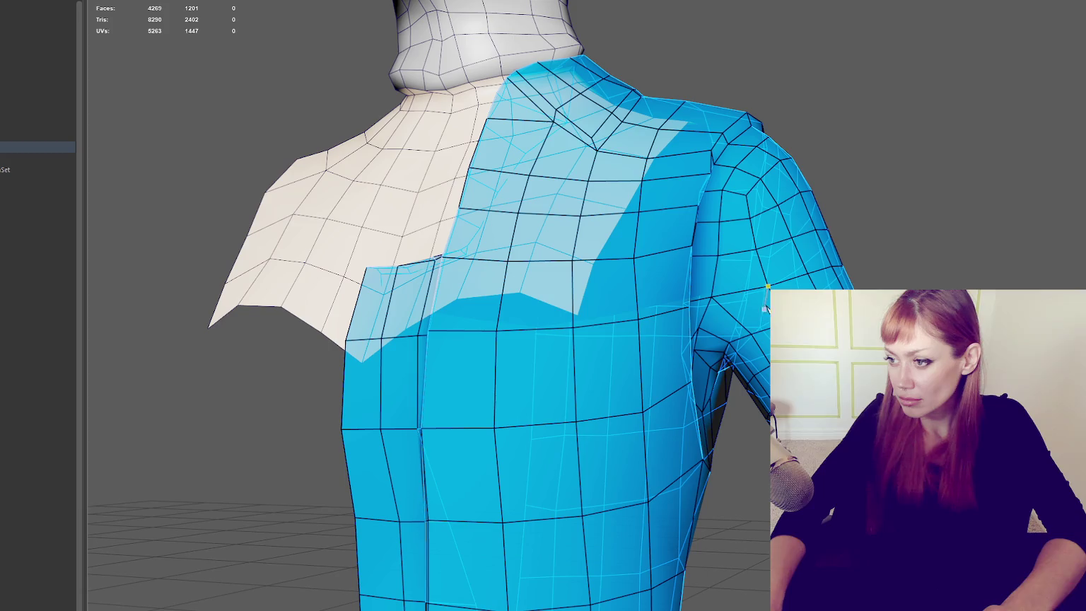
pyautogui.keyDown('alt'); pyautogui.moveTo(636, 367); pyautogui.dragTo(366, 379); pyautogui.keyUp('alt')
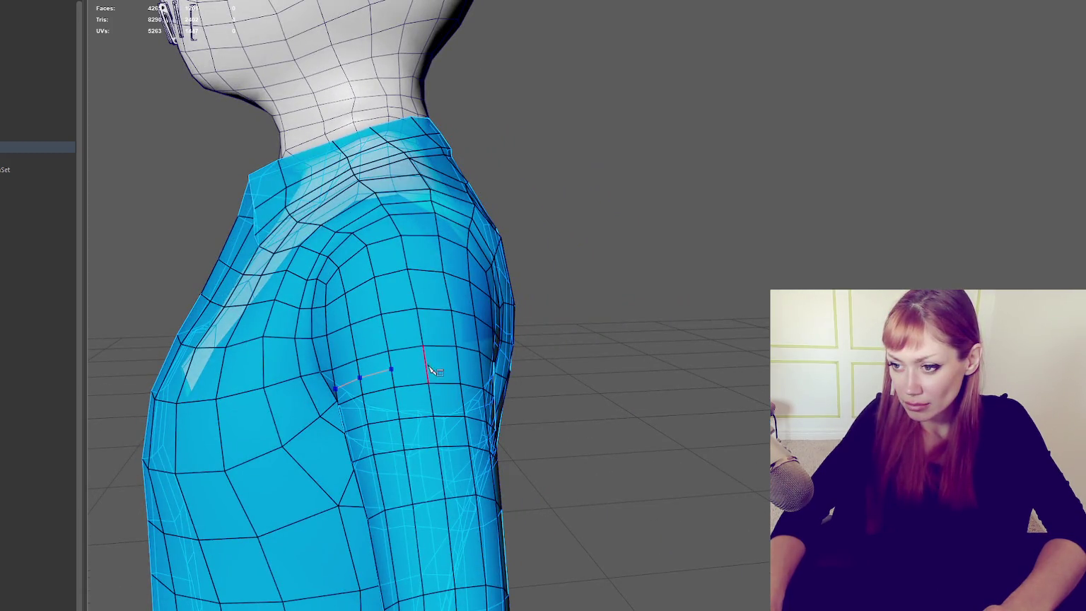
pyautogui.keyDown('alt'); pyautogui.moveTo(458, 373); pyautogui.dragTo(485, 375); pyautogui.keyUp('alt')
pyautogui.moveTo(382, 350)
pyautogui.keyDown('alt'); pyautogui.mouseDown()
pyautogui.moveTo(426, 358)
pyautogui.moveTo(408, 365)
pyautogui.mouseUp(); pyautogui.keyUp('alt')
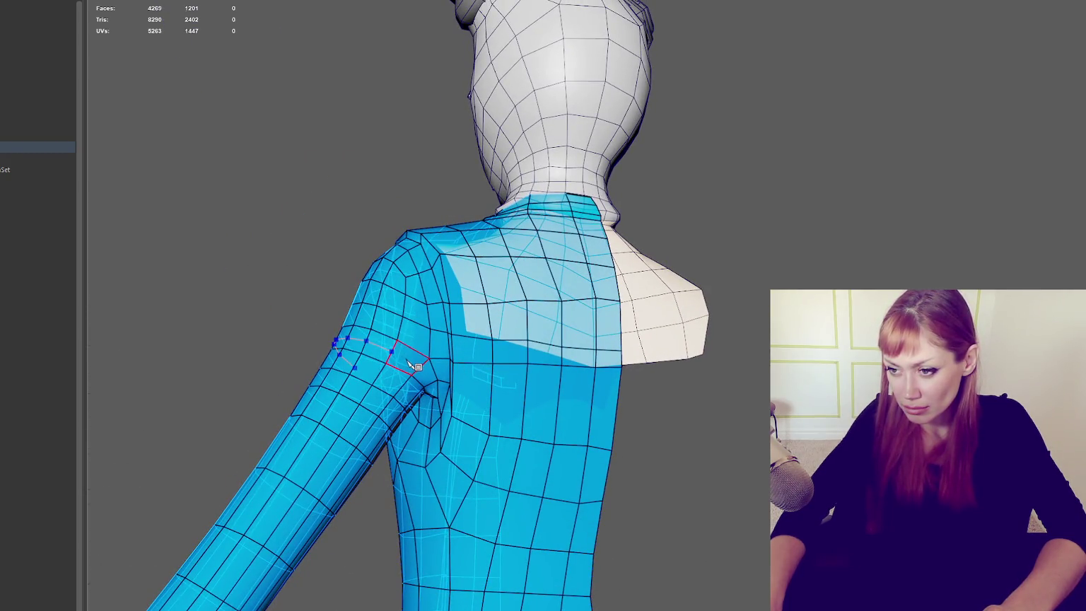
pyautogui.click(415, 276)
pyautogui.moveTo(407, 260)
pyautogui.keyDown('alt'); pyautogui.mouseDown()
pyautogui.moveTo(537, 306)
pyautogui.moveTo(642, 279)
pyautogui.moveTo(596, 331)
pyautogui.mouseUp(); pyautogui.keyUp('alt')
pyautogui.click(564, 329)
pyautogui.click(527, 346)
pyautogui.moveTo(515, 383)
pyautogui.keyDown('alt'); pyautogui.mouseDown()
pyautogui.moveTo(665, 302)
pyautogui.moveTo(689, 331)
pyautogui.mouseUp(); pyautogui.keyUp('alt')
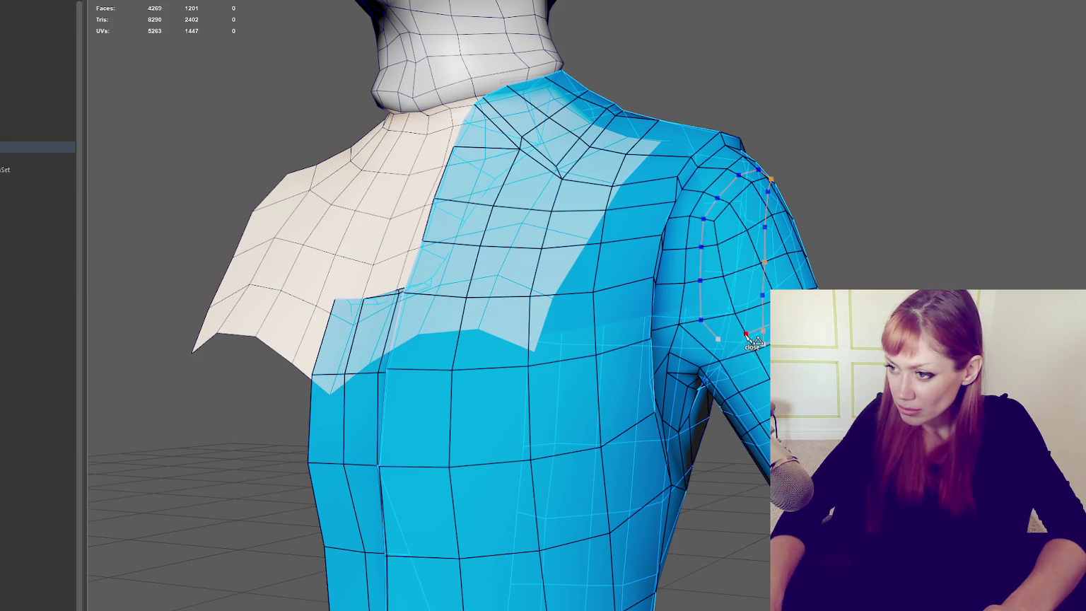
pyautogui.press('Return')
# Step: Cut across the armpit from below, commit it, and reselect the jacket
pyautogui.moveTo(720, 345)
pyautogui.keyDown('alt'); pyautogui.mouseDown()
pyautogui.moveTo(800, 242)
pyautogui.moveTo(769, 242)
pyautogui.mouseUp(); pyautogui.keyUp('alt')
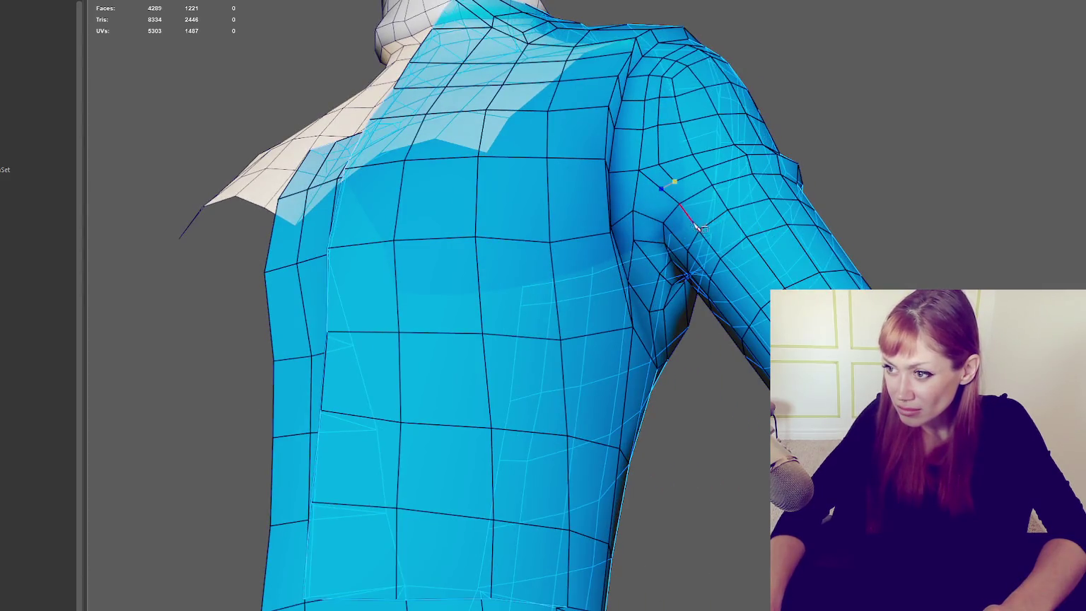
pyautogui.moveTo(690, 244)
pyautogui.keyDown('alt'); pyautogui.mouseDown()
pyautogui.moveTo(649, 158)
pyautogui.moveTo(674, 126)
pyautogui.moveTo(286, 310)
pyautogui.mouseUp(); pyautogui.keyUp('alt')
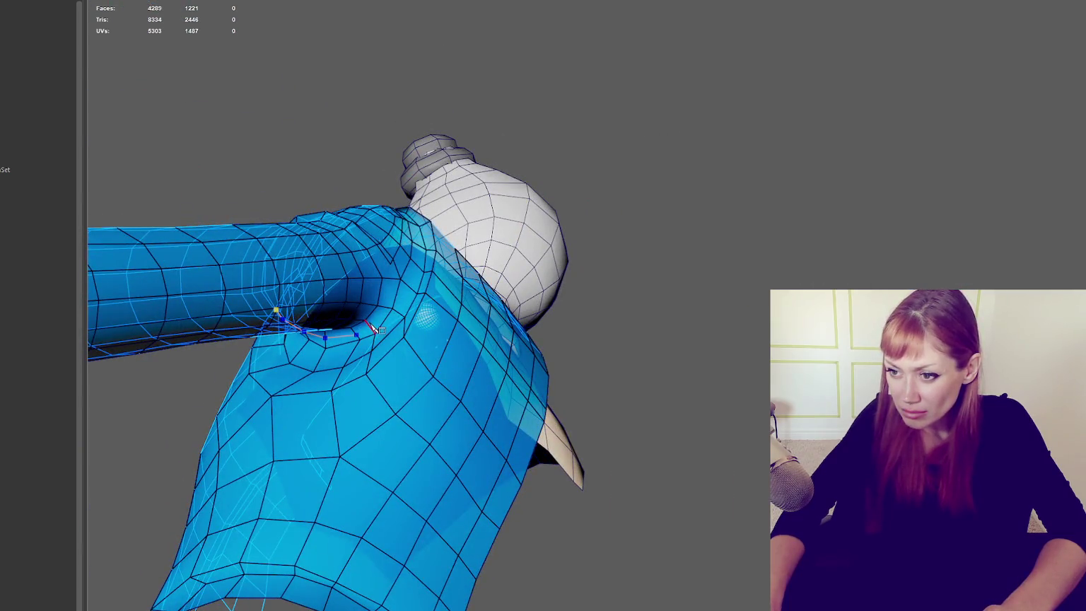
pyautogui.keyDown('alt'); pyautogui.moveTo(393, 279); pyautogui.dragTo(397, 349); pyautogui.keyUp('alt')
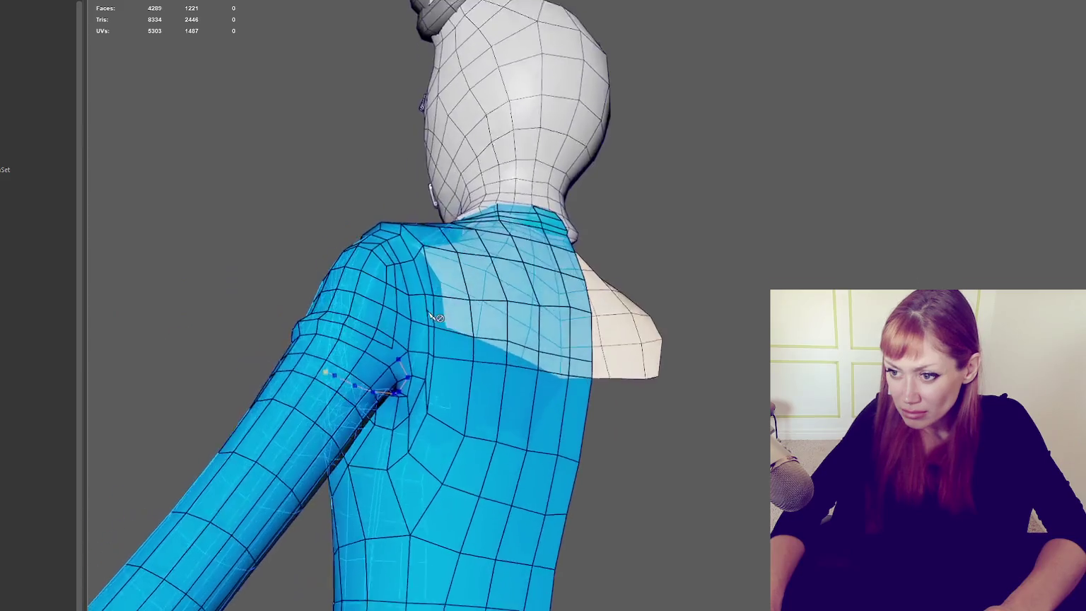
pyautogui.scroll(-3, 444, 352)
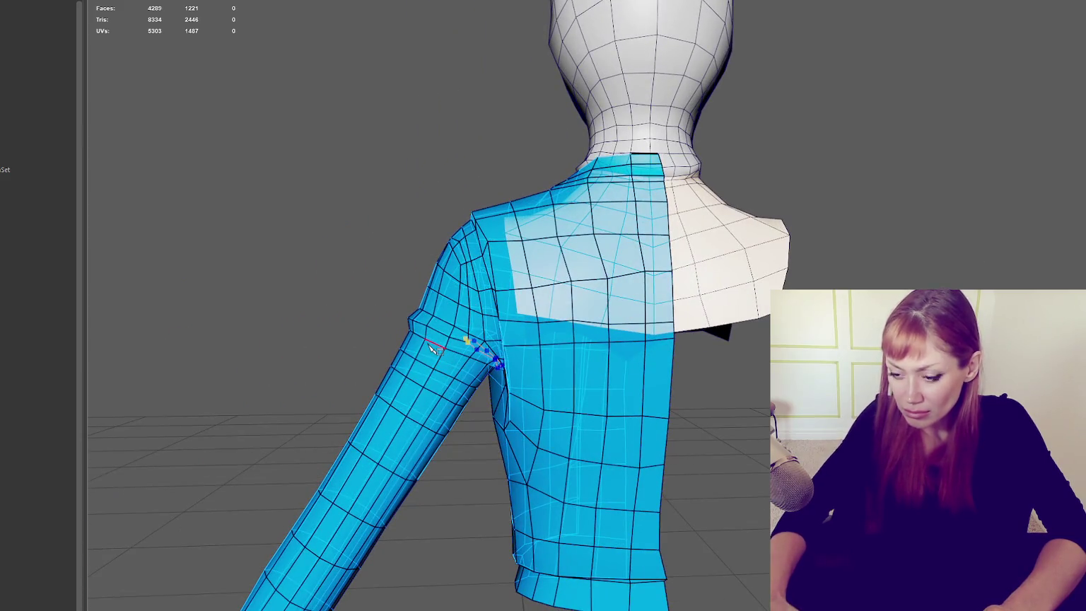
pyautogui.press('q')
pyautogui.scroll(3, 426, 149)
pyautogui.click(426, 154)
pyautogui.click(36, 146)
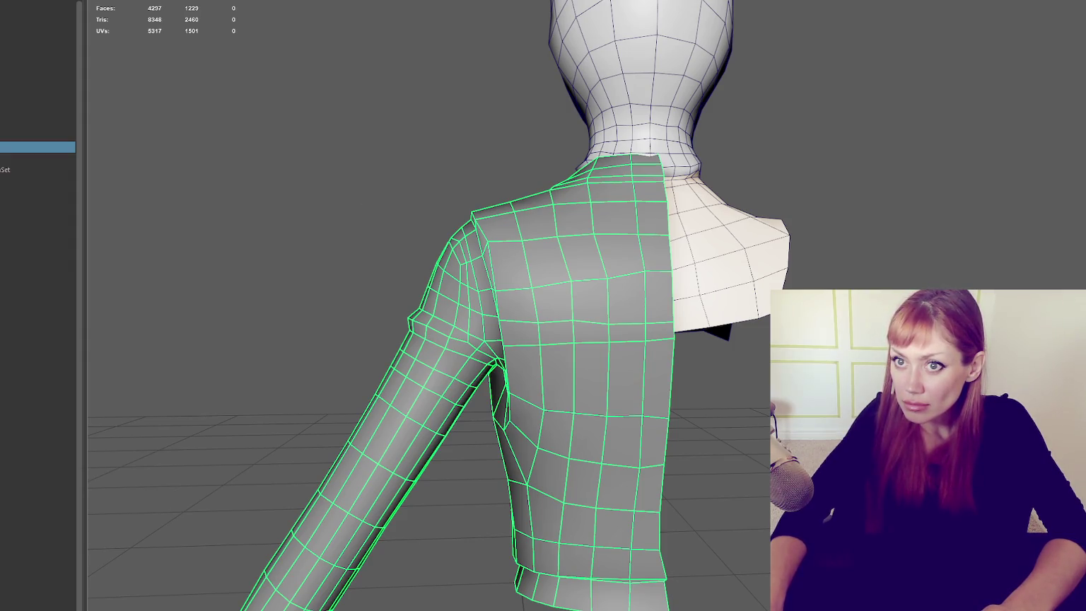
# Step: Orbit around the shoulder and collar, select the low-poly jacket, and enter Quad Draw retopology
pyautogui.keyDown('ctrl'); pyautogui.click(439, 333); pyautogui.keyUp('ctrl')
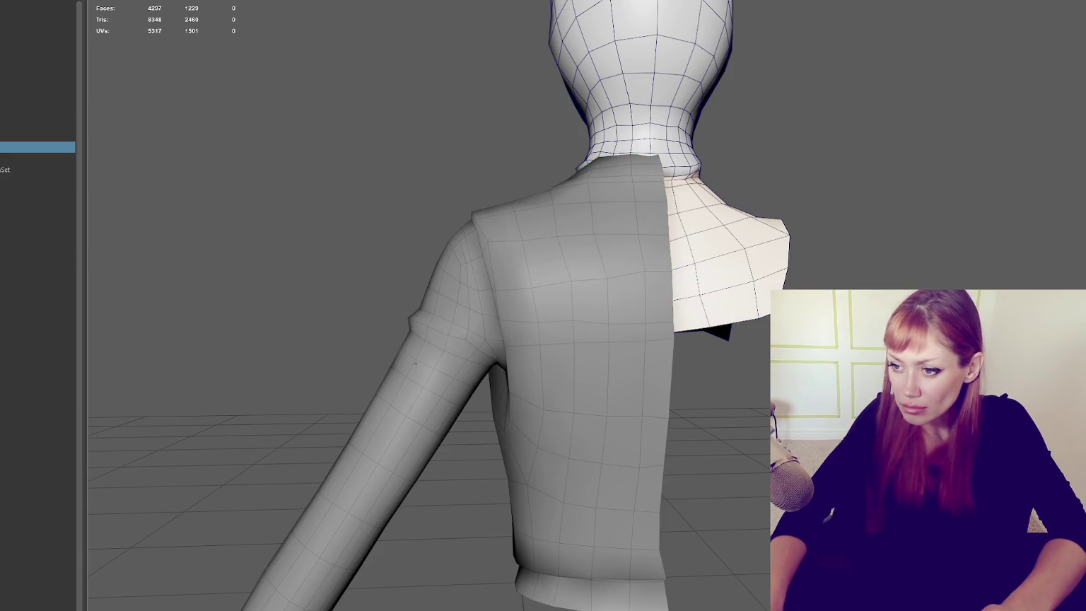
pyautogui.moveTo(431, 317)
pyautogui.keyDown('alt'); pyautogui.mouseDown()
pyautogui.moveTo(613, 342)
pyautogui.moveTo(344, 411)
pyautogui.mouseUp(); pyautogui.keyUp('alt')
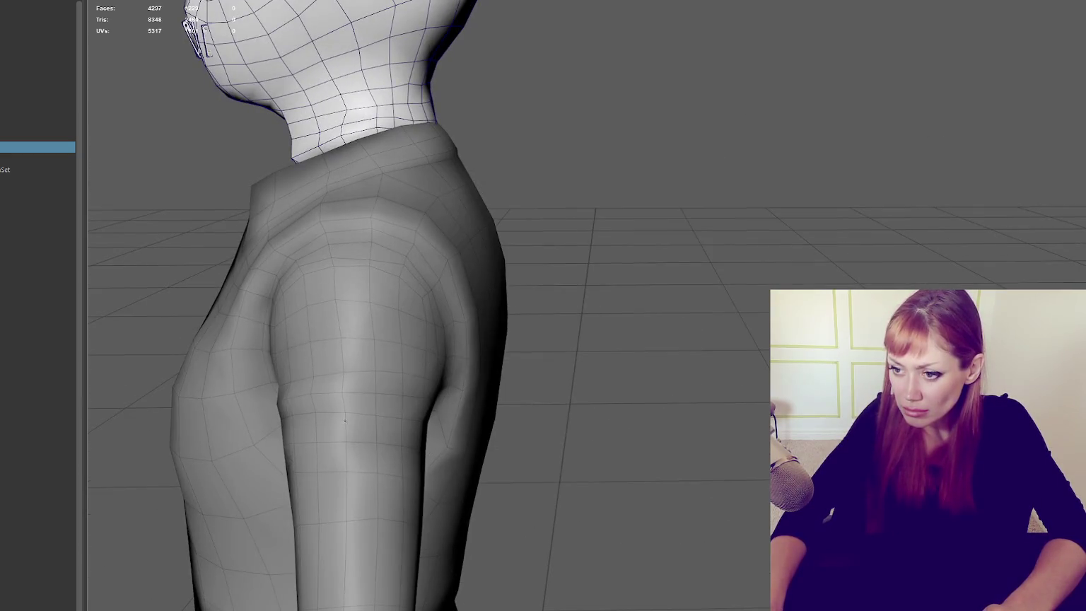
pyautogui.keyDown('alt'); pyautogui.moveTo(328, 371); pyautogui.dragTo(456, 388); pyautogui.keyUp('alt')
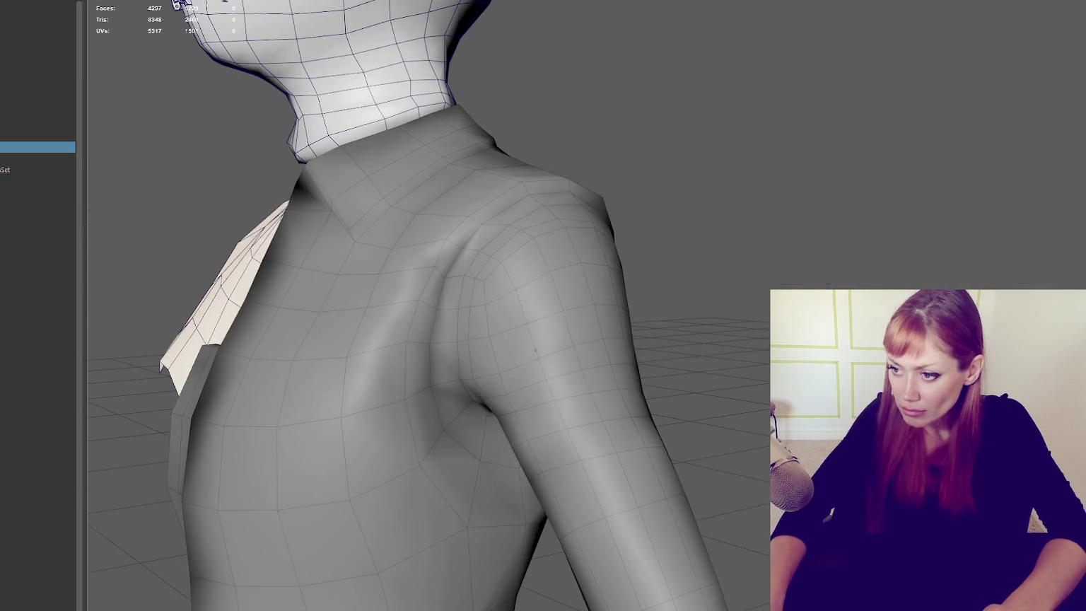
pyautogui.keyDown('alt'); pyautogui.moveTo(529, 361); pyautogui.dragTo(642, 339); pyautogui.keyUp('alt')
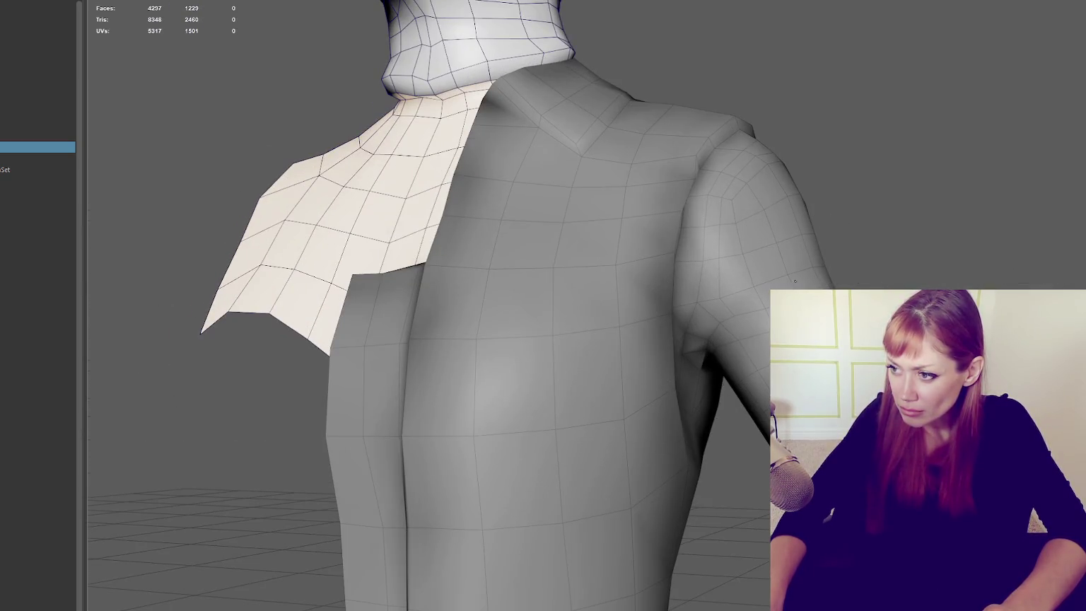
pyautogui.moveTo(776, 234); pyautogui.dragTo(806, 109, button='right')
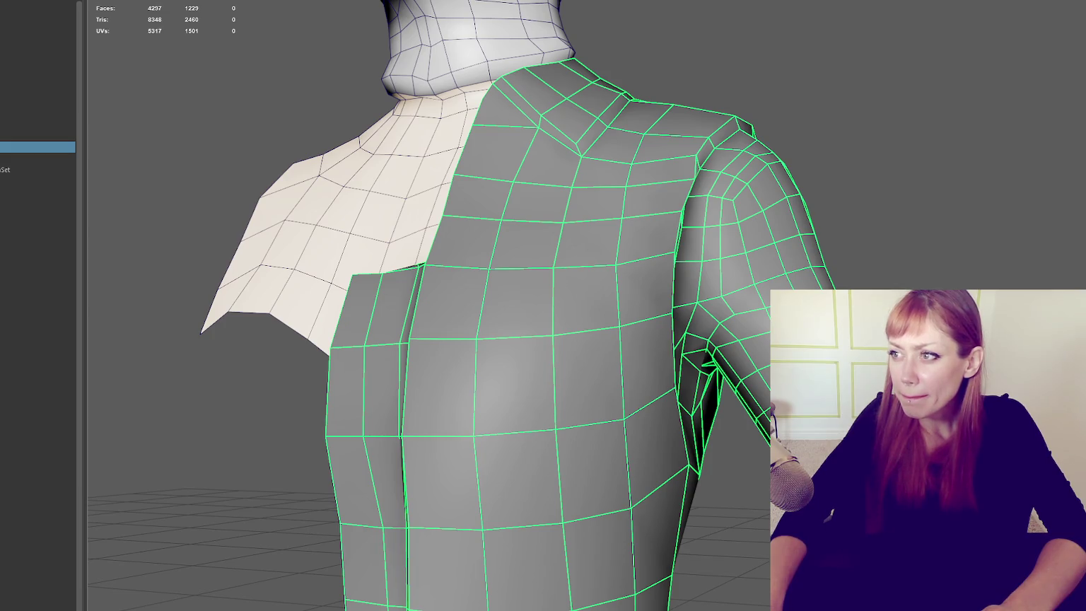
pyautogui.press('q')
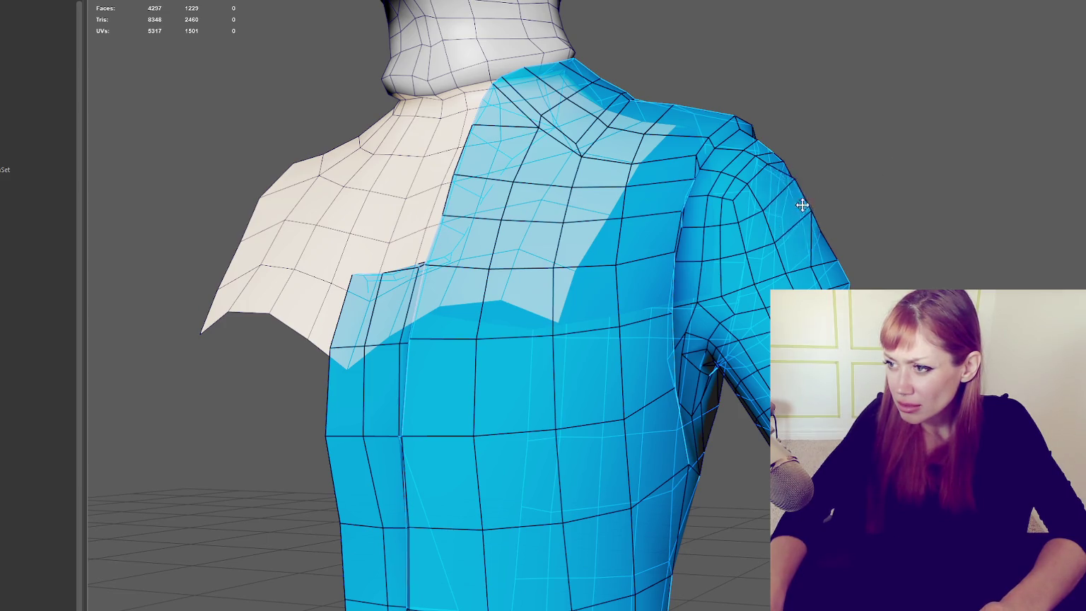
# Step: Select the jacket mesh and orbit around the shoulder to check the sleeve fit
pyautogui.keyDown('alt'); pyautogui.moveTo(795, 228); pyautogui.dragTo(812, 274); pyautogui.keyUp('alt')
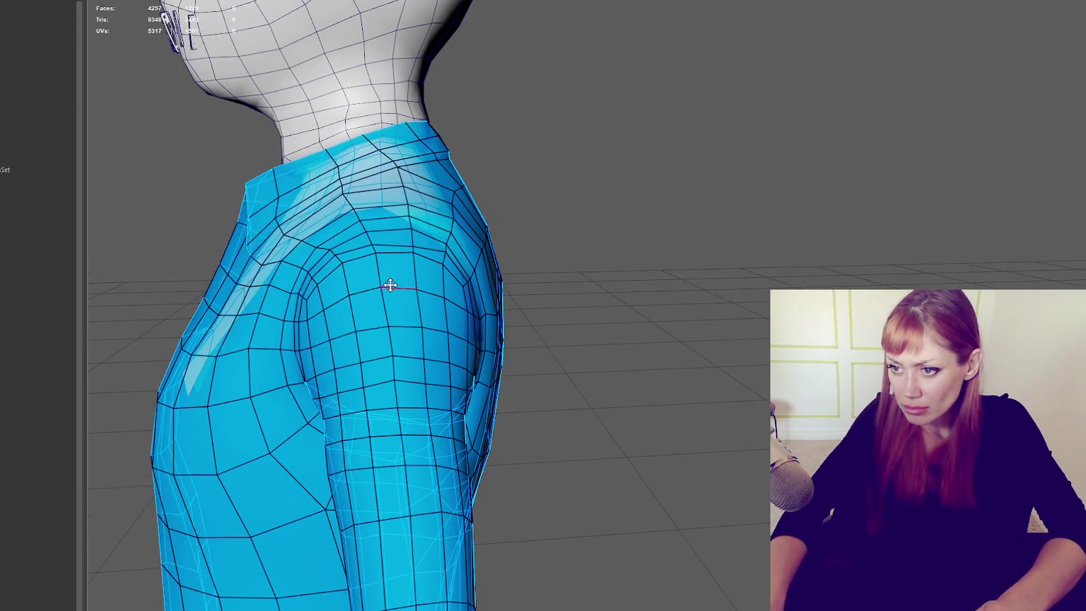
pyautogui.keyDown('alt'); pyautogui.moveTo(385, 289); pyautogui.dragTo(572, 282); pyautogui.keyUp('alt')
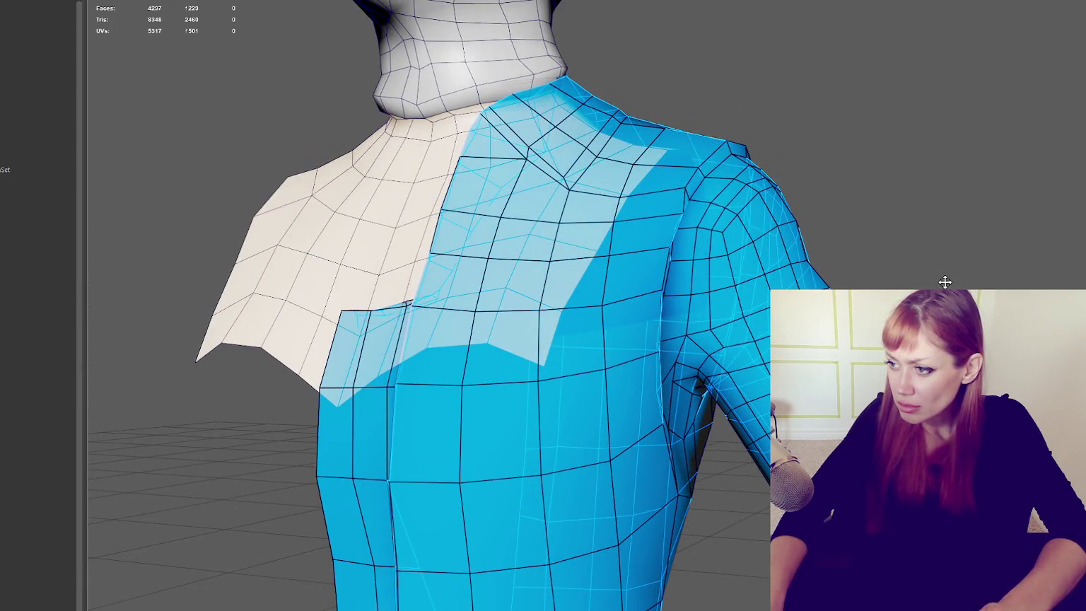
pyautogui.keyDown('alt'); pyautogui.moveTo(572, 282); pyautogui.dragTo(436, 452); pyautogui.keyUp('alt')
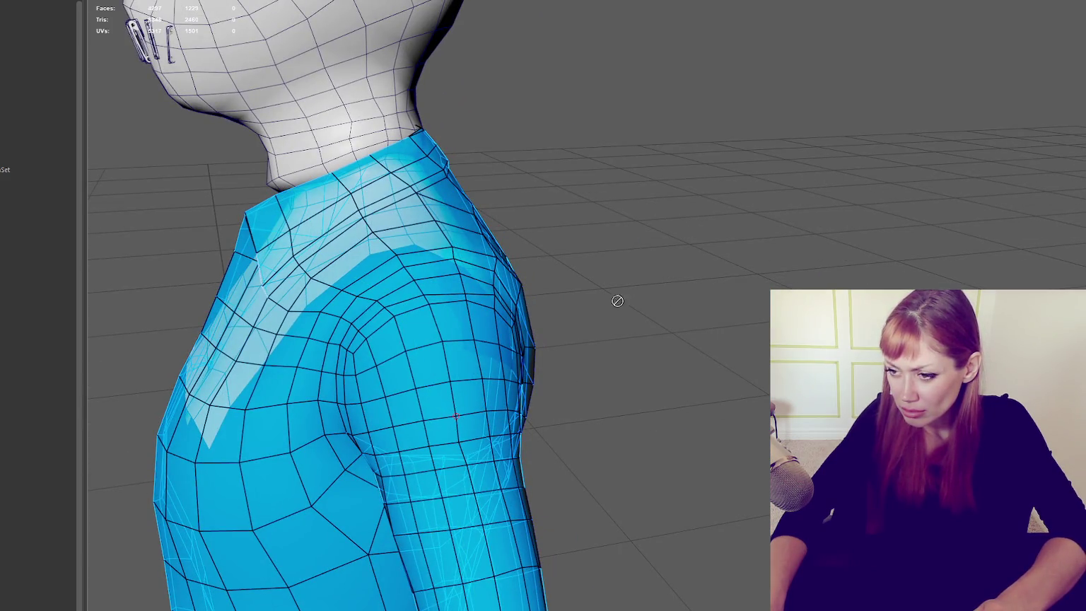
pyautogui.click(316, 369)
pyautogui.keyDown('alt'); pyautogui.moveTo(316, 369); pyautogui.dragTo(316, 369); pyautogui.keyUp('alt')
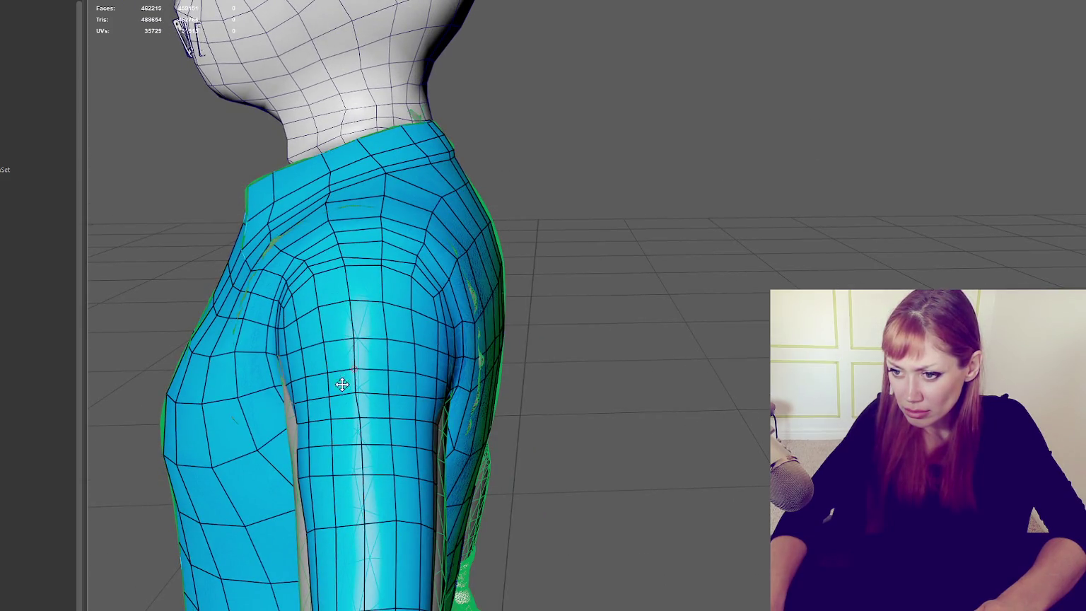
pyautogui.keyDown('alt'); pyautogui.moveTo(346, 380); pyautogui.dragTo(356, 417); pyautogui.keyUp('alt')
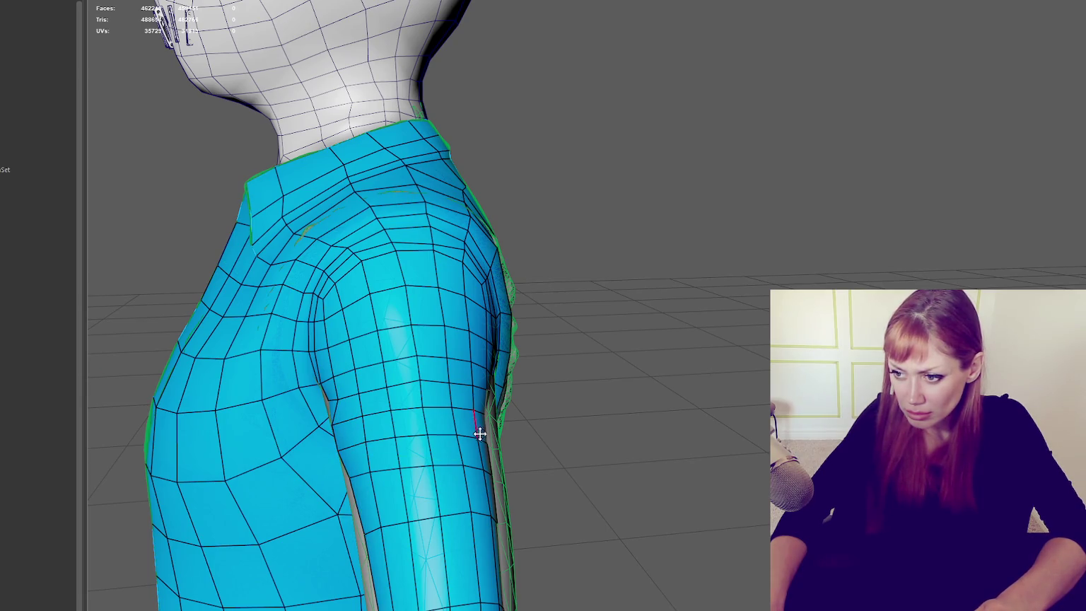
pyautogui.keyDown('alt'); pyautogui.moveTo(479, 433); pyautogui.dragTo(472, 443); pyautogui.keyUp('alt')
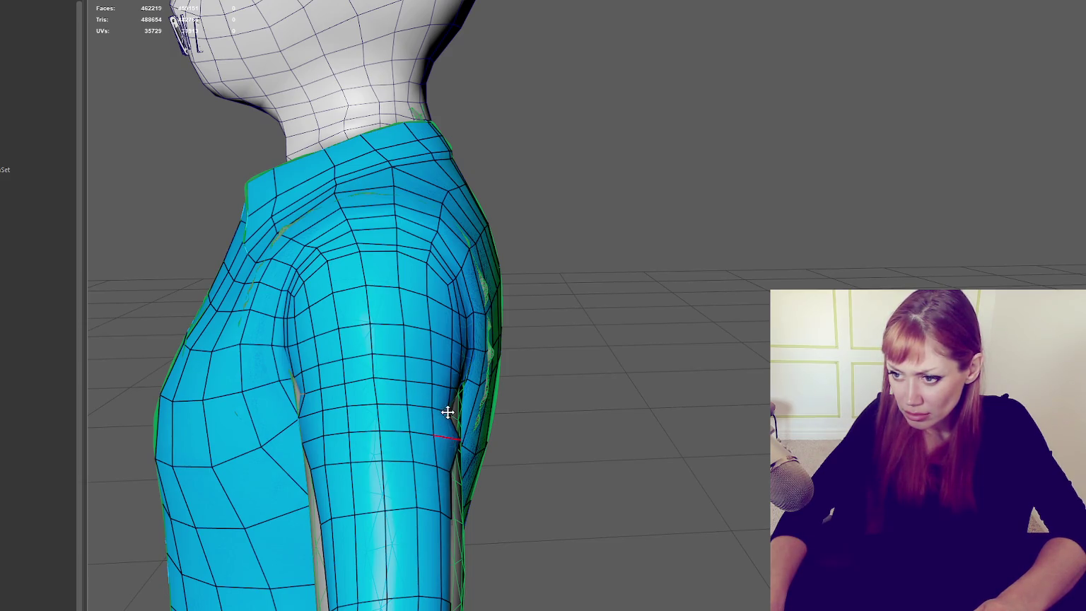
pyautogui.keyDown('alt'); pyautogui.moveTo(459, 411); pyautogui.dragTo(502, 417); pyautogui.keyUp('alt')
# Step: Zoom out to a wide, straight back view of the jacket on the character
pyautogui.scroll(-5, 686, 402)
pyautogui.moveTo(703, 351)
pyautogui.keyDown('alt'); pyautogui.mouseDown()
pyautogui.moveTo(735, 332)
pyautogui.moveTo(585, 337)
pyautogui.moveTo(531, 310)
pyautogui.mouseUp(); pyautogui.keyUp('alt')
pyautogui.scroll(3, 533, 323)
pyautogui.scroll(3, 533, 322)
pyautogui.keyDown('alt'); pyautogui.moveTo(533, 322); pyautogui.dragTo(471, 308, button='middle'); pyautogui.keyUp('alt')
pyautogui.scroll(2, 512, 305)
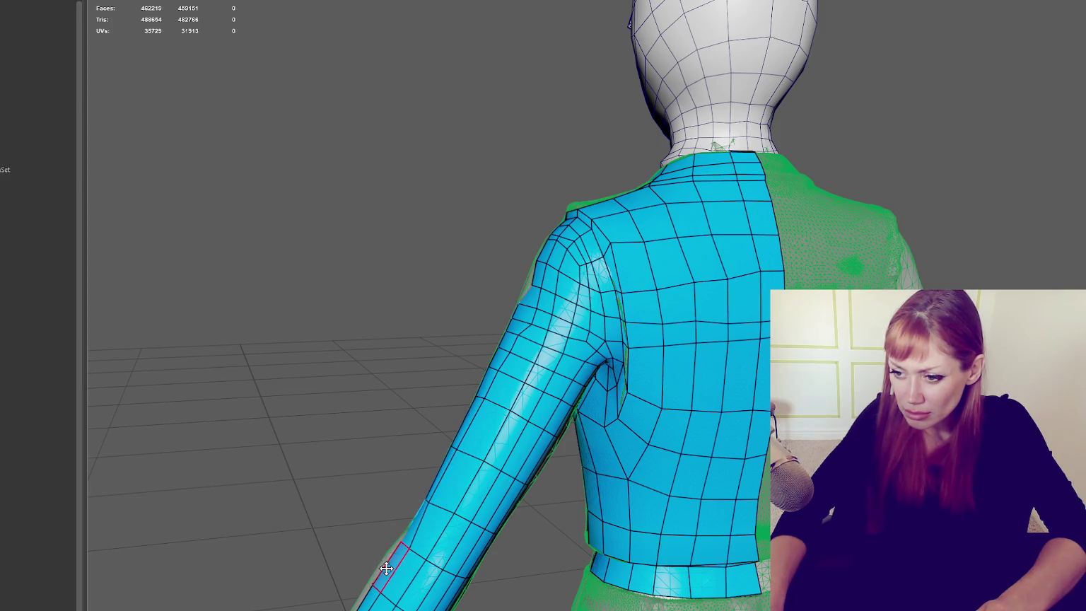
# Step: Orbit from the arm profile round to the front torso, then choose UV component selection
pyautogui.moveTo(387, 569)
pyautogui.keyDown('alt'); pyautogui.mouseDown()
pyautogui.moveTo(527, 542)
pyautogui.moveTo(650, 545)
pyautogui.mouseUp(); pyautogui.keyUp('alt')
pyautogui.moveTo(749, 389)
pyautogui.keyDown('alt'); pyautogui.mouseDown()
pyautogui.moveTo(734, 380)
pyautogui.moveTo(594, 411)
pyautogui.mouseUp(); pyautogui.keyUp('alt')
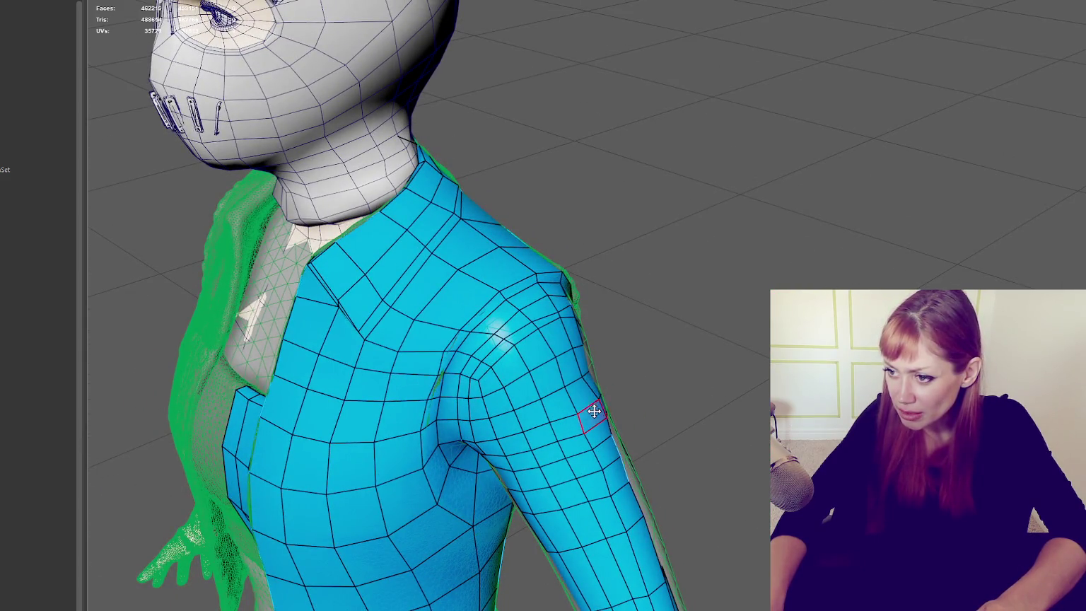
pyautogui.keyDown('alt'); pyautogui.moveTo(640, 437); pyautogui.dragTo(580, 422); pyautogui.keyUp('alt')
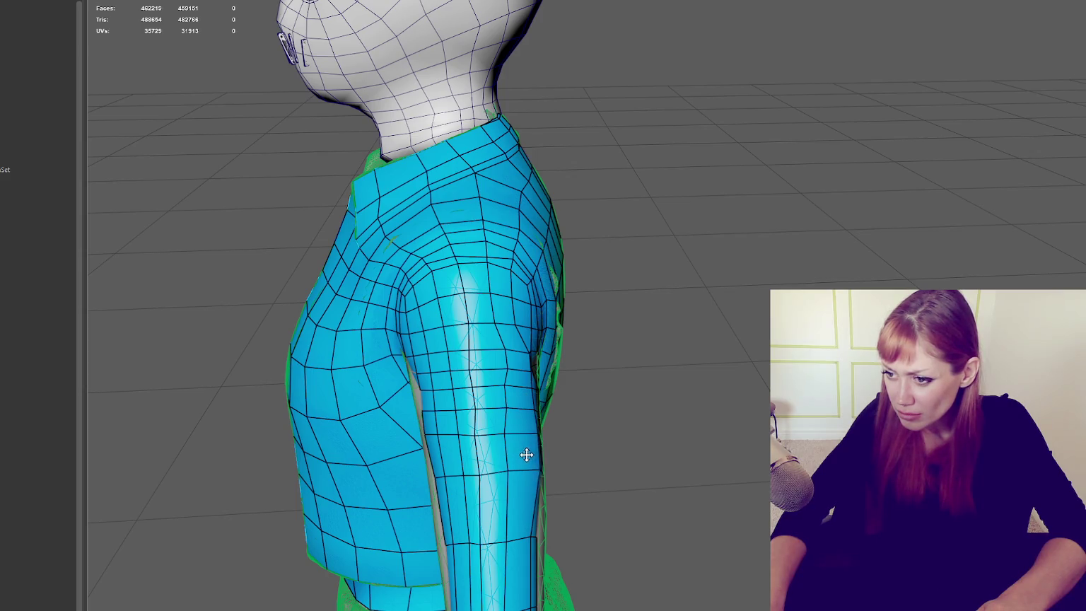
pyautogui.keyDown('alt'); pyautogui.moveTo(533, 483); pyautogui.dragTo(519, 487); pyautogui.keyUp('alt')
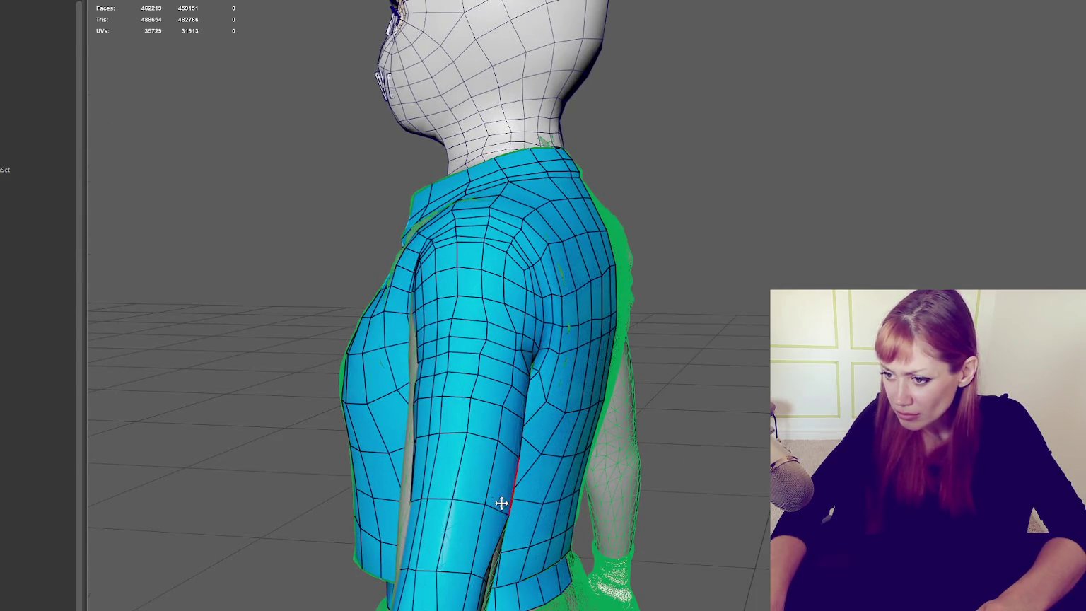
pyautogui.keyDown('alt'); pyautogui.moveTo(485, 559); pyautogui.dragTo(444, 517); pyautogui.keyUp('alt')
pyautogui.keyDown('alt'); pyautogui.moveTo(485, 497); pyautogui.dragTo(490, 515, button='middle'); pyautogui.keyUp('alt')
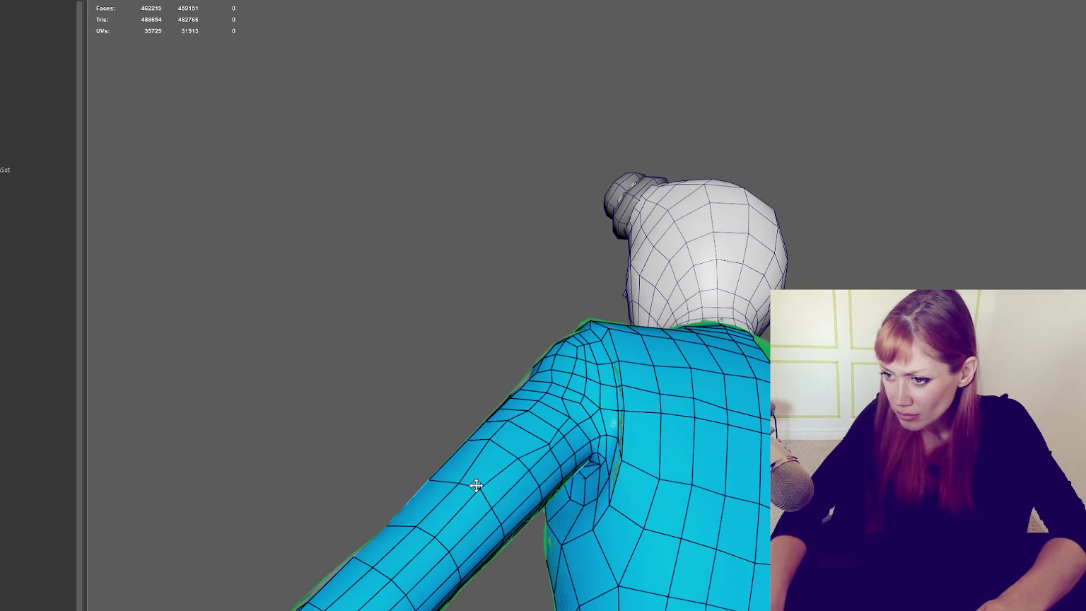
pyautogui.moveTo(571, 419)
pyautogui.keyDown('alt'); pyautogui.mouseDown()
pyautogui.moveTo(460, 438)
pyautogui.moveTo(648, 411)
pyautogui.mouseUp(); pyautogui.keyUp('alt')
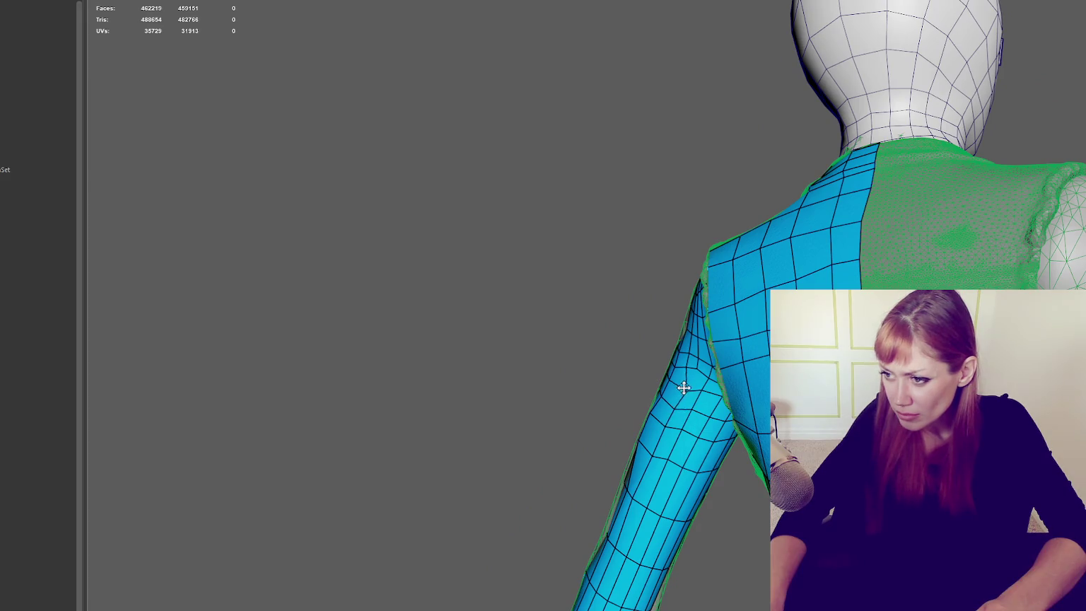
pyautogui.keyDown('alt'); pyautogui.moveTo(678, 388); pyautogui.dragTo(424, 396); pyautogui.keyUp('alt')
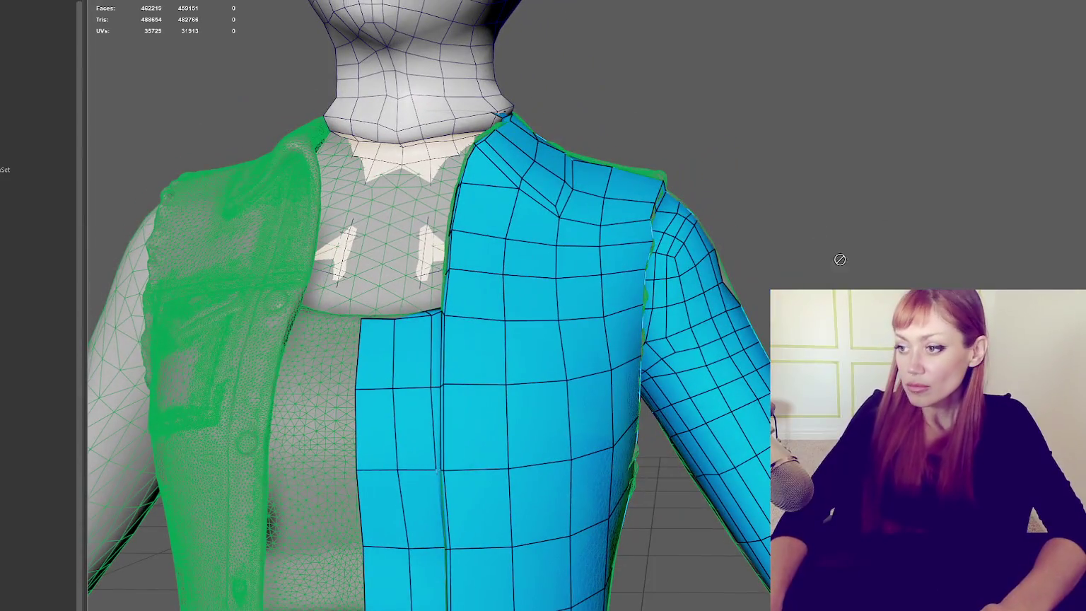
pyautogui.moveTo(809, 217); pyautogui.dragTo(929, 180, button='right')
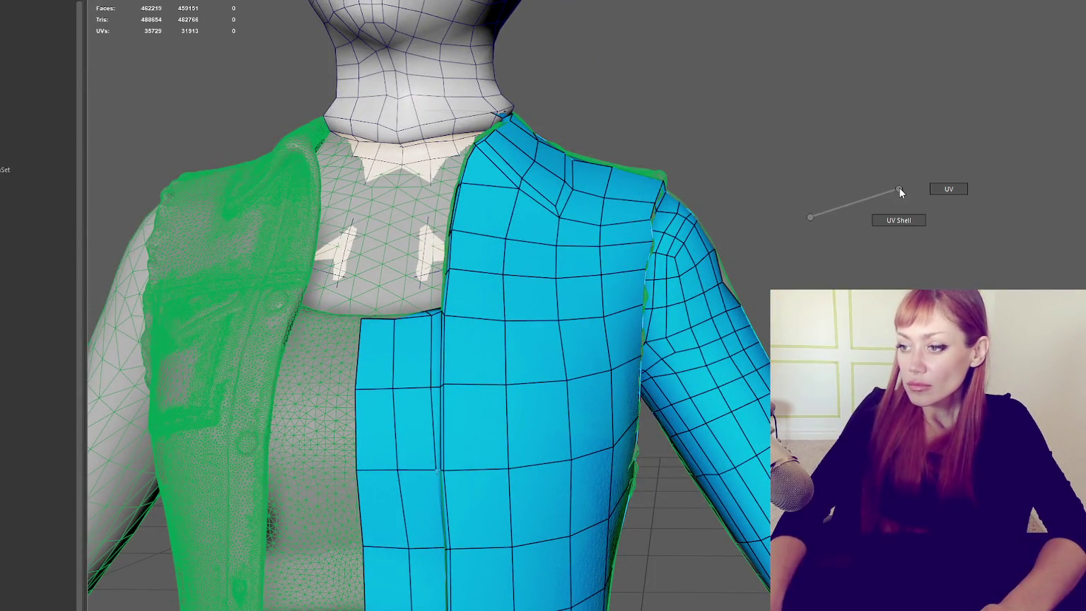
# Step: Clear the jacket's face selection and sort out the selection in the Outliner
pyautogui.rightClick(816, 214)
pyautogui.scroll(-3, 814, 214)
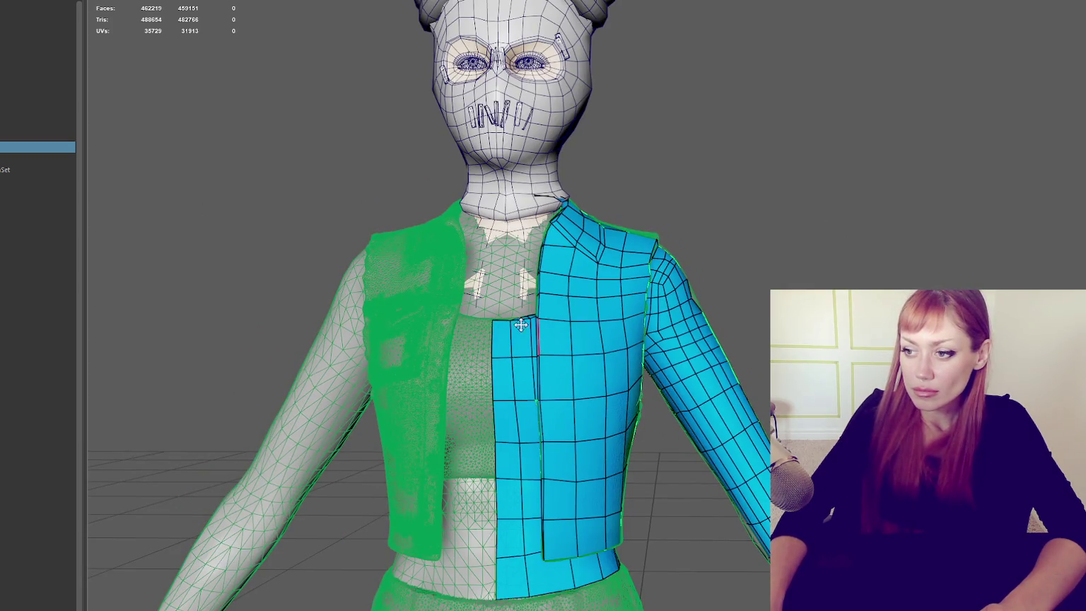
pyautogui.click(735, 142)
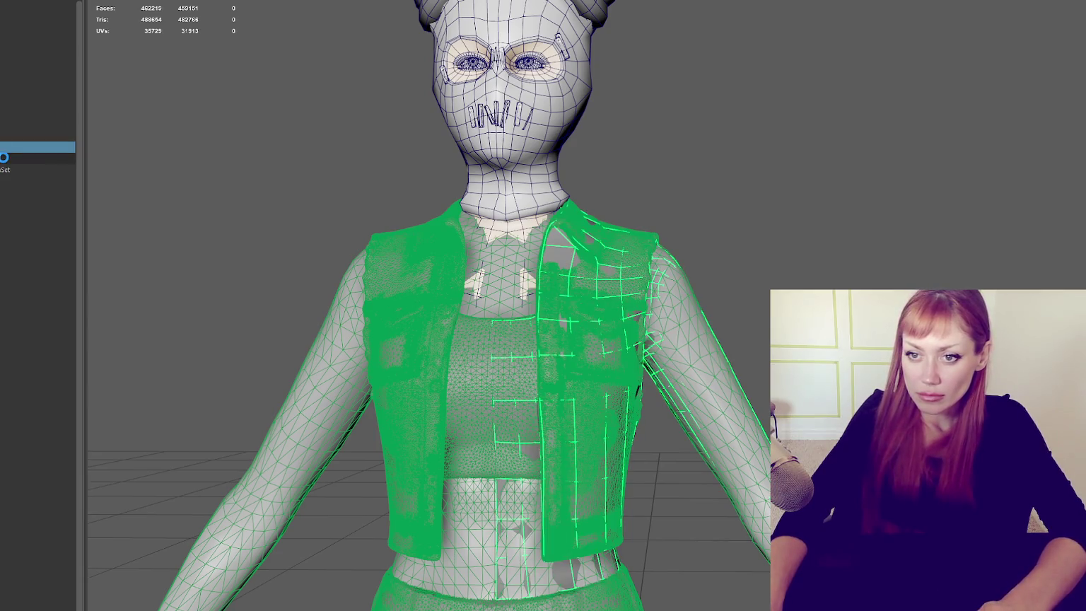
pyautogui.click(3, 162)
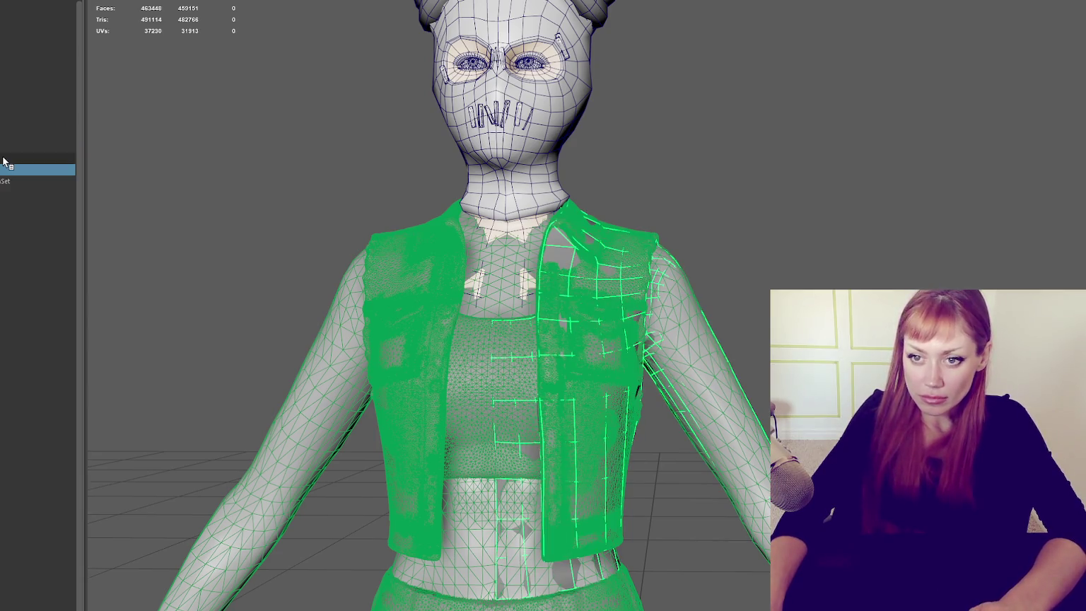
pyautogui.click(683, 321)
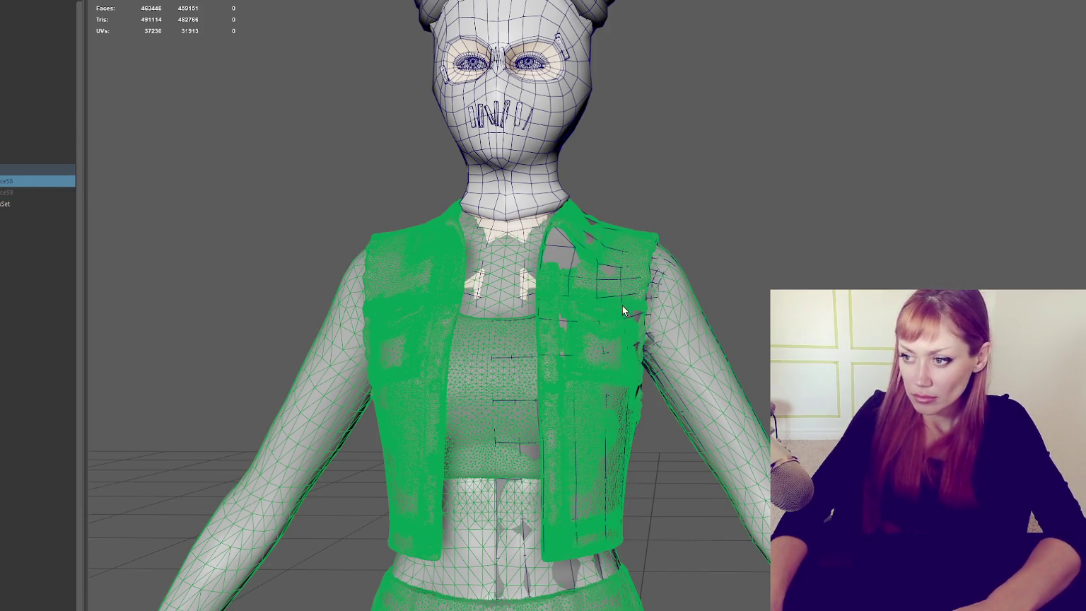
pyautogui.click(702, 311)
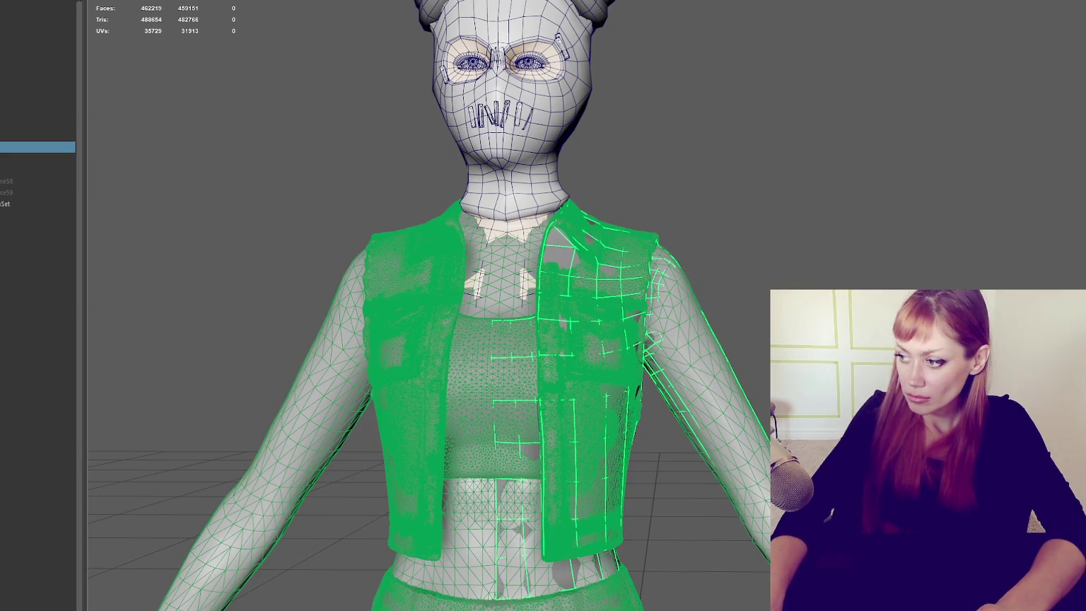
pyautogui.keyDown('shift'); pyautogui.click(500, 269); pyautogui.keyUp('shift')
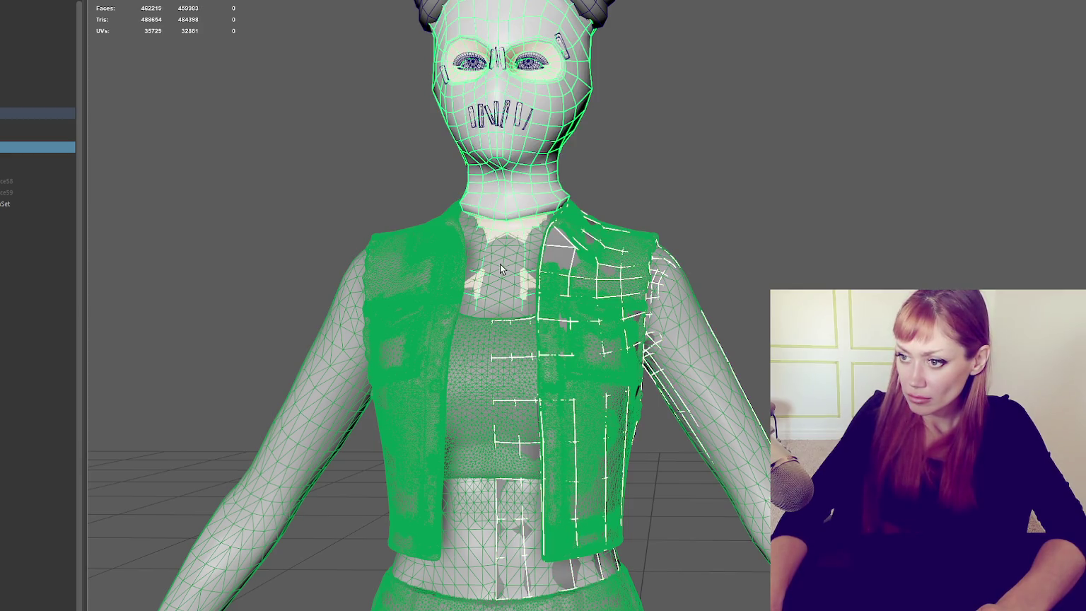
pyautogui.keyDown('shift'); pyautogui.click(467, 39); pyautogui.keyUp('shift')
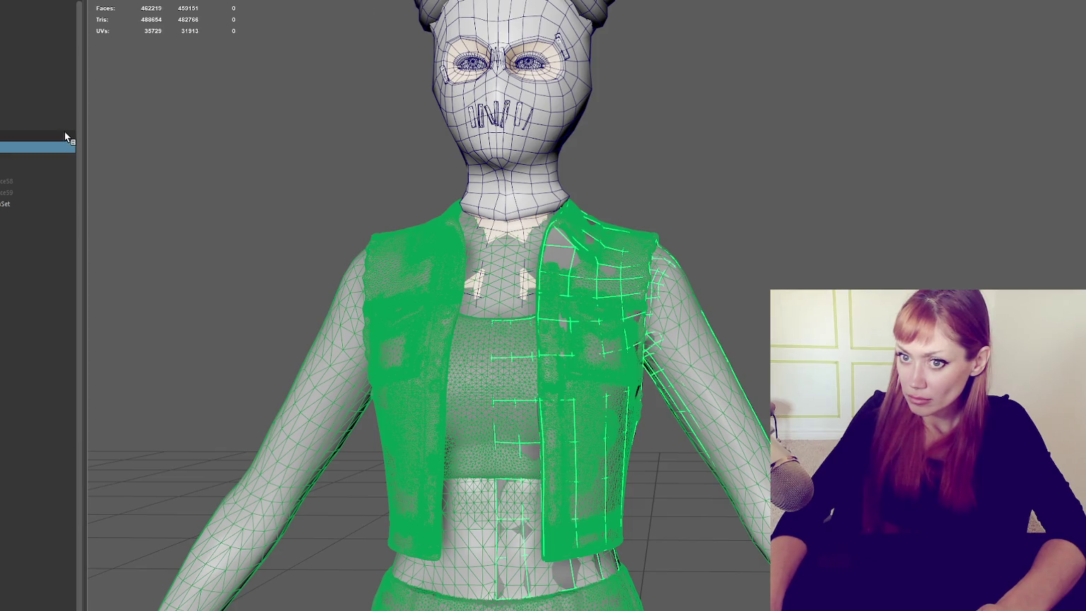
# Step: Select the low-poly jacket, add the high-res jacket, and apply Deform > ShrinkWrap
pyautogui.click(61, 137)
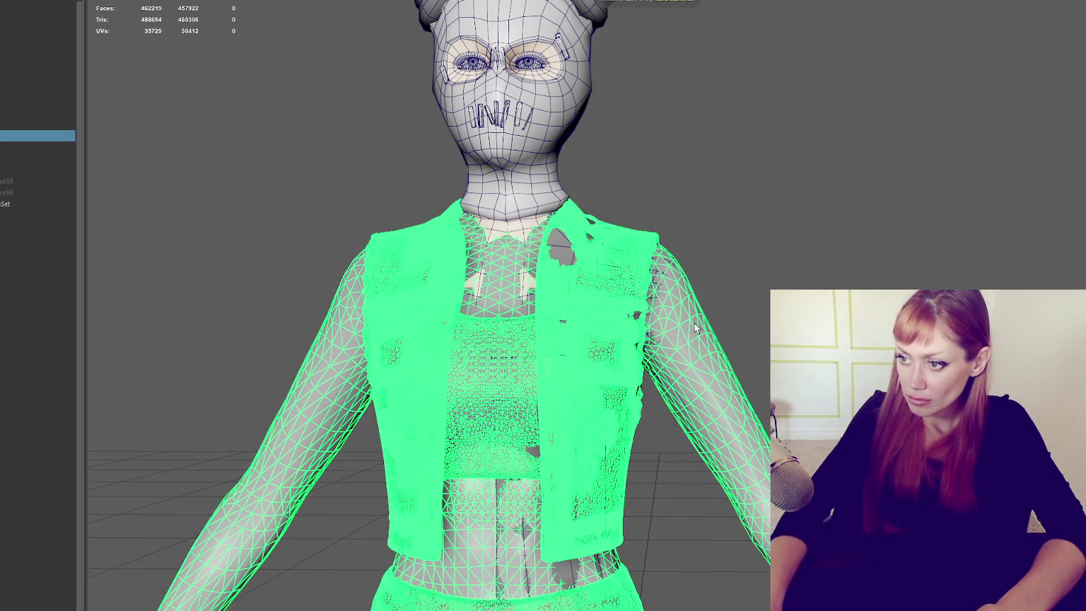
pyautogui.click(771, 264)
pyautogui.click(649, 356)
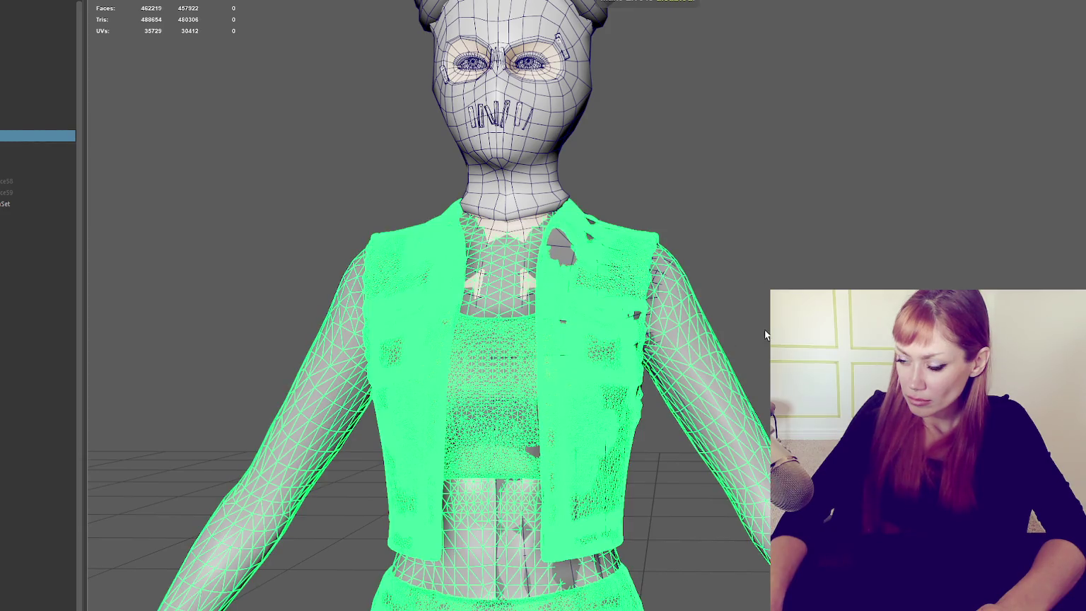
pyautogui.click(682, 364)
pyautogui.keyDown('shift'); pyautogui.click(638, 249); pyautogui.keyUp('shift')
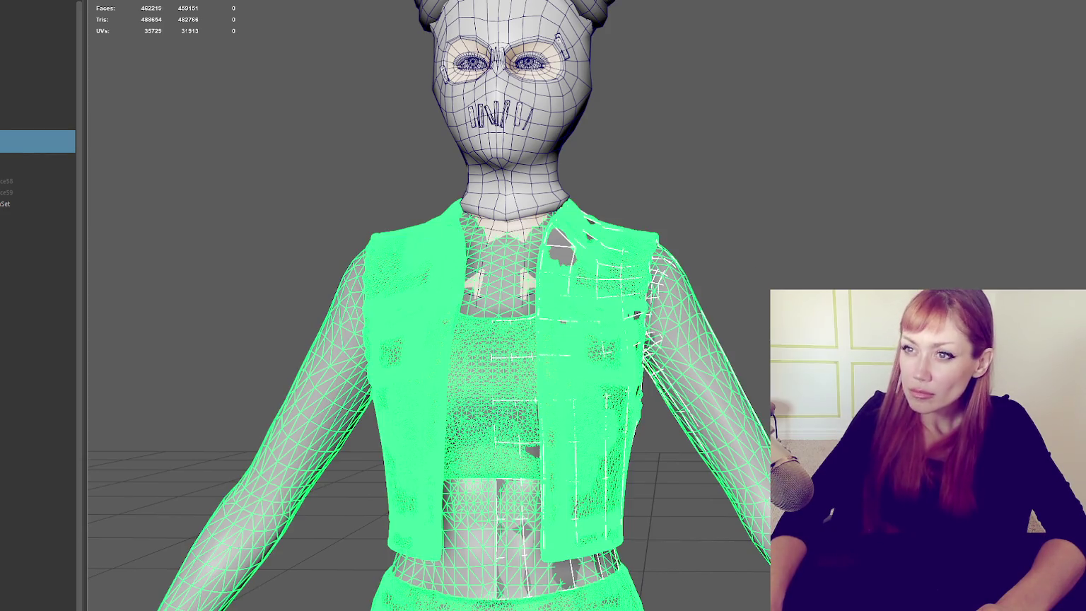
pyautogui.click(382, 2)
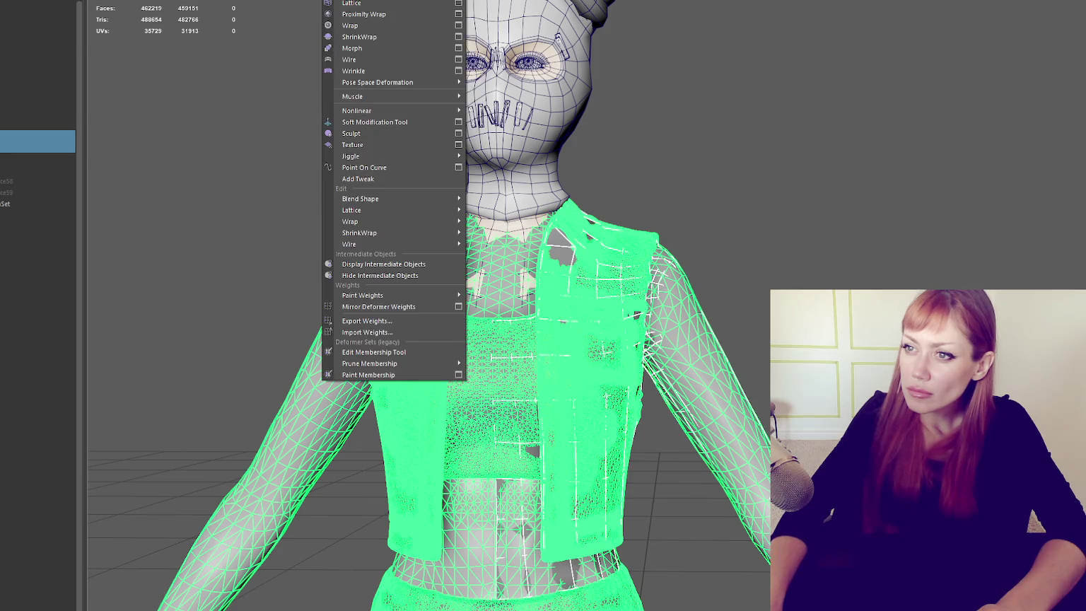
pyautogui.click(364, 35)
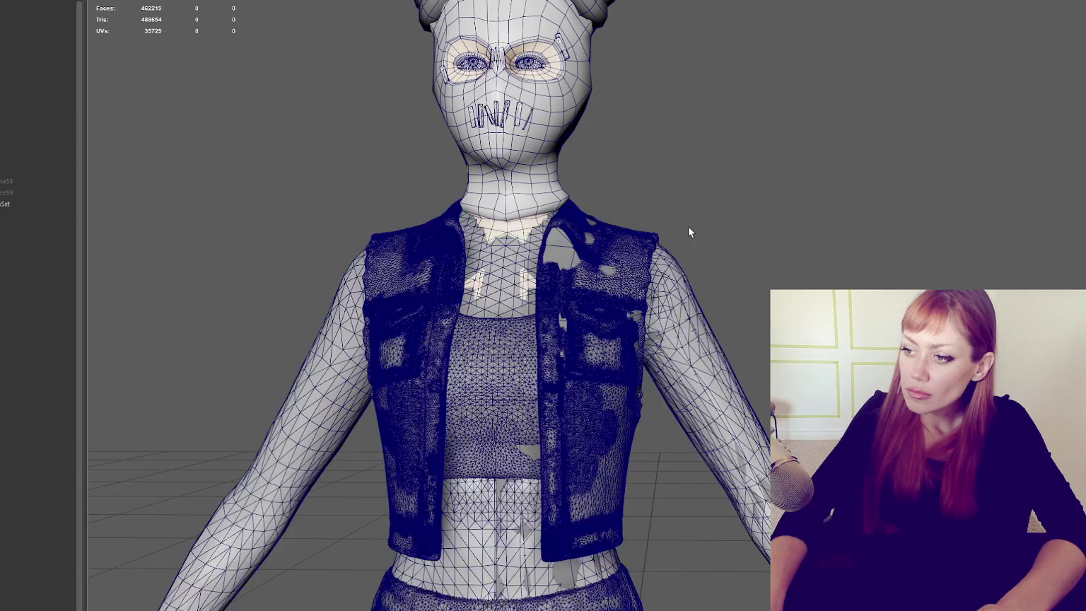
# Step: Isolate the low-poly jacket and orbit around its back, shoulder and arm
pyautogui.hotkey('ctrl', 'h')
pyautogui.moveTo(689, 233)
pyautogui.keyDown('alt'); pyautogui.mouseDown()
pyautogui.moveTo(751, 340)
pyautogui.moveTo(610, 338)
pyautogui.mouseUp(); pyautogui.keyUp('alt')
pyautogui.scroll(3, 610, 335)
pyautogui.scroll(-2, 553, 318)
pyautogui.keyDown('alt'); pyautogui.moveTo(553, 318); pyautogui.dragTo(445, 298); pyautogui.keyUp('alt')
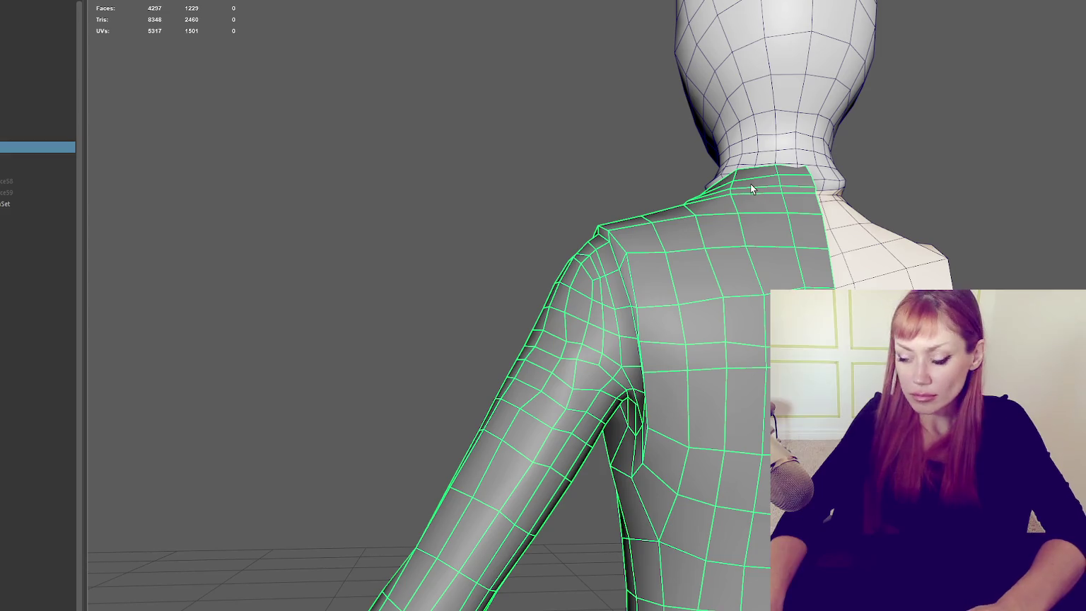
pyautogui.hotkey('ctrl', 'h')
pyautogui.hotkey('ctrl', 'h')
# Step: Make the high-res jacket live with Modify > Make Live, then select the low-poly retopo jacket
pyautogui.click(36, 135)
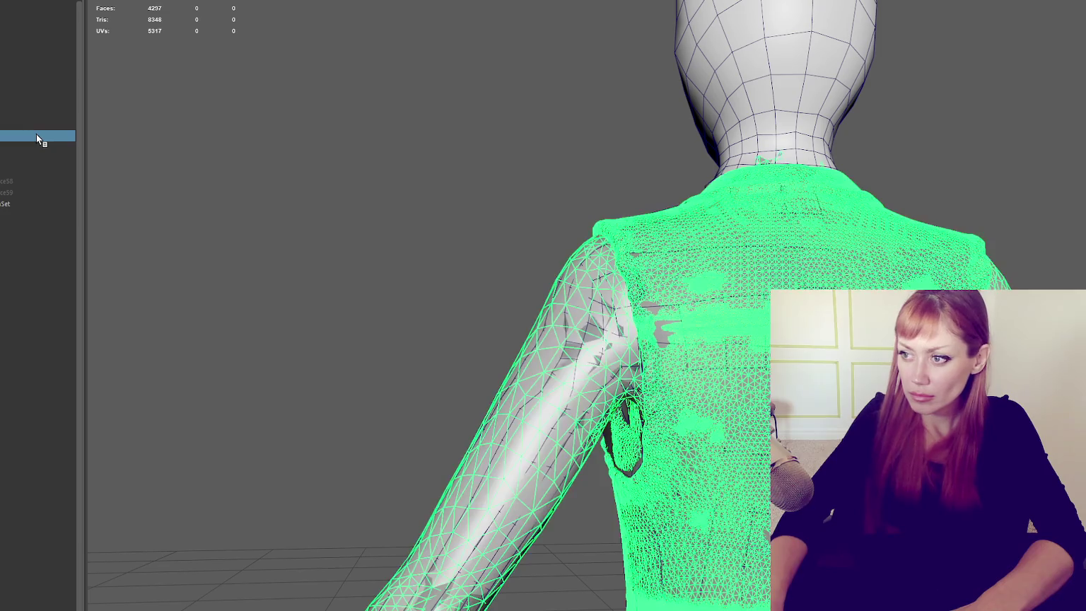
pyautogui.click(78, 1)
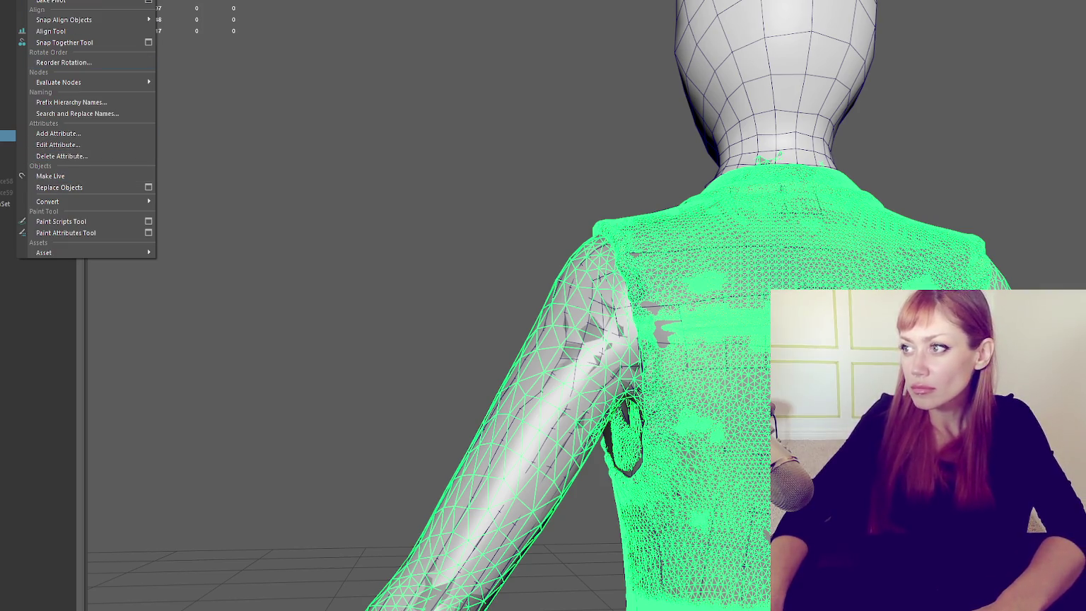
pyautogui.click(50, 175)
pyautogui.keyDown('alt'); pyautogui.moveTo(495, 257); pyautogui.dragTo(806, 257); pyautogui.keyUp('alt')
pyautogui.scroll(-3, 806, 256)
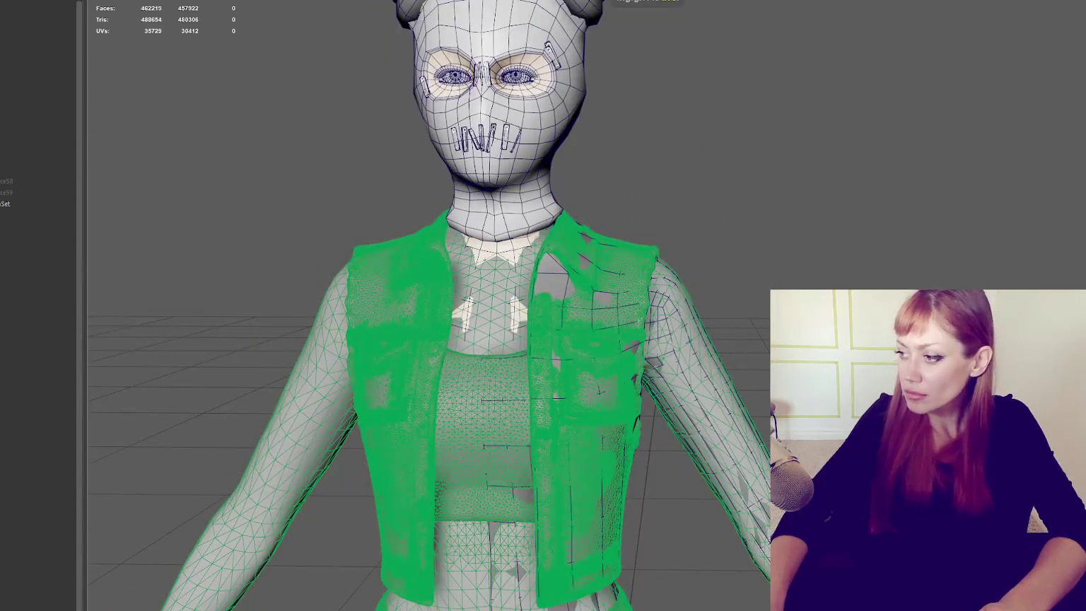
pyautogui.click(5, 149)
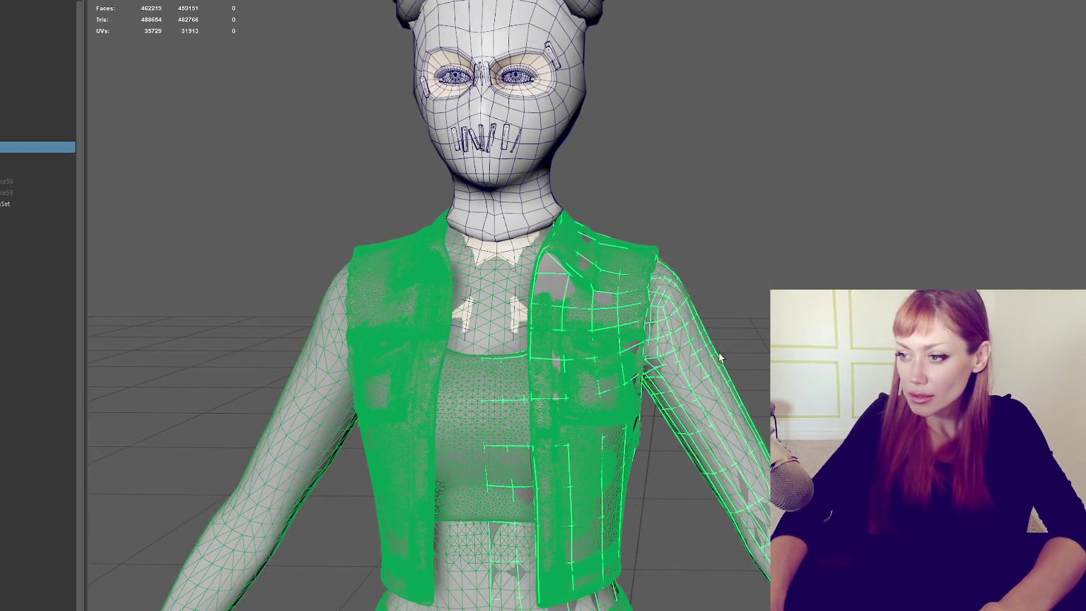
# Step: Zoom in and orbit around the back of the arm
pyautogui.scroll(2, 705, 359)
pyautogui.scroll(3, 733, 161)
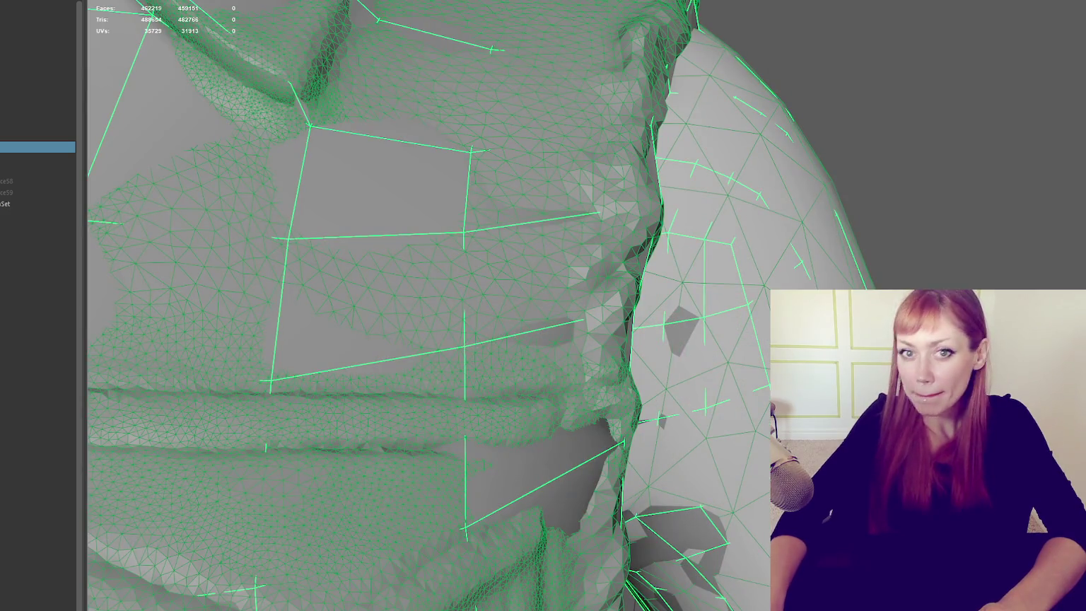
pyautogui.scroll(-2, 259, 90)
pyautogui.scroll(-3, 846, 194)
pyautogui.scroll(1, 846, 193)
pyautogui.scroll(1, 673, 212)
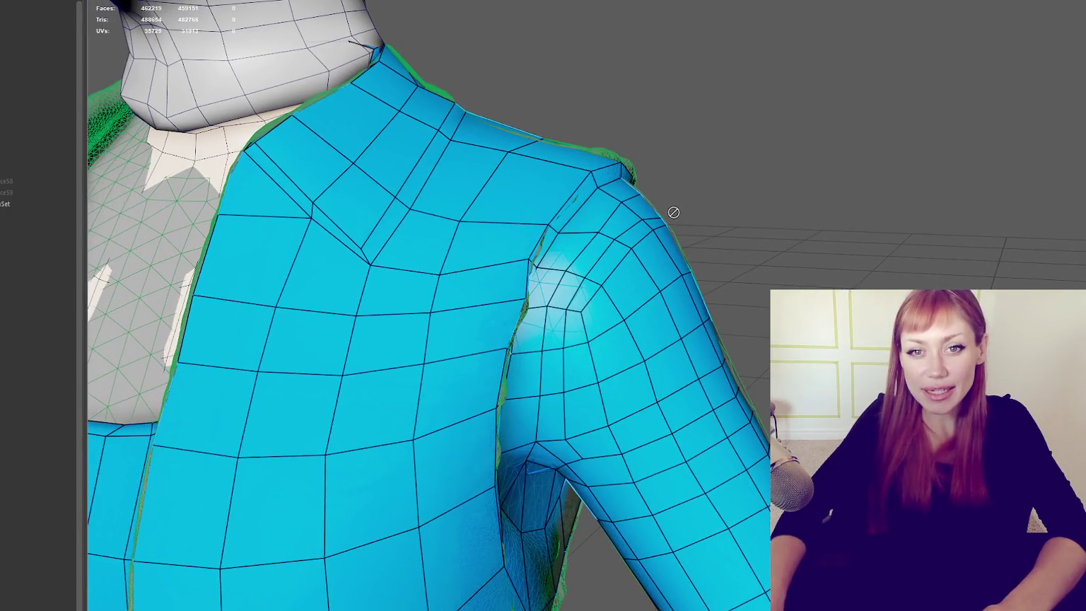
pyautogui.scroll(2, 674, 212)
pyautogui.moveTo(800, 255)
pyautogui.keyDown('alt'); pyautogui.mouseDown()
pyautogui.moveTo(380, 306)
pyautogui.moveTo(369, 238)
pyautogui.moveTo(514, 353)
pyautogui.mouseUp(); pyautogui.keyUp('alt')
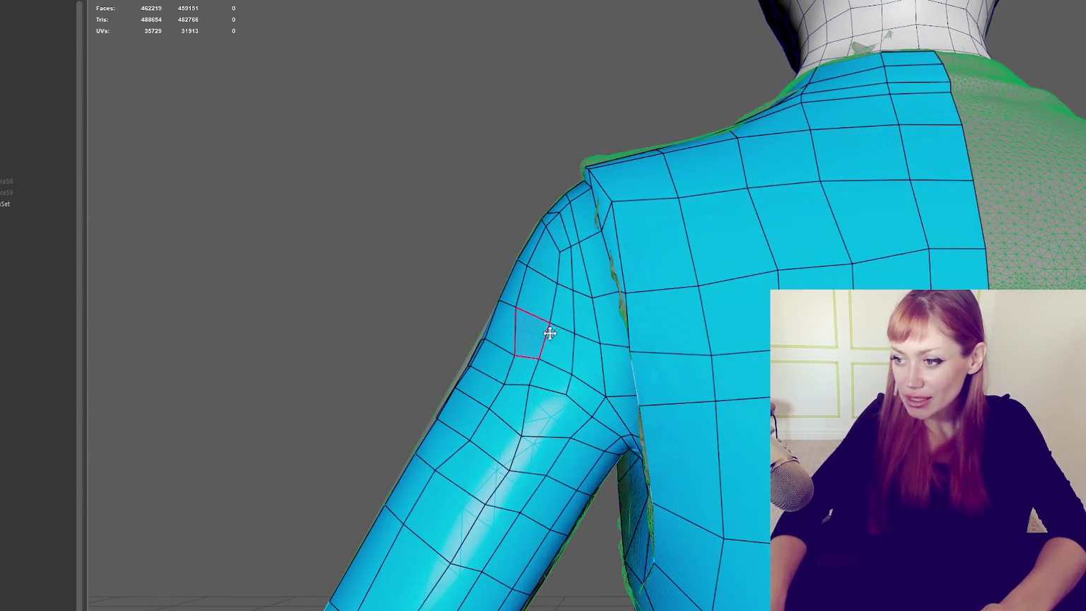
pyautogui.keyDown('alt'); pyautogui.moveTo(642, 99); pyautogui.dragTo(453, 90); pyautogui.keyUp('alt')
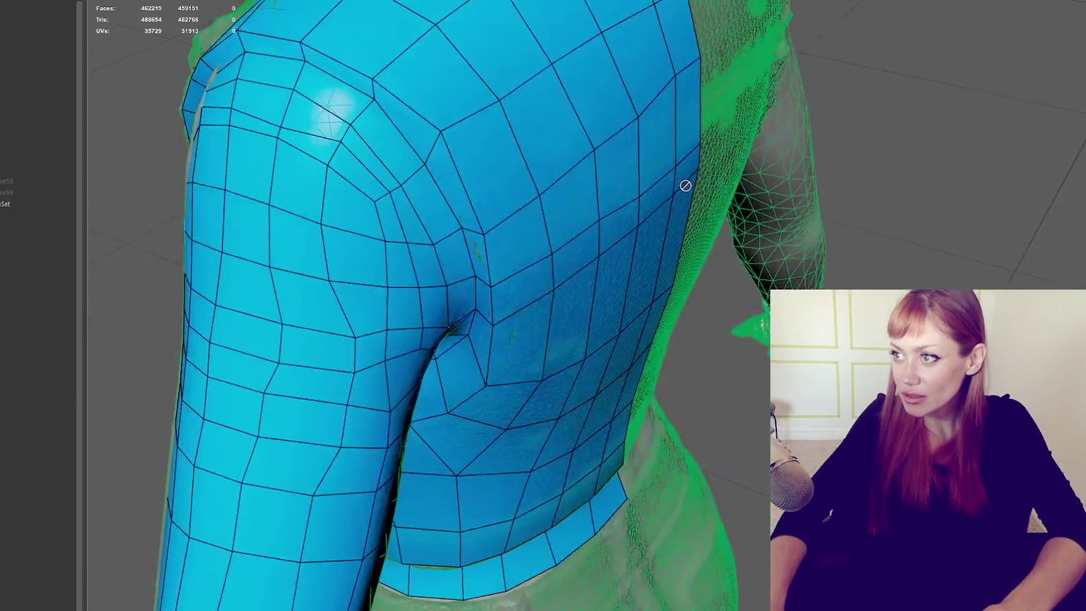
# Step: Exit Quad Draw, try picking a sleeve vertex, then reselect the low-poly jacket and resume Quad Draw
pyautogui.click(453, 89)
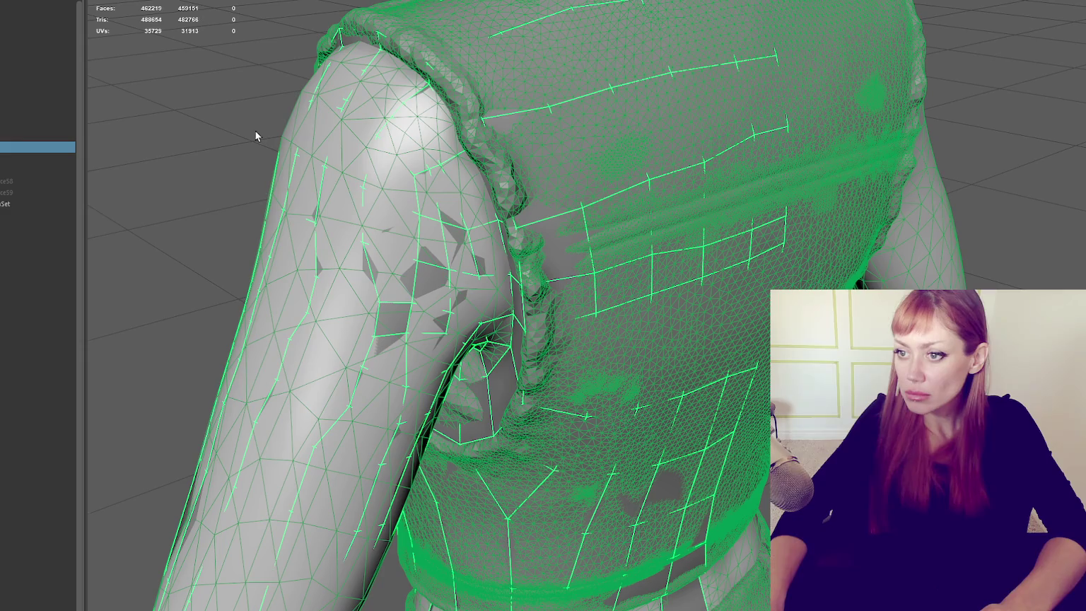
pyautogui.press('F9')
pyautogui.click(416, 261)
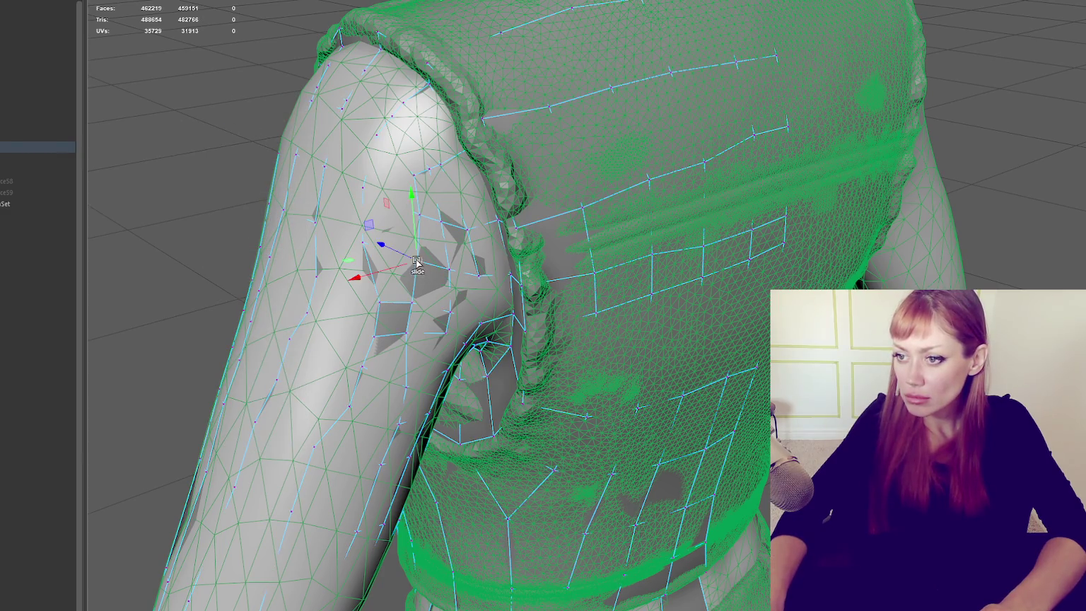
pyautogui.moveTo(274, 145); pyautogui.dragTo(330, 116, button='right')
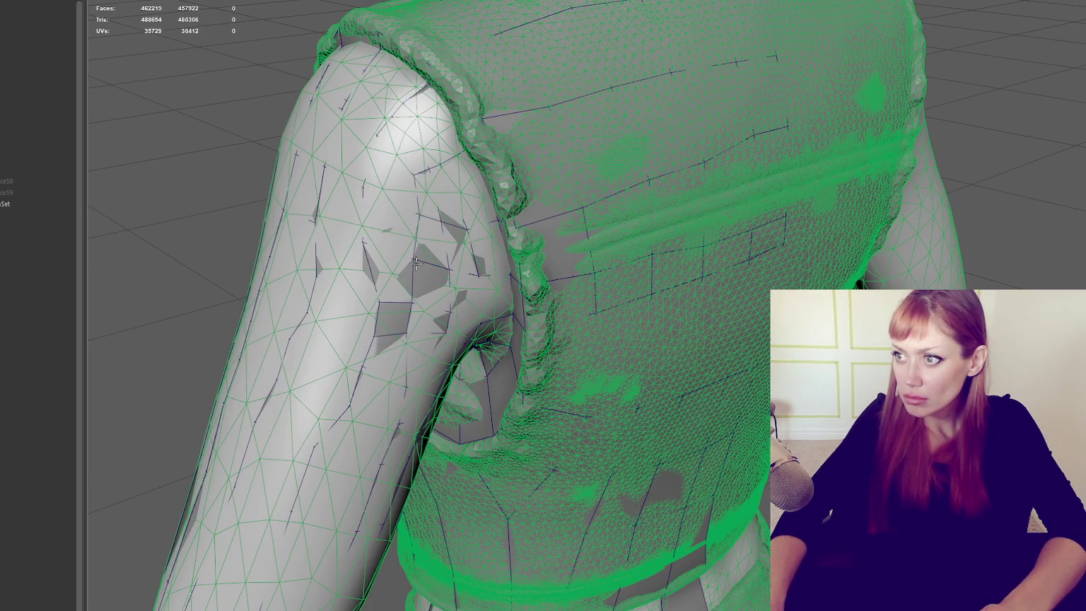
pyautogui.click(40, 148)
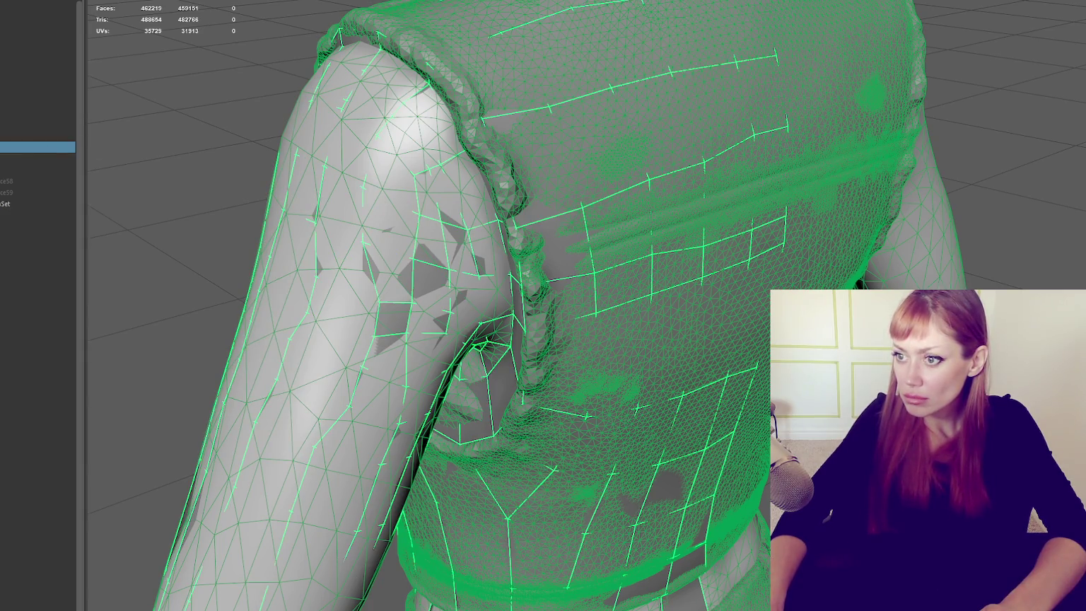
pyautogui.hotkey('ctrl', 'shift', 'q')
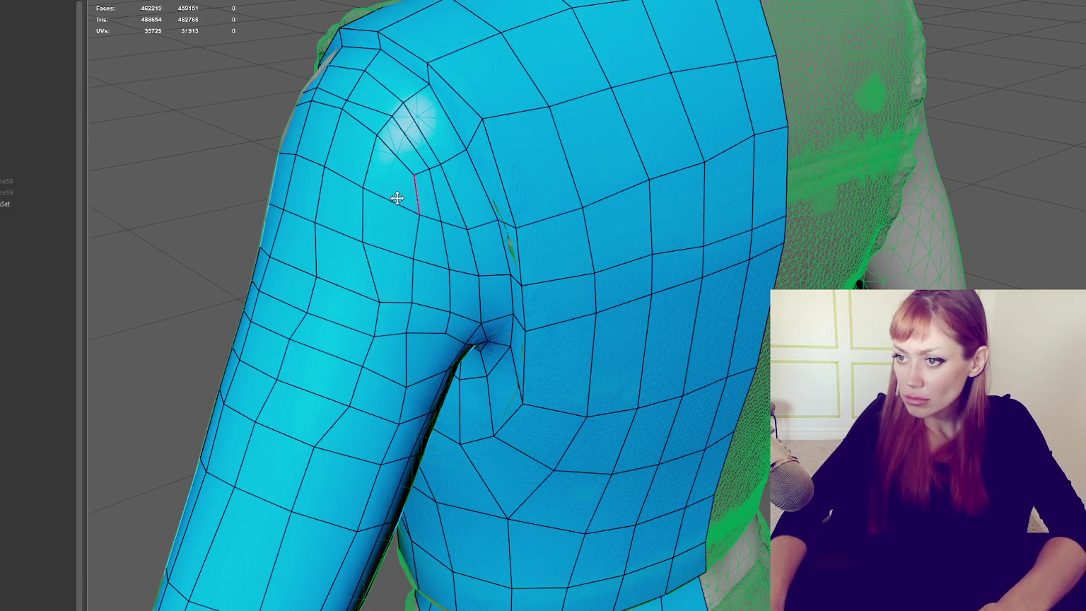
# Step: Leave Quad Draw, select the right half of the low-poly jacket, and orbit to the shoulder
pyautogui.press('q')
pyautogui.moveTo(402, 201)
pyautogui.keyDown('alt'); pyautogui.mouseDown()
pyautogui.moveTo(653, 176)
pyautogui.moveTo(682, 140)
pyautogui.mouseUp(); pyautogui.keyUp('alt')
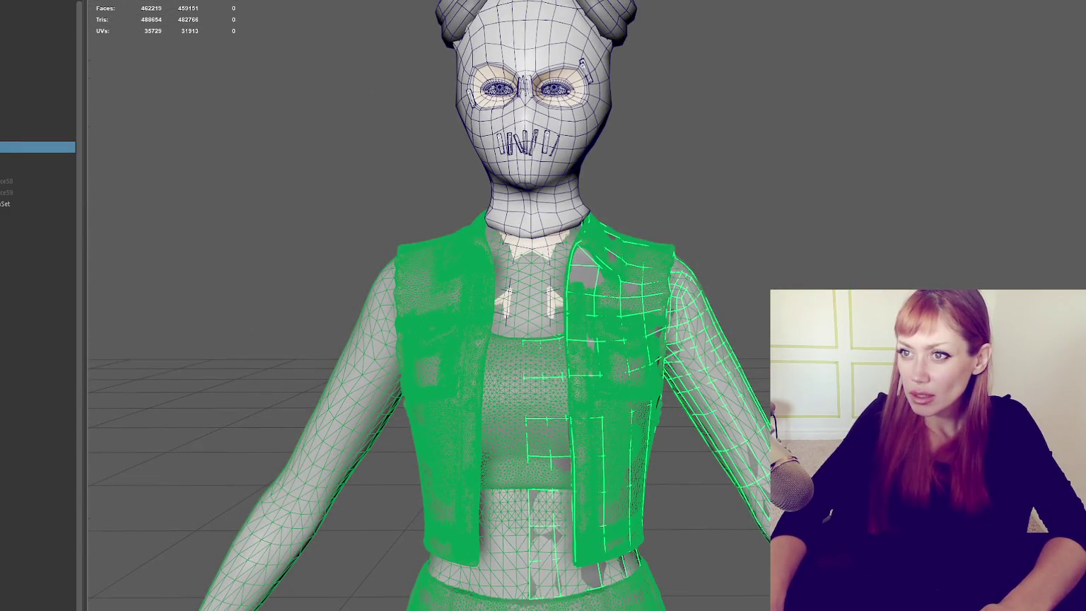
pyautogui.moveTo(736, 164); pyautogui.dragTo(728, 272, button='right')
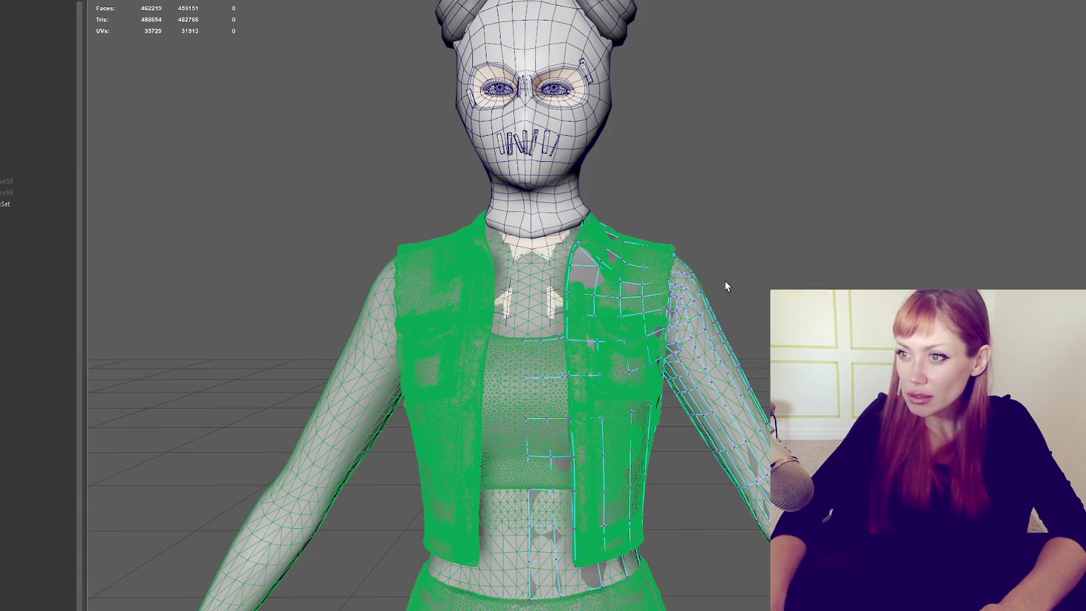
pyautogui.click(638, 318)
pyautogui.keyDown('alt'); pyautogui.moveTo(638, 318); pyautogui.dragTo(510, 319); pyautogui.keyUp('alt')
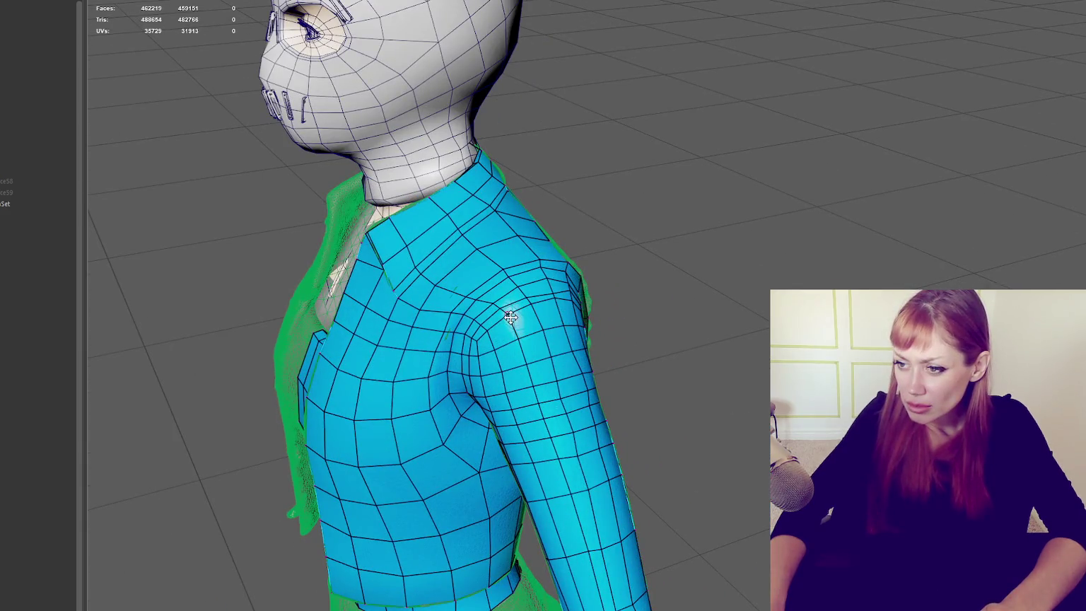
pyautogui.scroll(4, 504, 315)
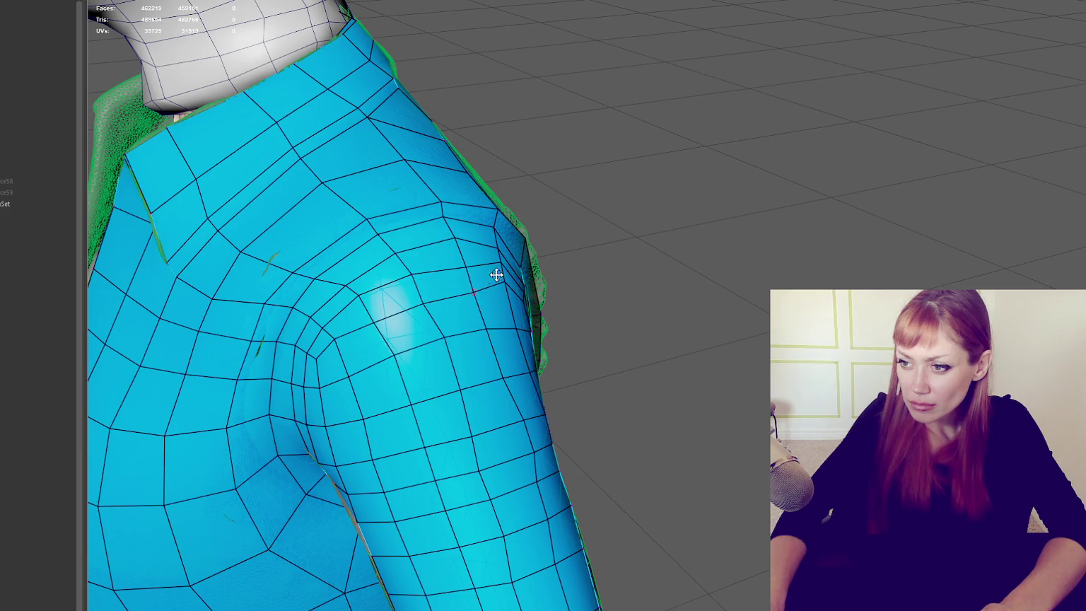
pyautogui.keyDown('alt'); pyautogui.moveTo(506, 293); pyautogui.dragTo(630, 279); pyautogui.keyUp('alt')
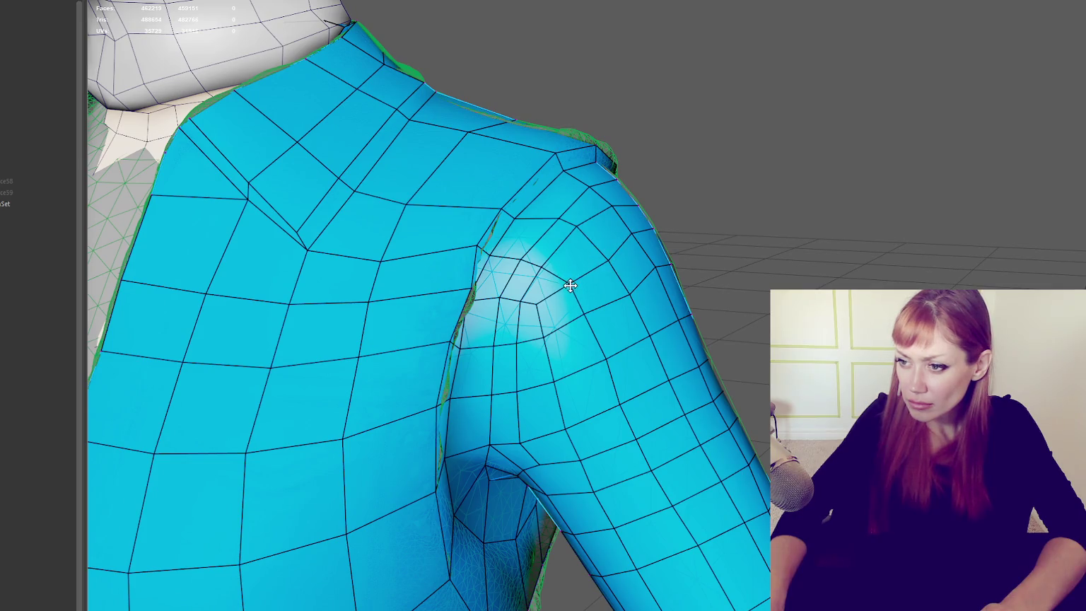
pyautogui.keyDown('alt'); pyautogui.moveTo(505, 298); pyautogui.dragTo(499, 280); pyautogui.keyUp('alt')
# Step: Slide the armpit, shoulder and back vertices left to even out the edge loops
pyautogui.moveTo(507, 319)
pyautogui.mouseDown()
pyautogui.moveTo(496, 328)
pyautogui.moveTo(530, 323)
pyautogui.mouseUp()
pyautogui.moveTo(502, 282); pyautogui.dragTo(491, 279)
pyautogui.moveTo(517, 213); pyautogui.dragTo(507, 212)
pyautogui.moveTo(525, 165); pyautogui.dragTo(513, 168)
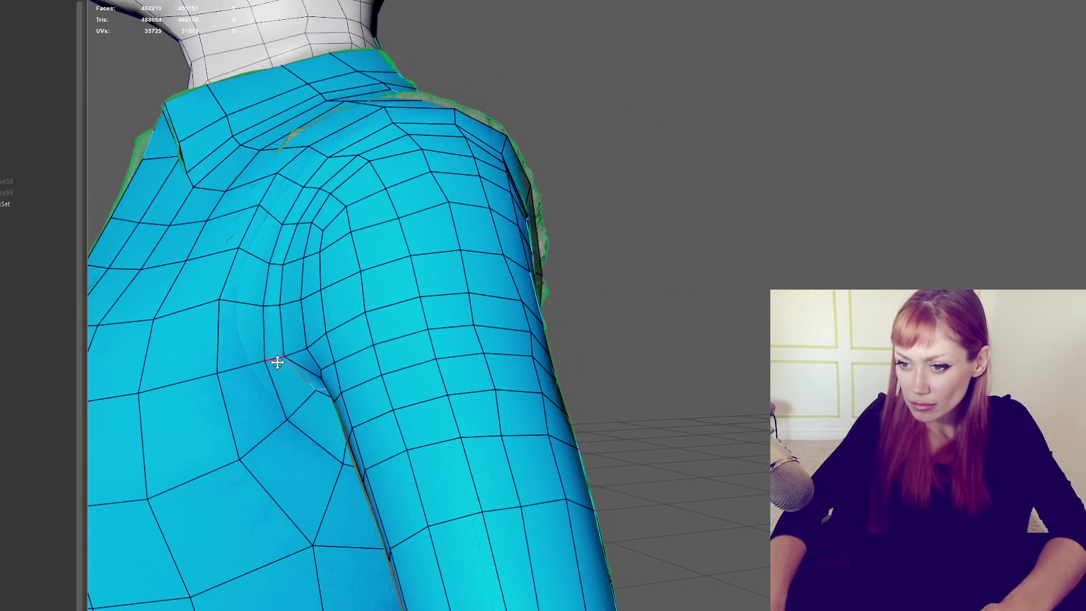
pyautogui.moveTo(285, 354); pyautogui.dragTo(248, 360)
pyautogui.moveTo(261, 303); pyautogui.dragTo(236, 301)
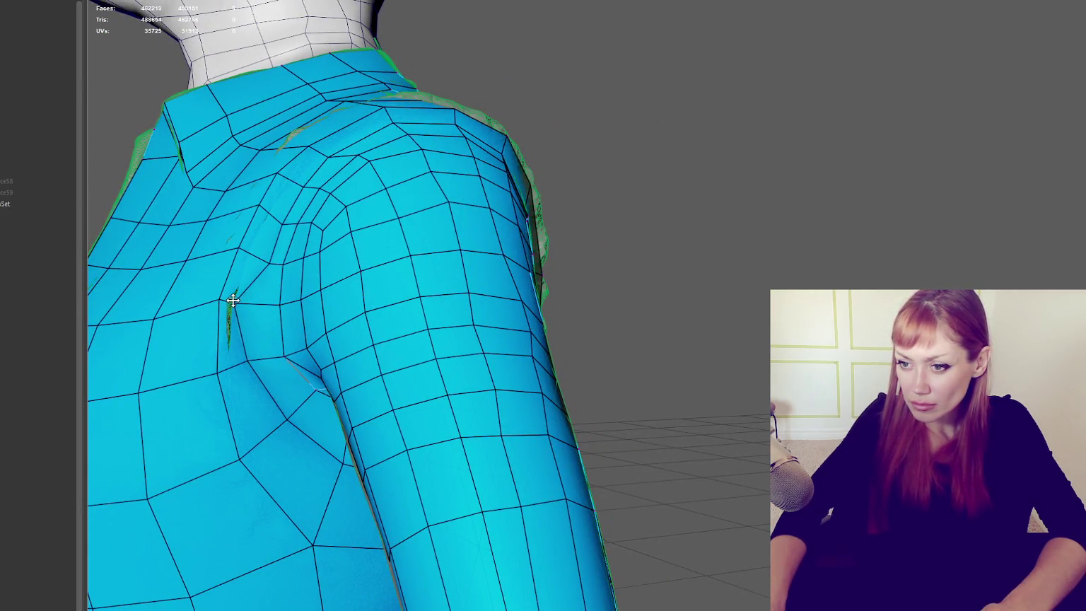
pyautogui.moveTo(287, 261)
pyautogui.mouseDown()
pyautogui.moveTo(249, 253)
pyautogui.moveTo(267, 214)
pyautogui.mouseUp()
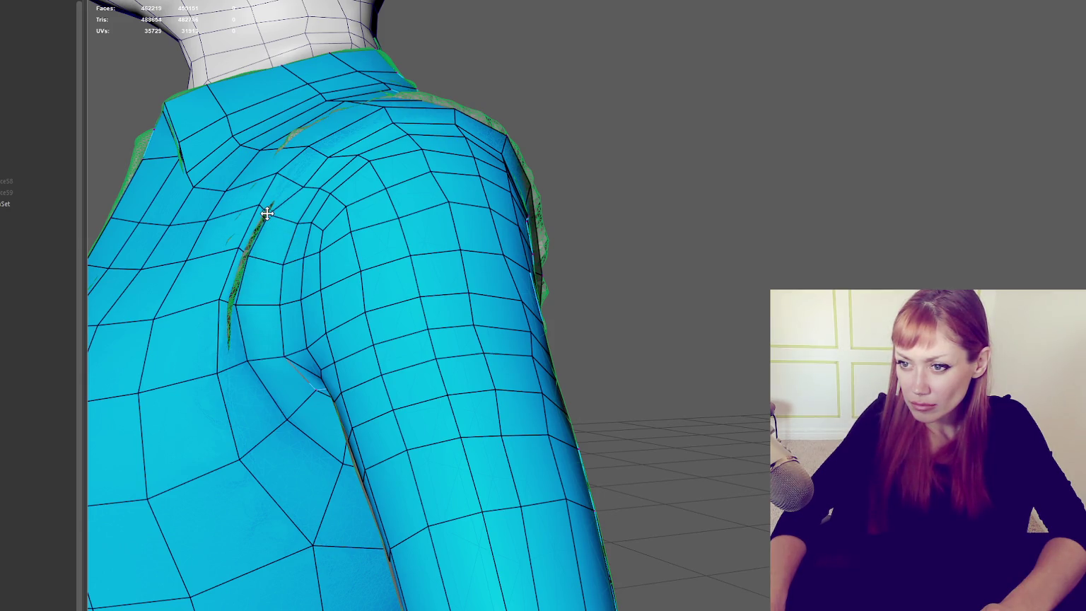
pyautogui.moveTo(309, 184); pyautogui.dragTo(290, 180)
# Step: Adjust a vertex near the armpit crease and inspect the shoulder from several angles
pyautogui.moveTo(315, 151)
pyautogui.keyDown('alt'); pyautogui.mouseDown()
pyautogui.moveTo(383, 170)
pyautogui.moveTo(241, 321)
pyautogui.moveTo(241, 255)
pyautogui.moveTo(253, 311)
pyautogui.mouseUp(); pyautogui.keyUp('alt')
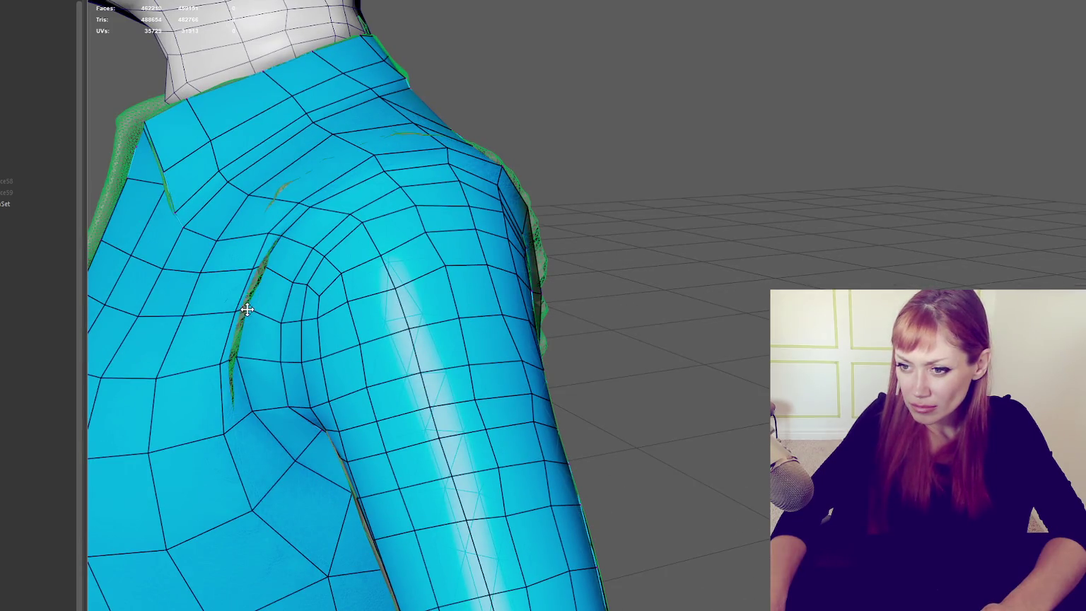
pyautogui.keyDown('alt'); pyautogui.moveTo(247, 315); pyautogui.dragTo(269, 271); pyautogui.keyUp('alt')
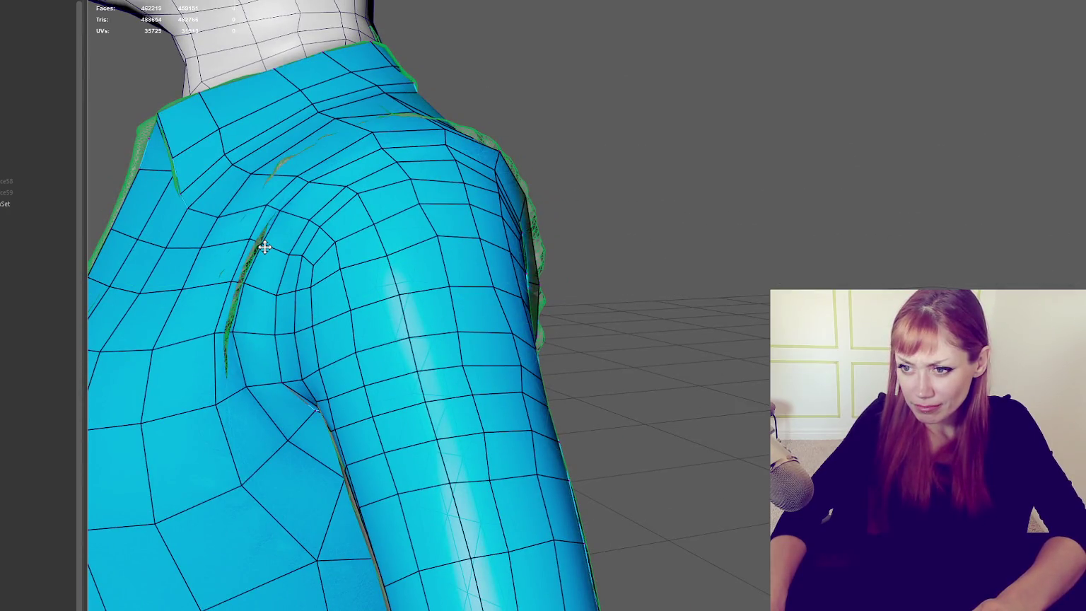
pyautogui.moveTo(258, 262)
pyautogui.keyDown('alt'); pyautogui.mouseDown()
pyautogui.moveTo(538, 359)
pyautogui.moveTo(279, 344)
pyautogui.mouseUp(); pyautogui.keyUp('alt')
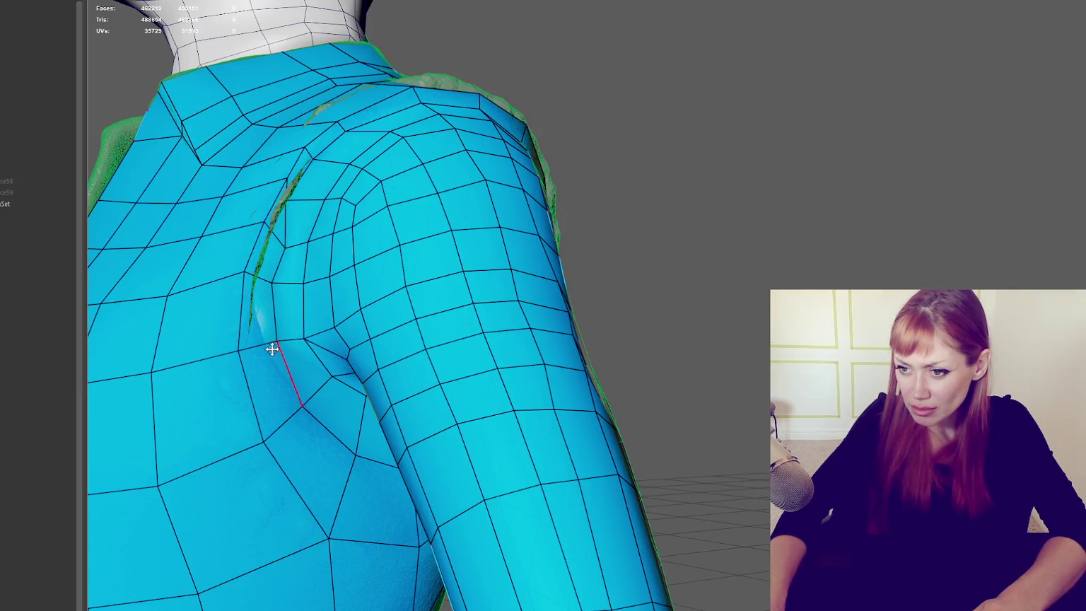
pyautogui.moveTo(299, 411); pyautogui.dragTo(310, 394)
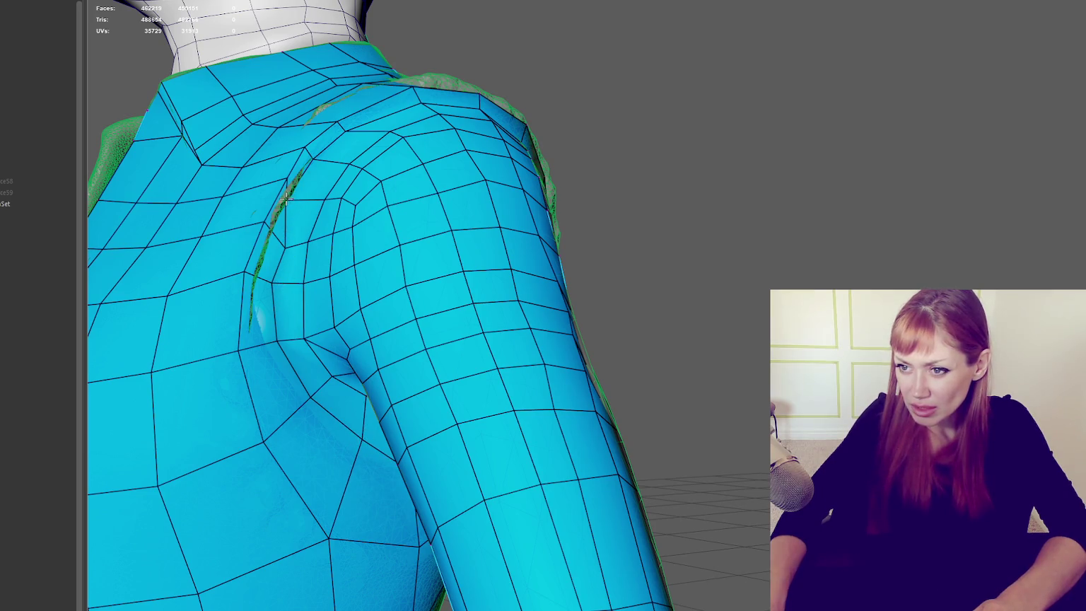
pyautogui.keyDown('alt'); pyautogui.moveTo(286, 200); pyautogui.dragTo(310, 230); pyautogui.keyUp('alt')
pyautogui.moveTo(268, 263)
pyautogui.keyDown('alt'); pyautogui.mouseDown()
pyautogui.moveTo(295, 252)
pyautogui.moveTo(281, 213)
pyautogui.moveTo(309, 217)
pyautogui.moveTo(274, 223)
pyautogui.moveTo(266, 206)
pyautogui.moveTo(375, 233)
pyautogui.moveTo(359, 235)
pyautogui.moveTo(353, 267)
pyautogui.mouseUp(); pyautogui.keyUp('alt')
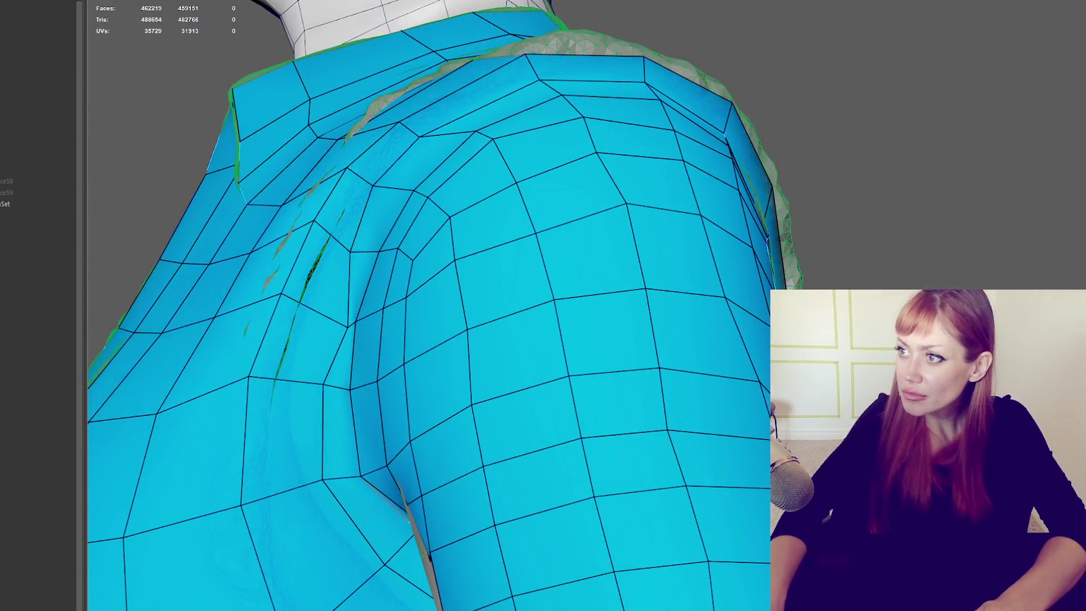
# Step: Inspect the shoulder vertex placement, toggling between wireframe and shaded display
pyautogui.press('q')
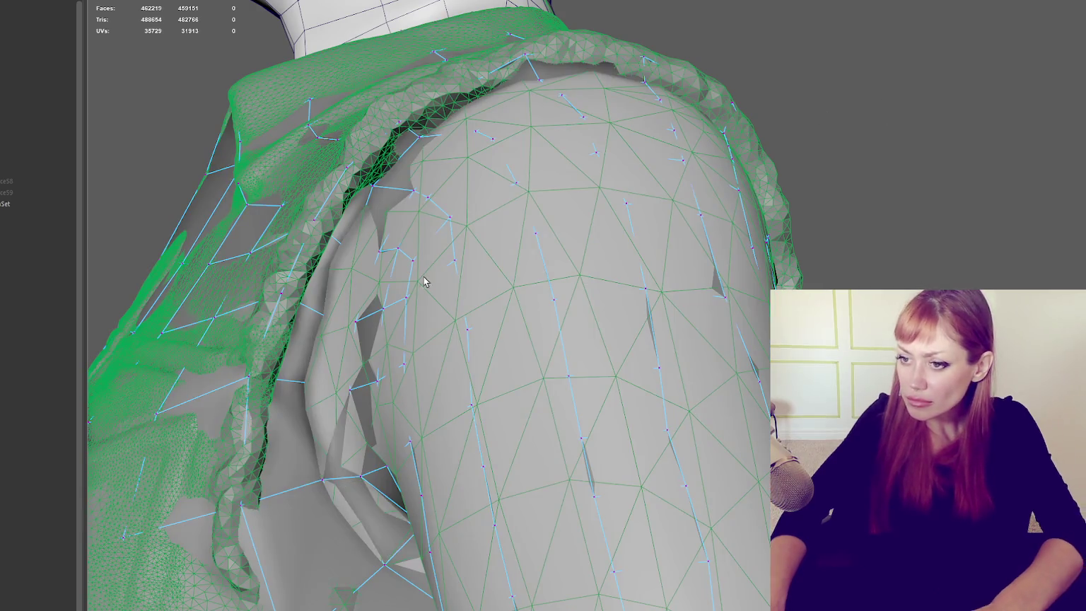
pyautogui.press('4')
pyautogui.press('5')
pyautogui.click(348, 331)
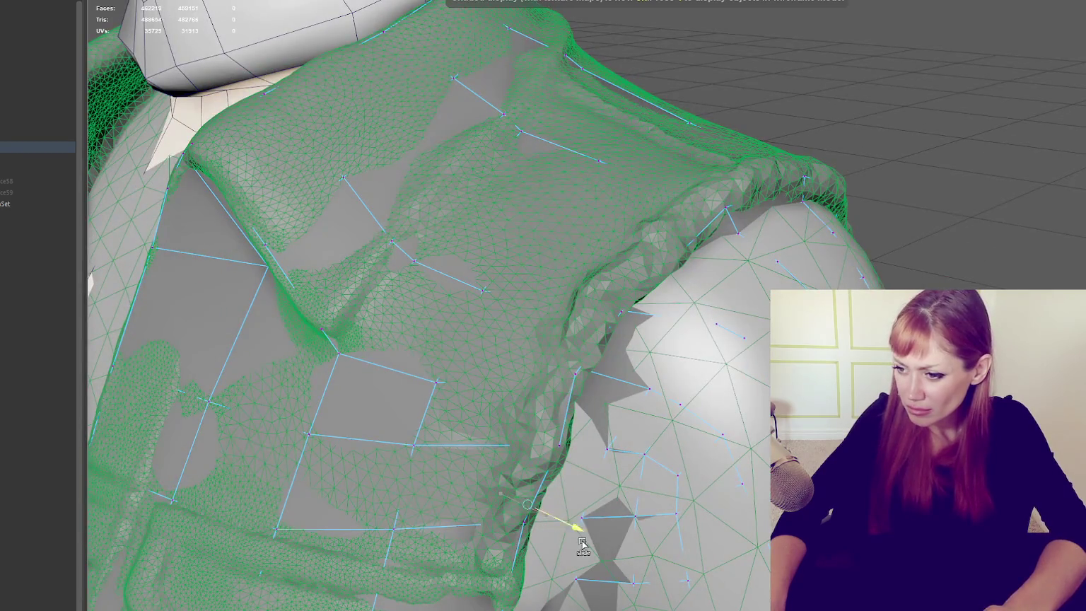
pyautogui.keyDown('alt'); pyautogui.moveTo(596, 557); pyautogui.dragTo(414, 316); pyautogui.keyUp('alt')
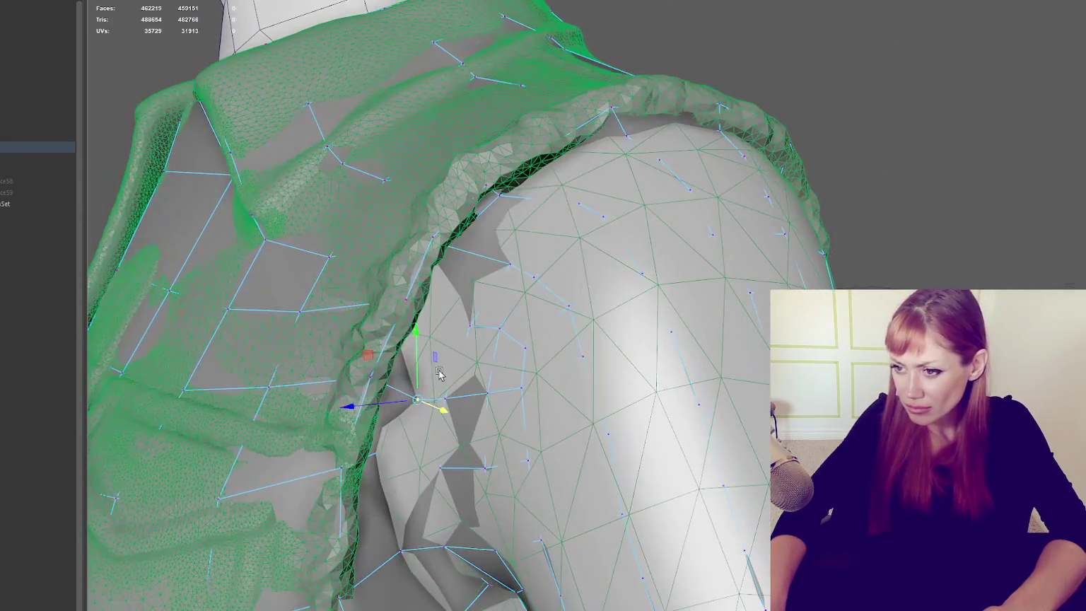
pyautogui.press('4')
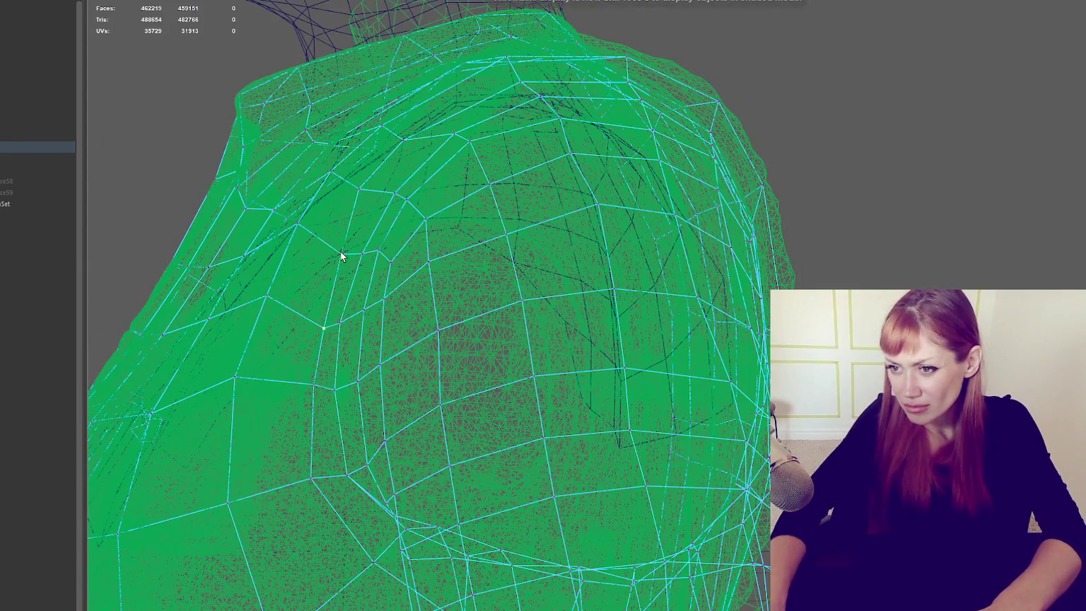
pyautogui.press('5')
pyautogui.keyDown('alt'); pyautogui.moveTo(332, 269); pyautogui.dragTo(432, 296); pyautogui.keyUp('alt')
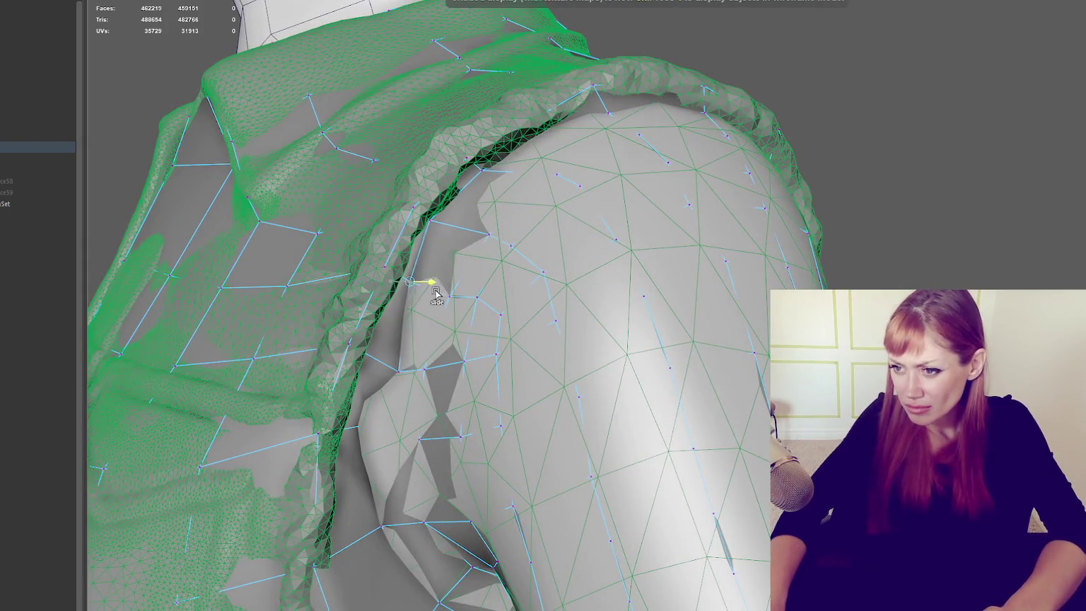
pyautogui.press('4')
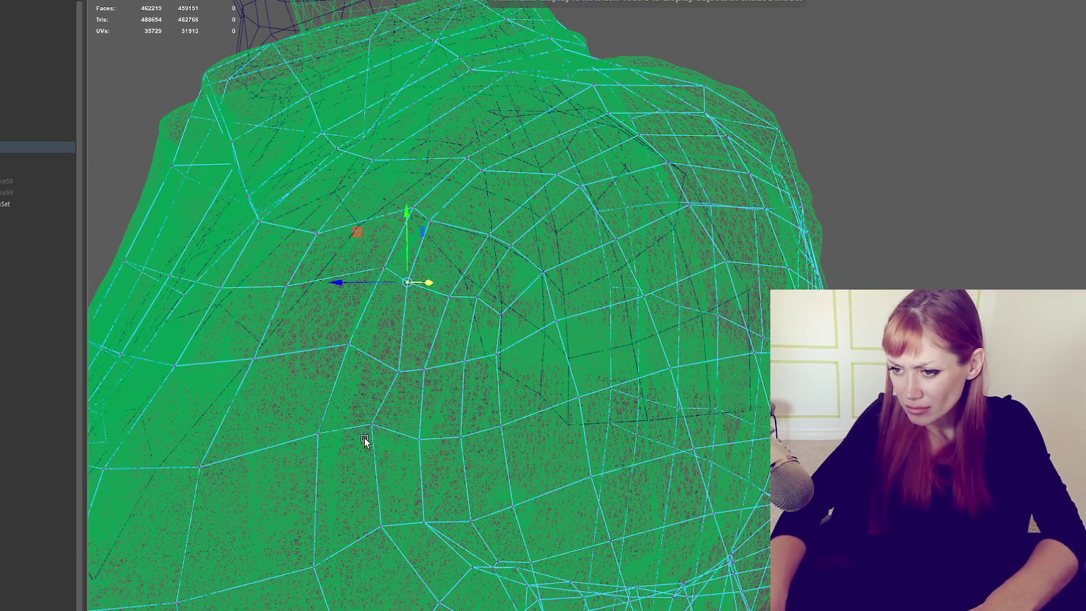
pyautogui.press('5')
# Step: Slide the sleeve and shoulder seam vertices so they follow the high-res armhole
pyautogui.click(371, 424)
pyautogui.moveTo(394, 436); pyautogui.dragTo(404, 446)
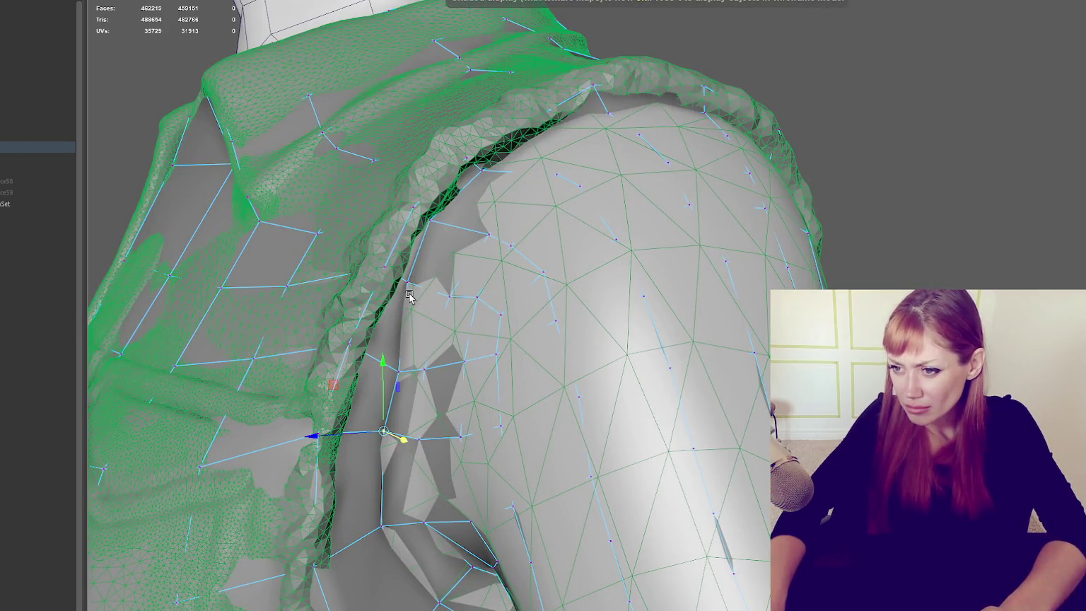
pyautogui.click(399, 369)
pyautogui.moveTo(398, 369); pyautogui.dragTo(383, 365)
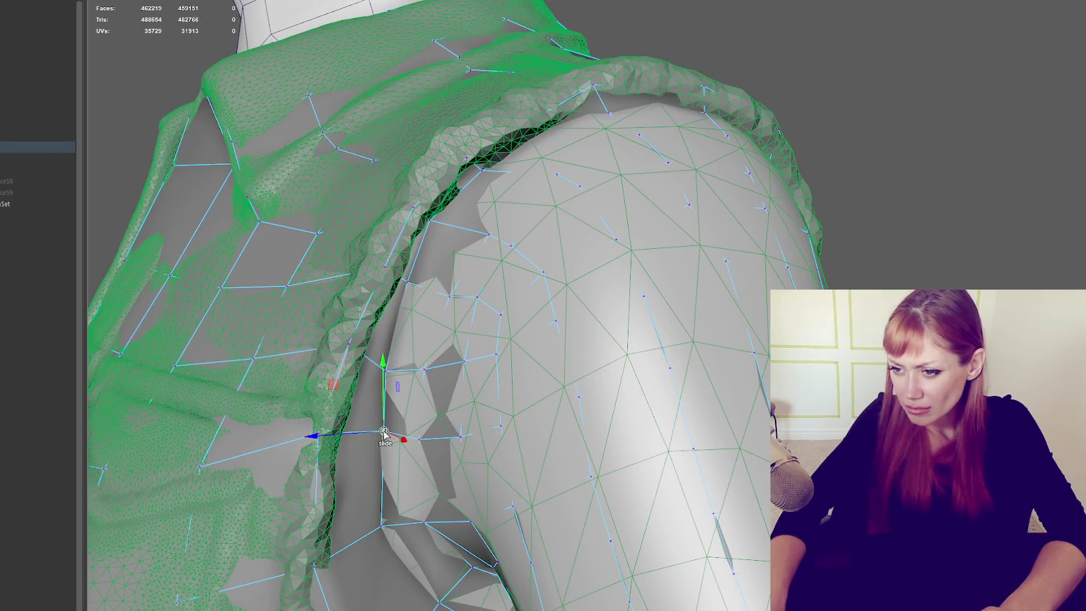
pyautogui.moveTo(383, 431); pyautogui.dragTo(374, 433)
pyautogui.click(382, 524)
pyautogui.moveTo(382, 525); pyautogui.dragTo(378, 531)
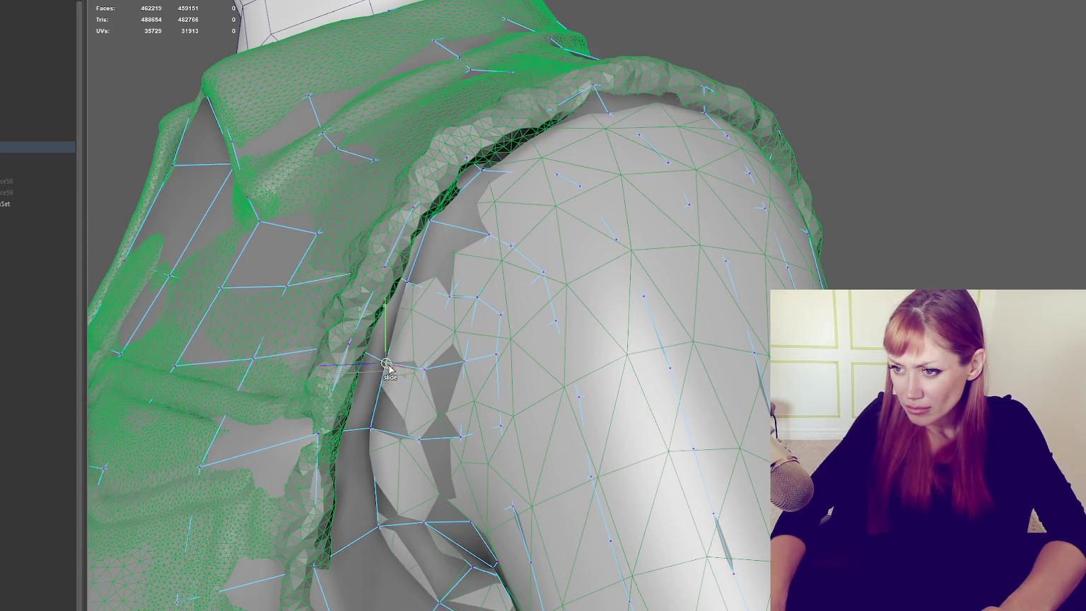
pyautogui.click(412, 283)
pyautogui.click(440, 208)
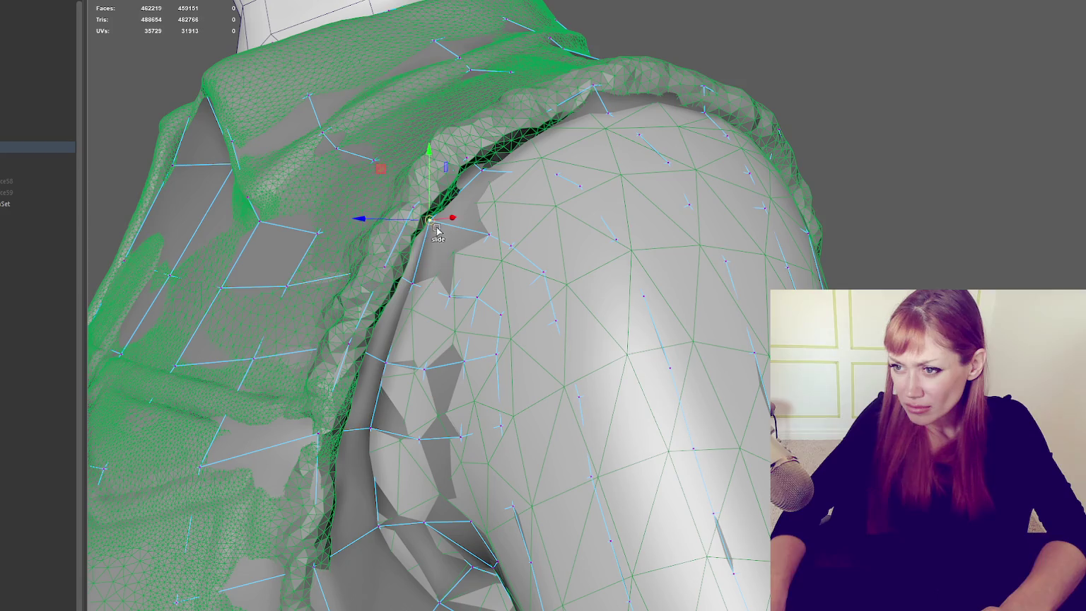
pyautogui.moveTo(440, 212); pyautogui.dragTo(439, 228)
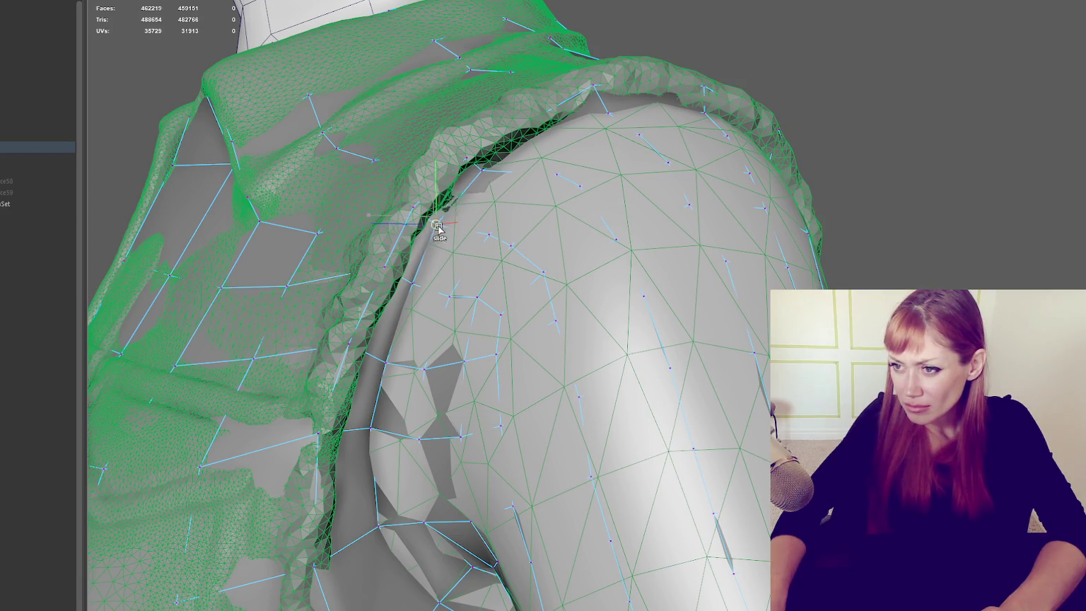
# Step: Pull back to the shoulder and neck and show the retopo jacket in shaded blue
pyautogui.scroll(-5, 497, 262)
pyautogui.moveTo(517, 254)
pyautogui.keyDown('alt'); pyautogui.mouseDown()
pyautogui.moveTo(532, 281)
pyautogui.moveTo(530, 271)
pyautogui.mouseUp(); pyautogui.keyUp('alt')
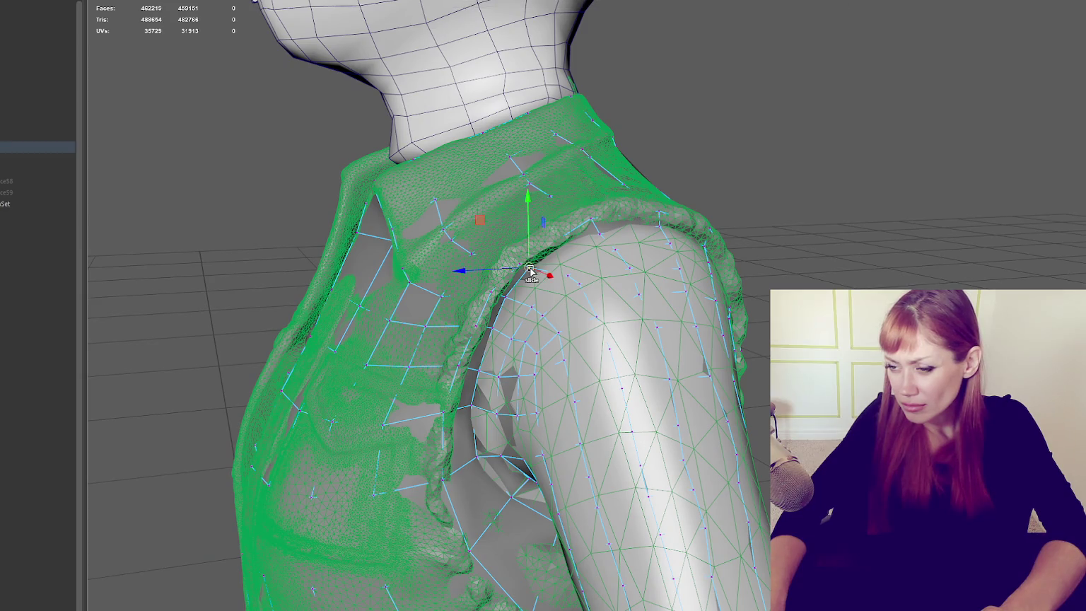
pyautogui.press('F8')
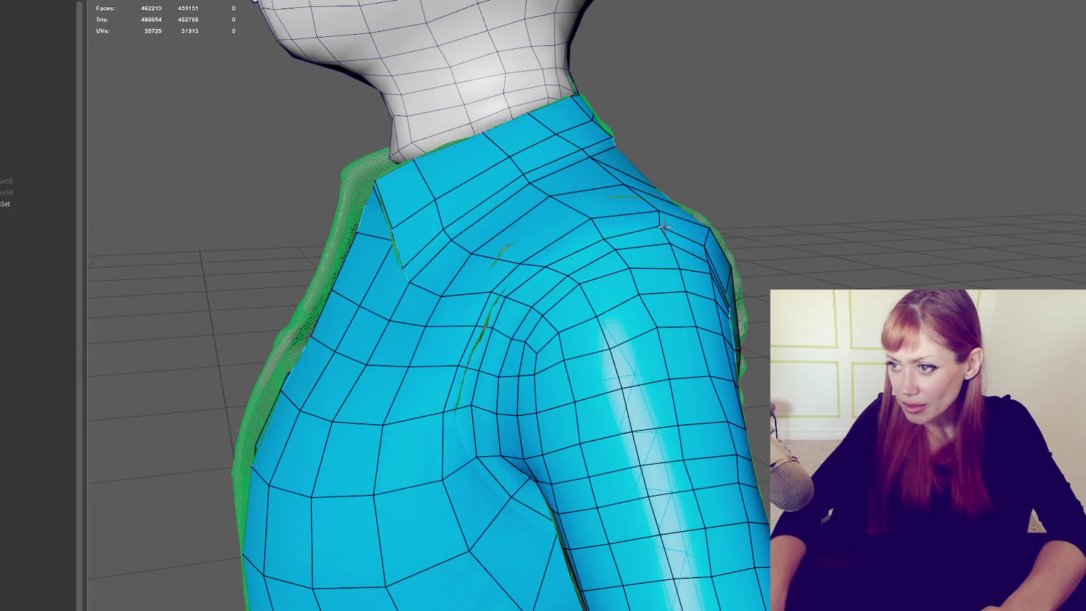
# Step: From a higher back view, slide the upper and lower back seam vertices left
pyautogui.keyDown('alt'); pyautogui.moveTo(663, 234); pyautogui.dragTo(566, 228); pyautogui.keyUp('alt')
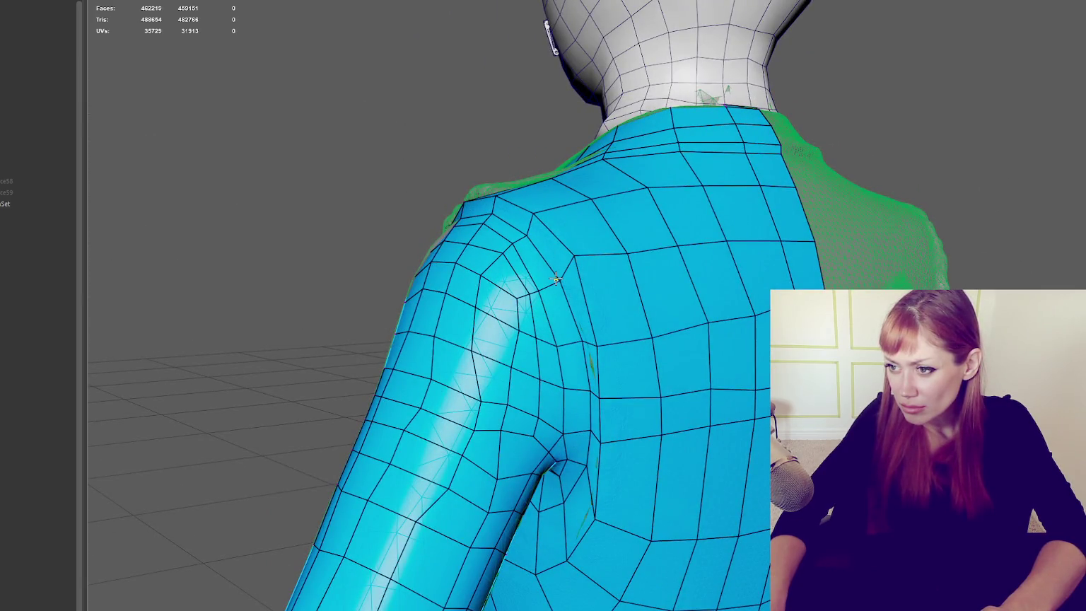
pyautogui.keyDown('alt'); pyautogui.moveTo(589, 267); pyautogui.dragTo(641, 263); pyautogui.keyUp('alt')
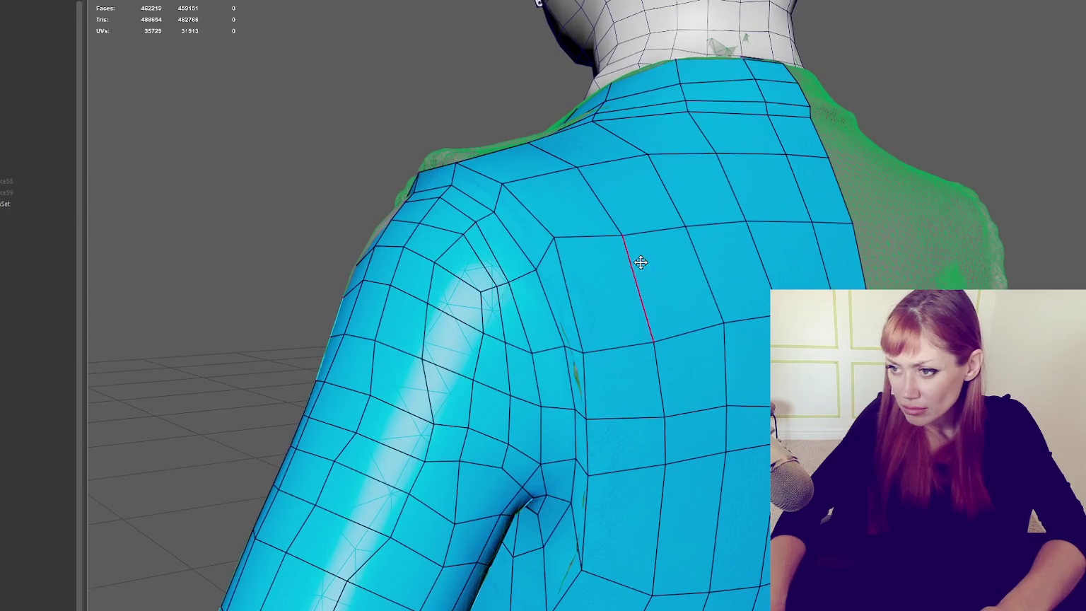
pyautogui.moveTo(536, 269)
pyautogui.keyDown('alt'); pyautogui.mouseDown()
pyautogui.moveTo(534, 235)
pyautogui.moveTo(502, 237)
pyautogui.moveTo(640, 317)
pyautogui.moveTo(383, 240)
pyautogui.moveTo(394, 68)
pyautogui.mouseUp(); pyautogui.keyUp('alt')
pyautogui.scroll(3, 644, 312)
pyautogui.scroll(3, 641, 330)
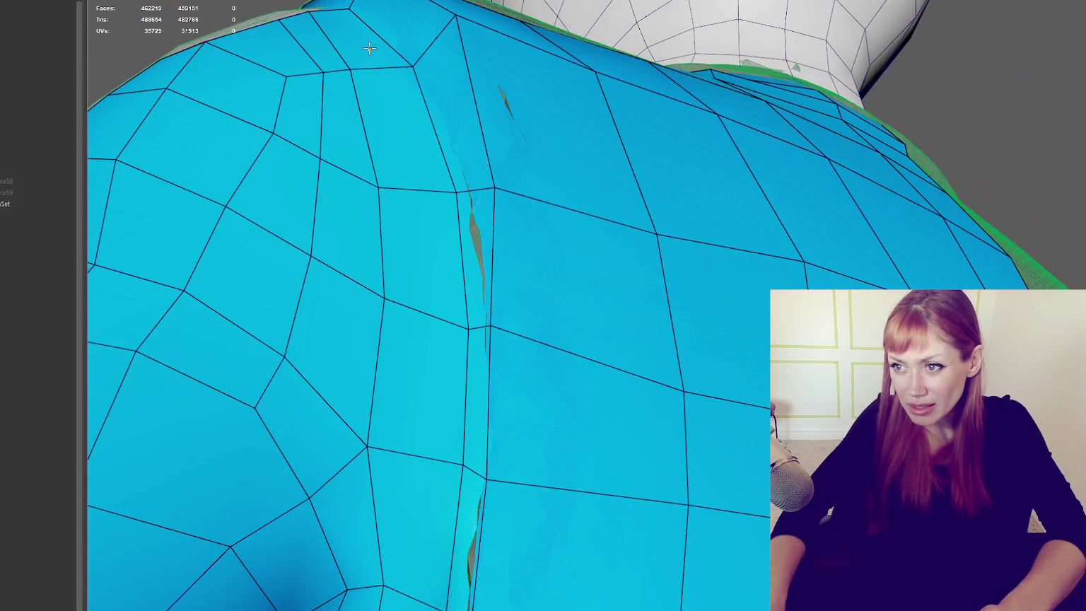
pyautogui.moveTo(459, 189); pyautogui.dragTo(438, 191)
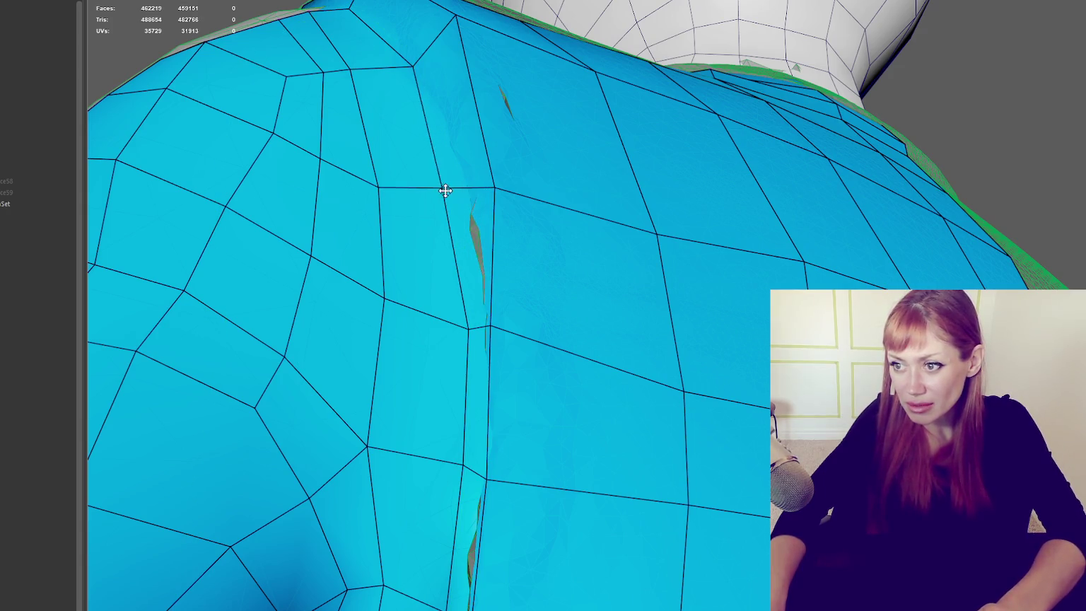
pyautogui.moveTo(468, 327); pyautogui.dragTo(451, 321)
# Step: Adjust the armpit seam vertices and pull back vertices down to smooth the edge flow
pyautogui.scroll(-3, 445, 320)
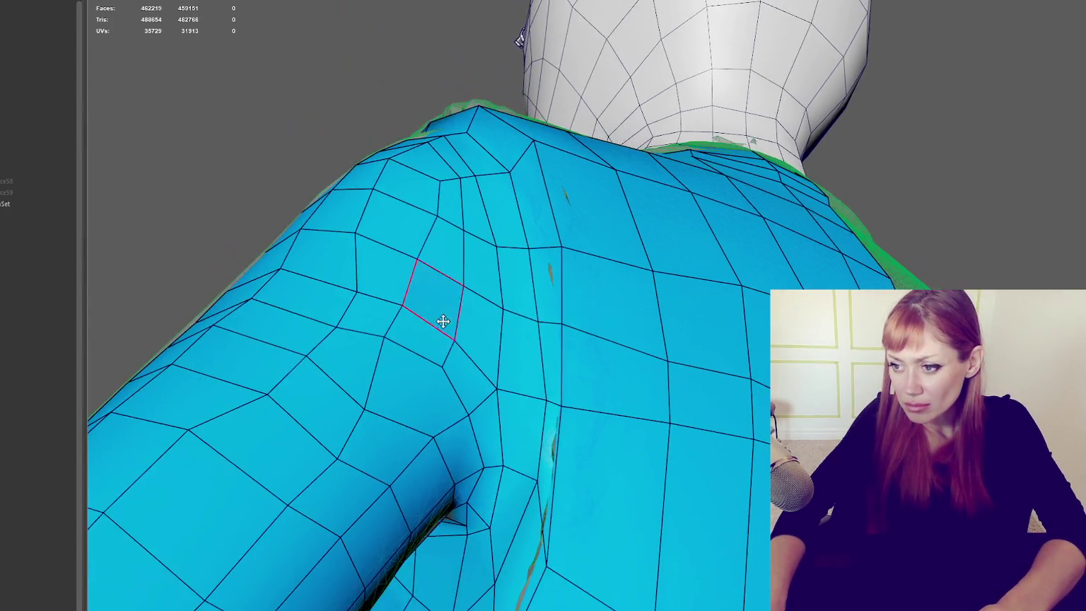
pyautogui.moveTo(546, 393); pyautogui.dragTo(535, 405)
pyautogui.moveTo(537, 485)
pyautogui.mouseDown()
pyautogui.moveTo(524, 505)
pyautogui.moveTo(635, 516)
pyautogui.moveTo(645, 495)
pyautogui.mouseUp()
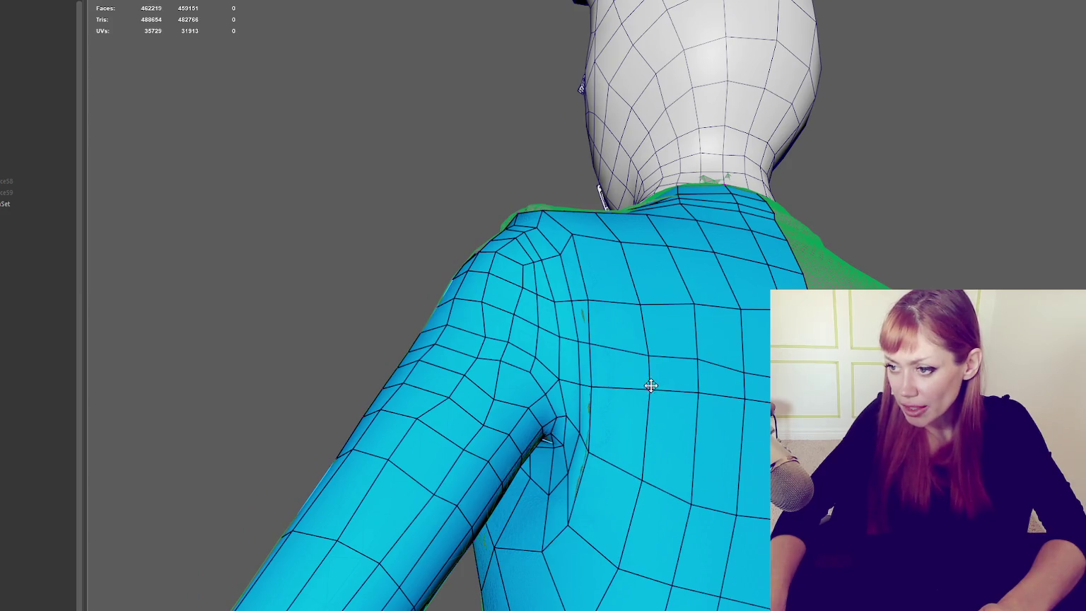
pyautogui.moveTo(684, 389)
pyautogui.mouseDown()
pyautogui.moveTo(701, 413)
pyautogui.moveTo(746, 429)
pyautogui.mouseUp()
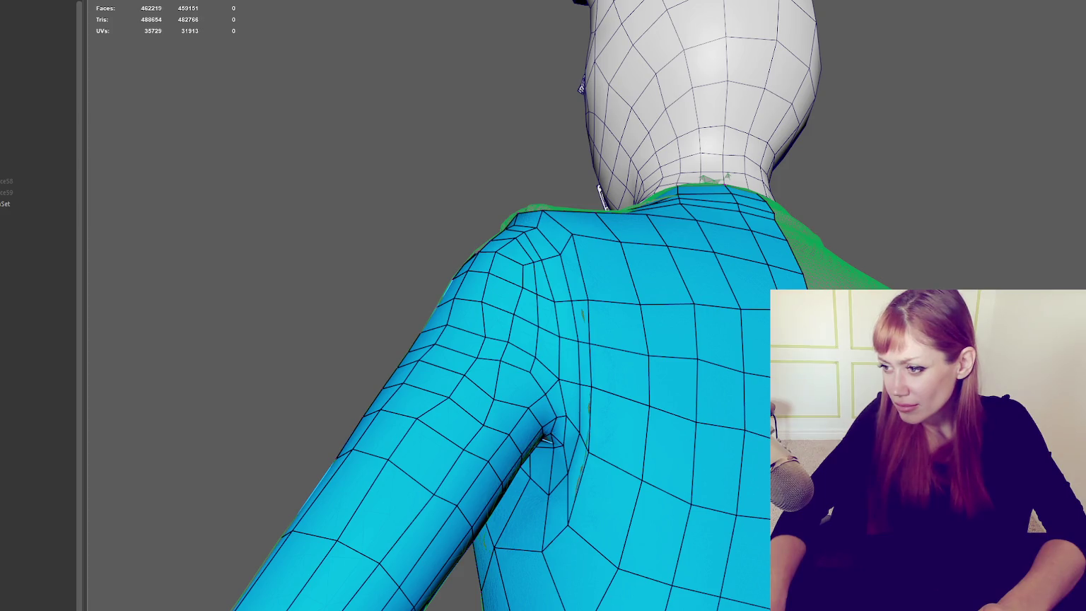
pyautogui.moveTo(698, 358); pyautogui.dragTo(700, 364)
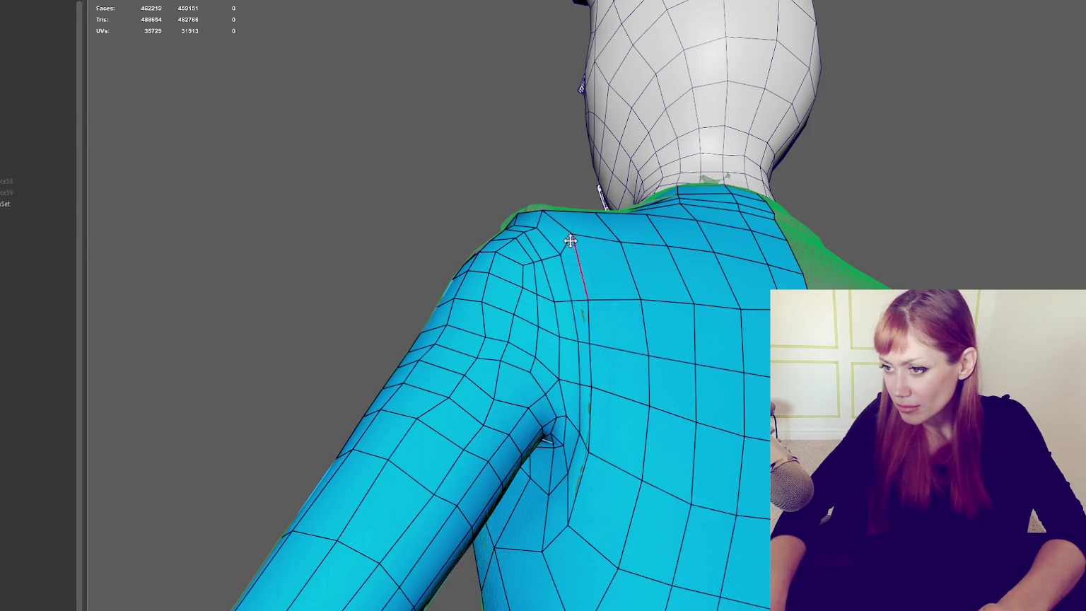
pyautogui.moveTo(574, 247)
pyautogui.keyDown('alt'); pyautogui.mouseDown()
pyautogui.moveTo(654, 259)
pyautogui.moveTo(768, 316)
pyautogui.mouseUp(); pyautogui.keyUp('alt')
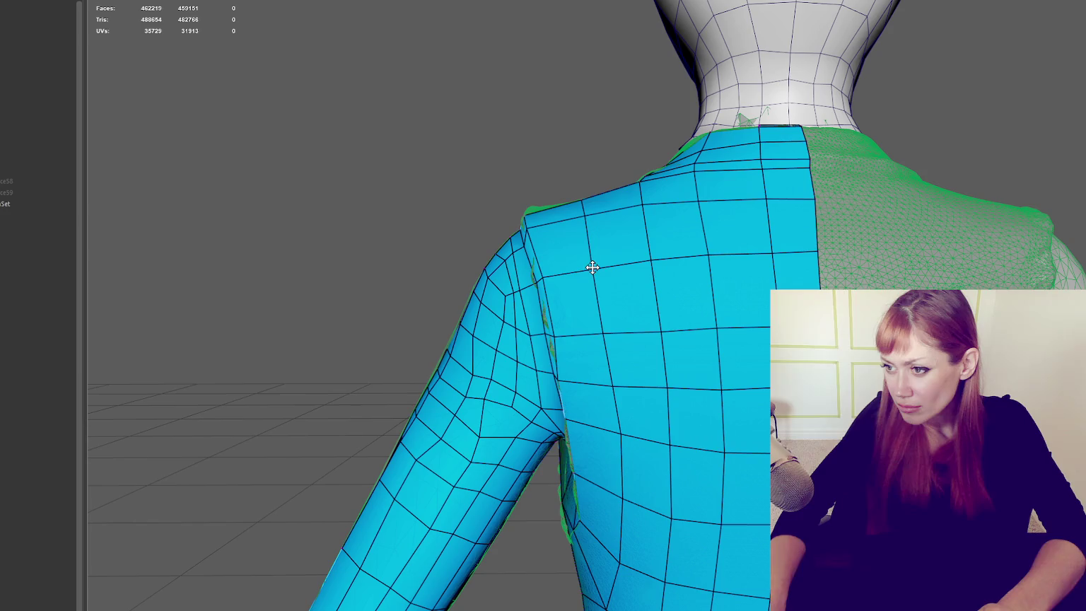
# Step: Nudge a few back and border vertices of the retopo jacket into place
pyautogui.keyDown('alt'); pyautogui.moveTo(679, 328); pyautogui.dragTo(635, 300); pyautogui.keyUp('alt')
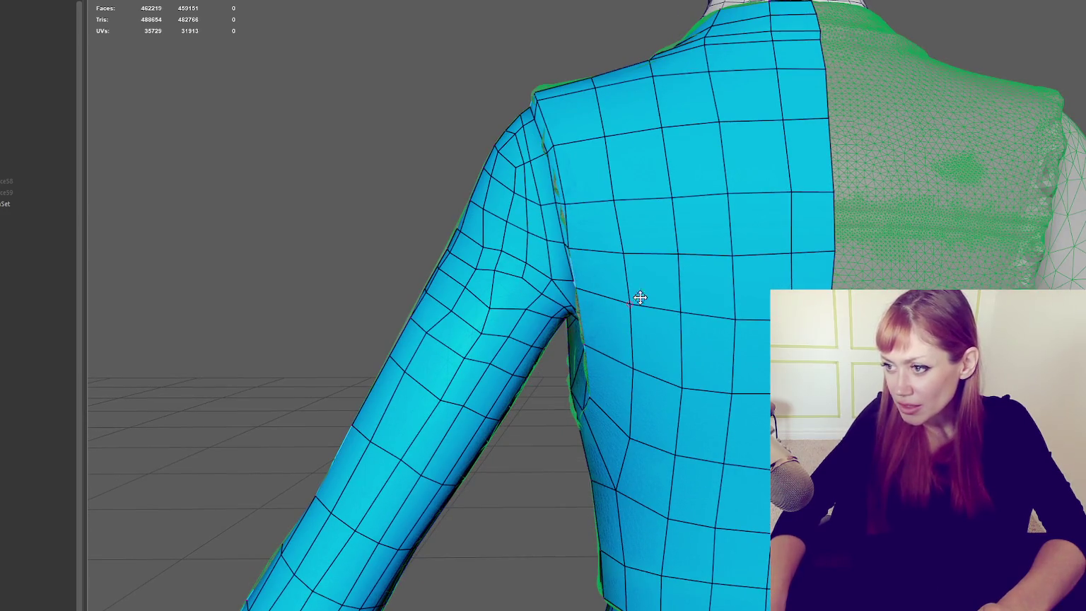
pyautogui.moveTo(790, 253); pyautogui.dragTo(828, 264)
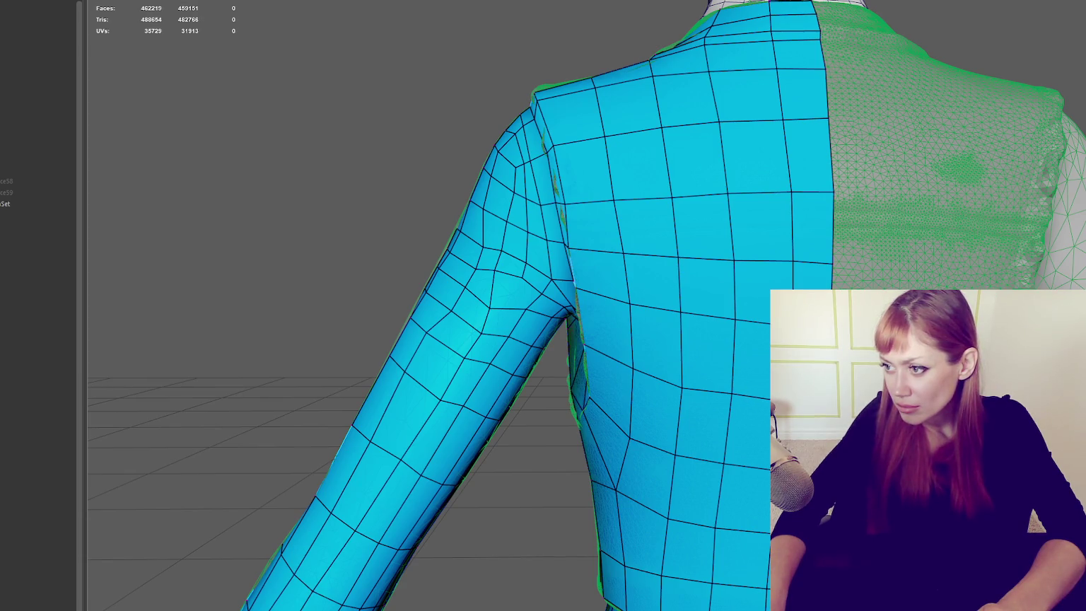
pyautogui.moveTo(833, 266); pyautogui.dragTo(836, 263)
pyautogui.moveTo(727, 388); pyautogui.dragTo(681, 386)
# Step: Tumble and zoom around to a front view of the jacket torso
pyautogui.moveTo(606, 358)
pyautogui.keyDown('alt'); pyautogui.mouseDown()
pyautogui.moveTo(635, 356)
pyautogui.moveTo(601, 346)
pyautogui.mouseUp(); pyautogui.keyUp('alt')
pyautogui.keyDown('alt'); pyautogui.moveTo(659, 329); pyautogui.dragTo(530, 267); pyautogui.keyUp('alt')
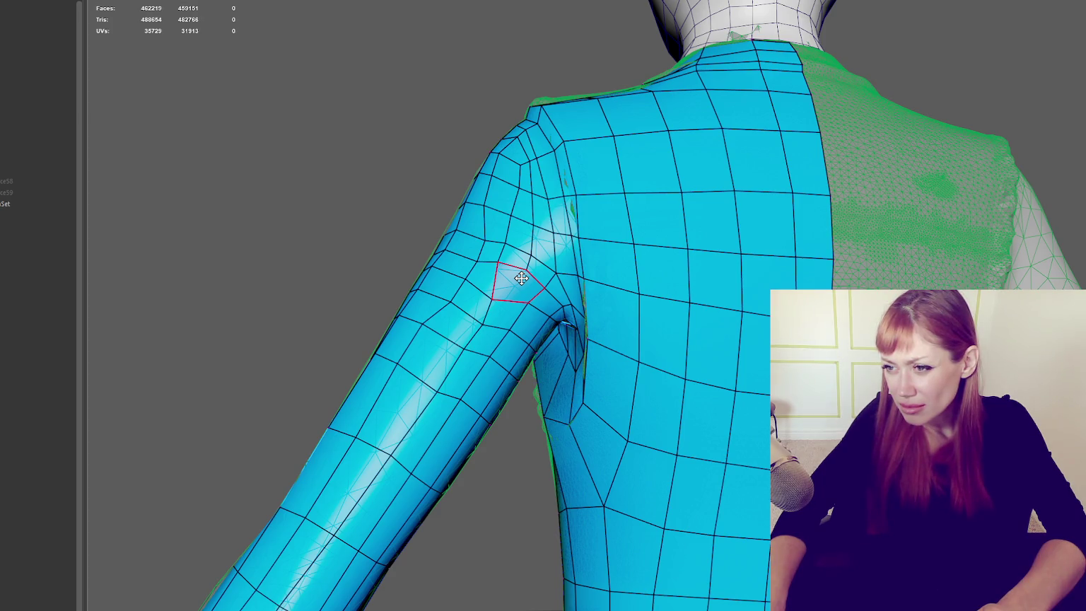
pyautogui.moveTo(499, 359)
pyautogui.keyDown('alt'); pyautogui.mouseDown()
pyautogui.moveTo(480, 427)
pyautogui.moveTo(598, 385)
pyautogui.moveTo(417, 395)
pyautogui.mouseUp(); pyautogui.keyUp('alt')
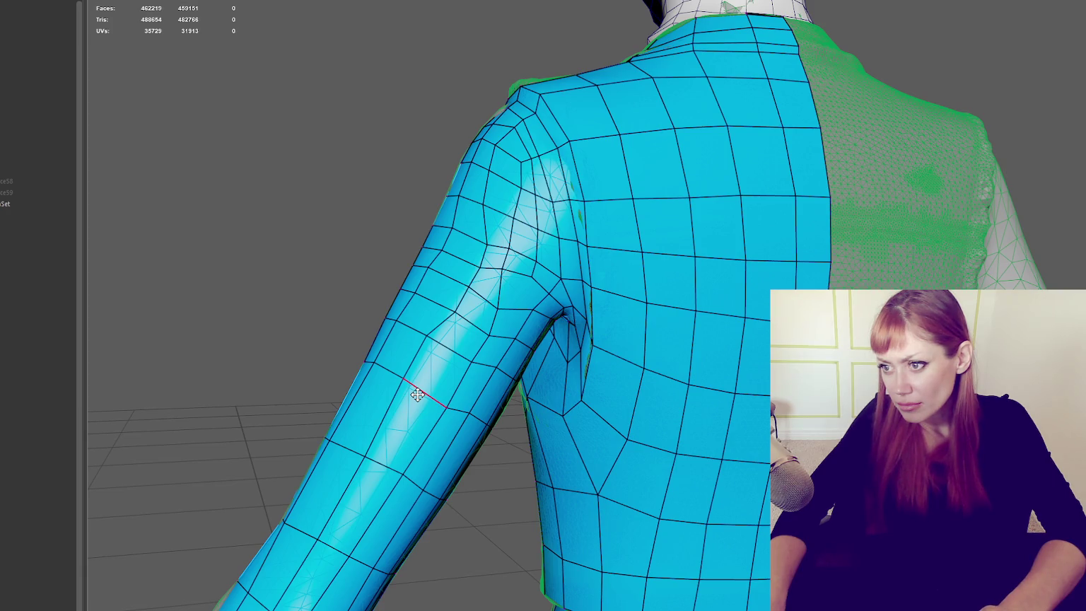
pyautogui.scroll(-5, 684, 359)
pyautogui.moveTo(684, 359)
pyautogui.keyDown('alt'); pyautogui.mouseDown()
pyautogui.moveTo(689, 339)
pyautogui.moveTo(495, 346)
pyautogui.moveTo(690, 341)
pyautogui.moveTo(653, 341)
pyautogui.moveTo(701, 354)
pyautogui.moveTo(949, 356)
pyautogui.mouseUp(); pyautogui.keyUp('alt')
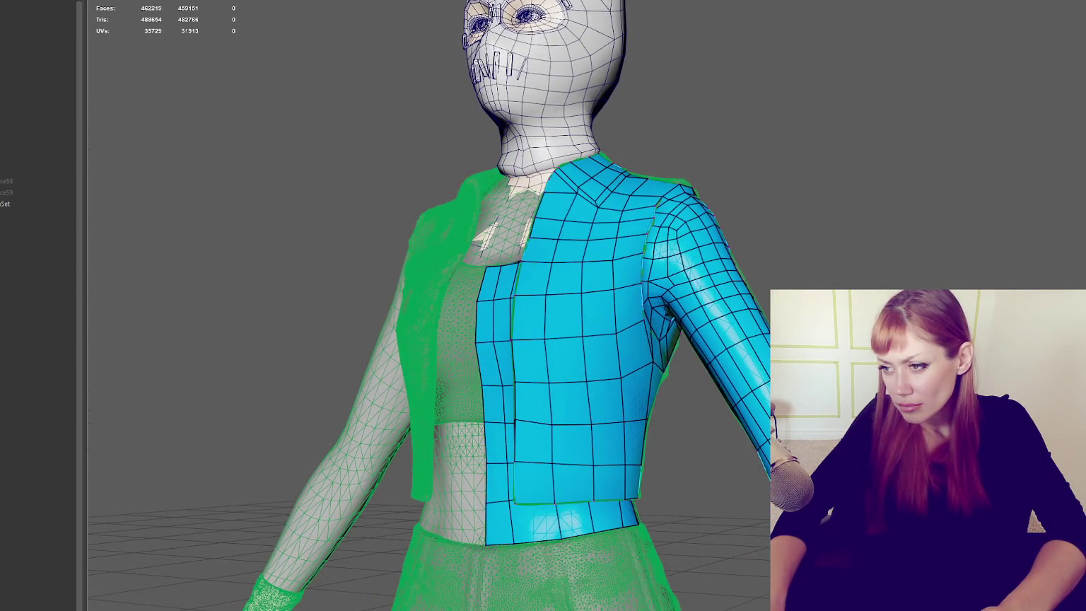
# Step: Turn on X-ray and isolate the selected retopo jacket, hiding the high-res model
pyautogui.scroll(2, 495, 304)
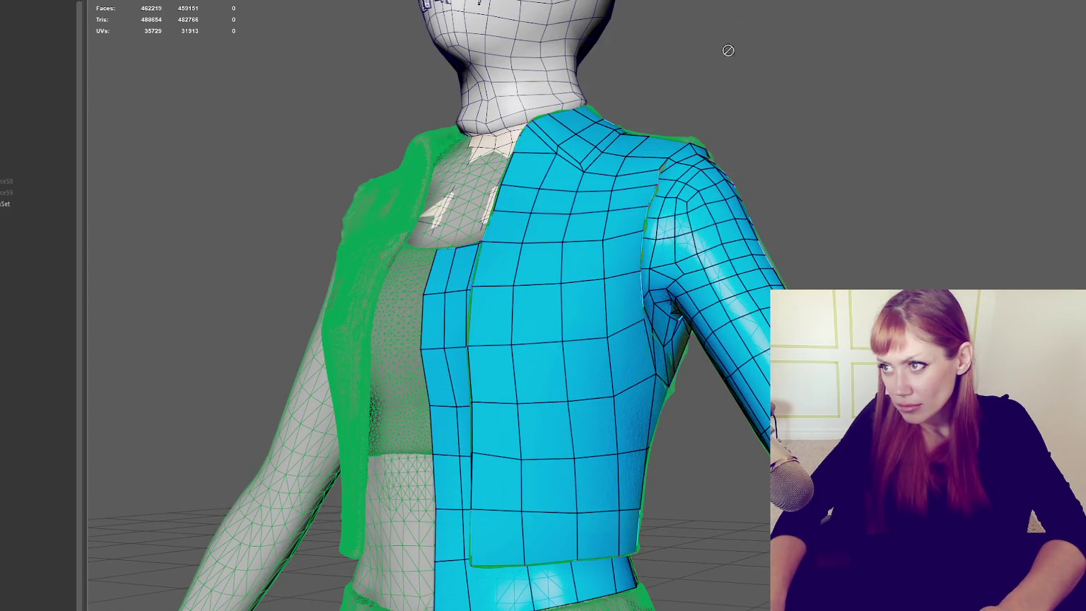
pyautogui.click(681, 264)
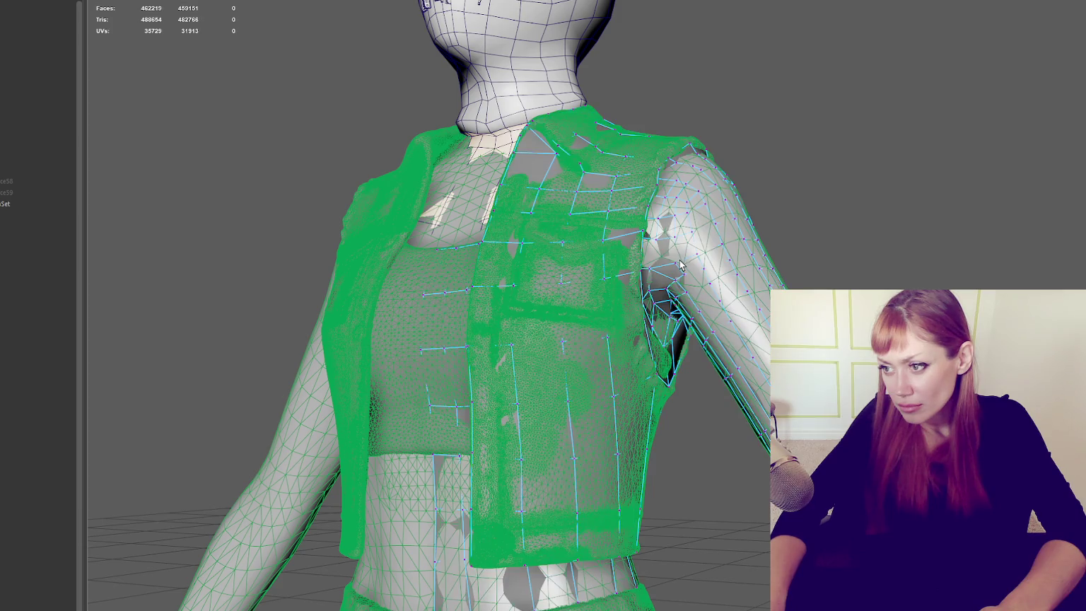
pyautogui.click(39, 147)
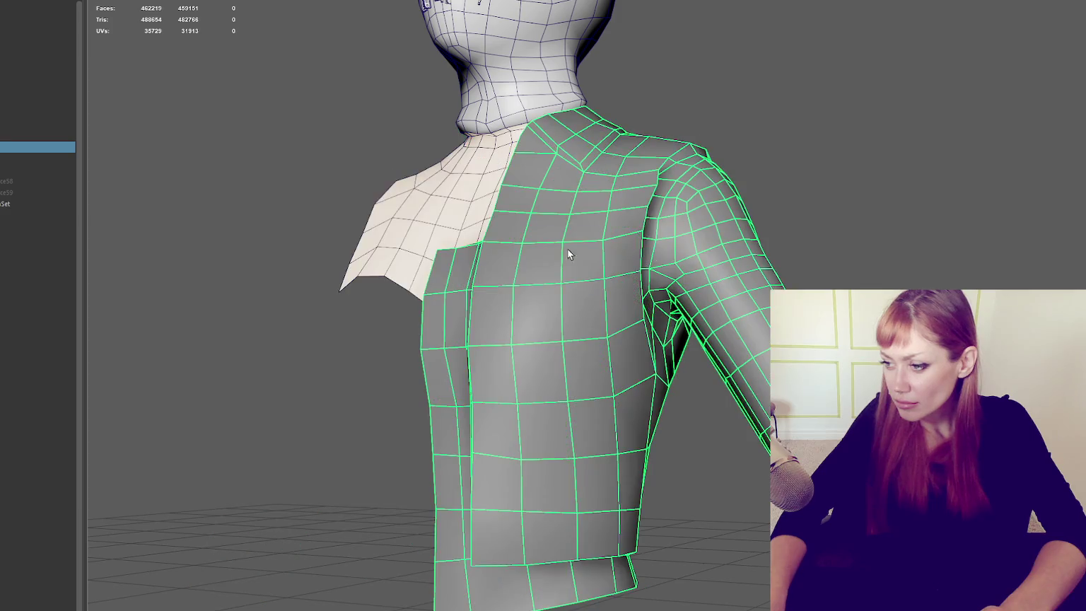
pyautogui.hotkey('alt', 'a')
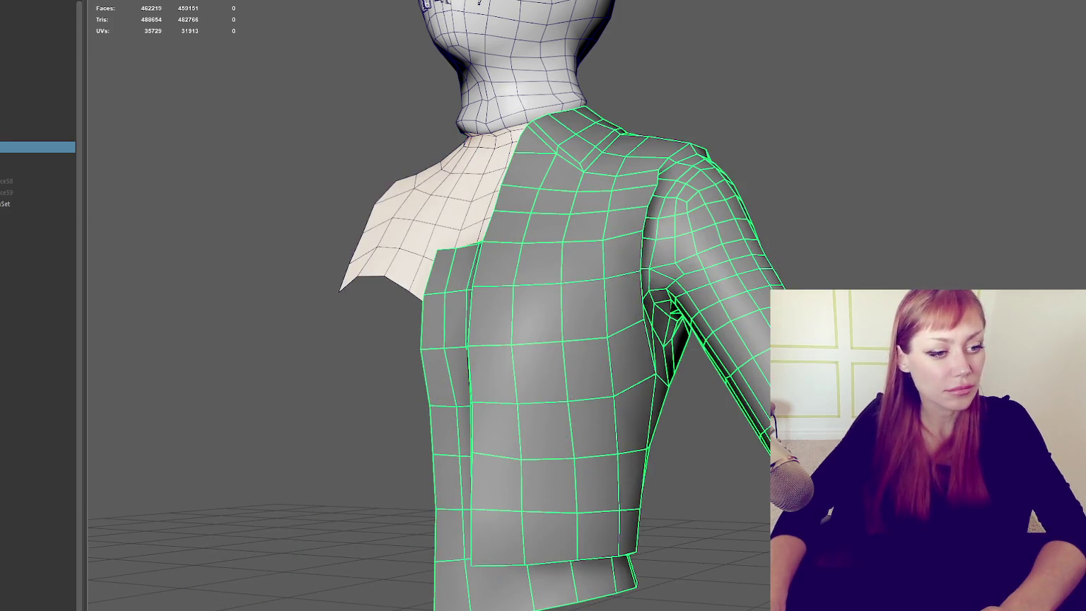
# Step: Select the sleeve-cap edge loop in Edge mode and delete it, leaving 1215 faces
pyautogui.scroll(3, 605, 152)
pyautogui.keyDown('alt'); pyautogui.moveTo(605, 152); pyautogui.dragTo(667, 152); pyautogui.keyUp('alt')
pyautogui.moveTo(776, 184); pyautogui.dragTo(720, 185, button='right')
pyautogui.keyDown('alt'); pyautogui.moveTo(720, 185); pyautogui.dragTo(489, 380); pyautogui.keyUp('alt')
pyautogui.keyDown('alt'); pyautogui.moveTo(613, 352); pyautogui.dragTo(633, 339); pyautogui.keyUp('alt')
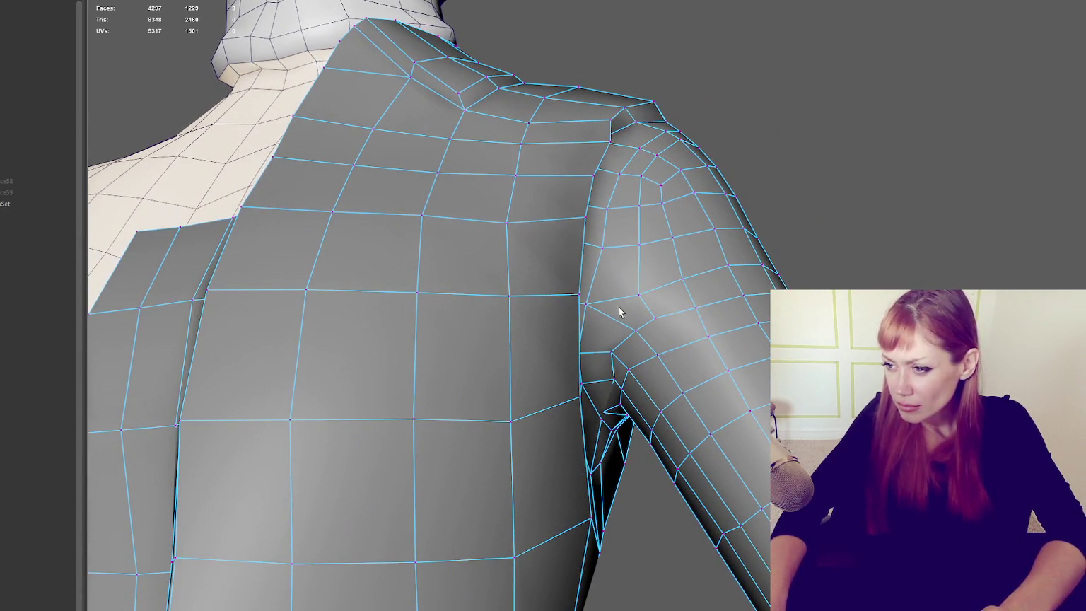
pyautogui.keyDown('alt'); pyautogui.moveTo(593, 309); pyautogui.dragTo(713, 352); pyautogui.keyUp('alt')
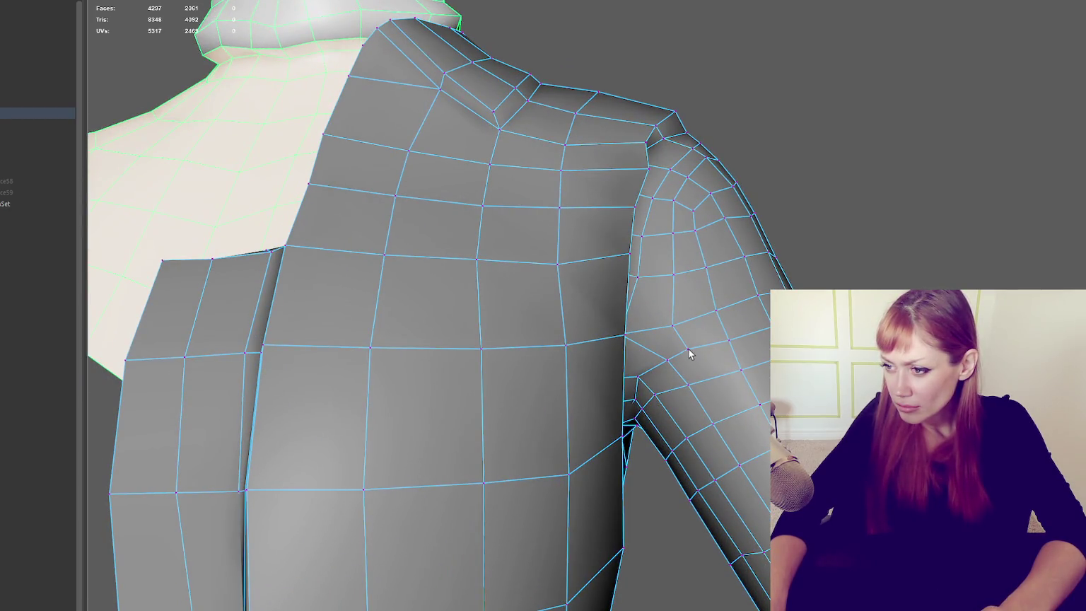
pyautogui.moveTo(710, 284); pyautogui.dragTo(708, 251, button='right')
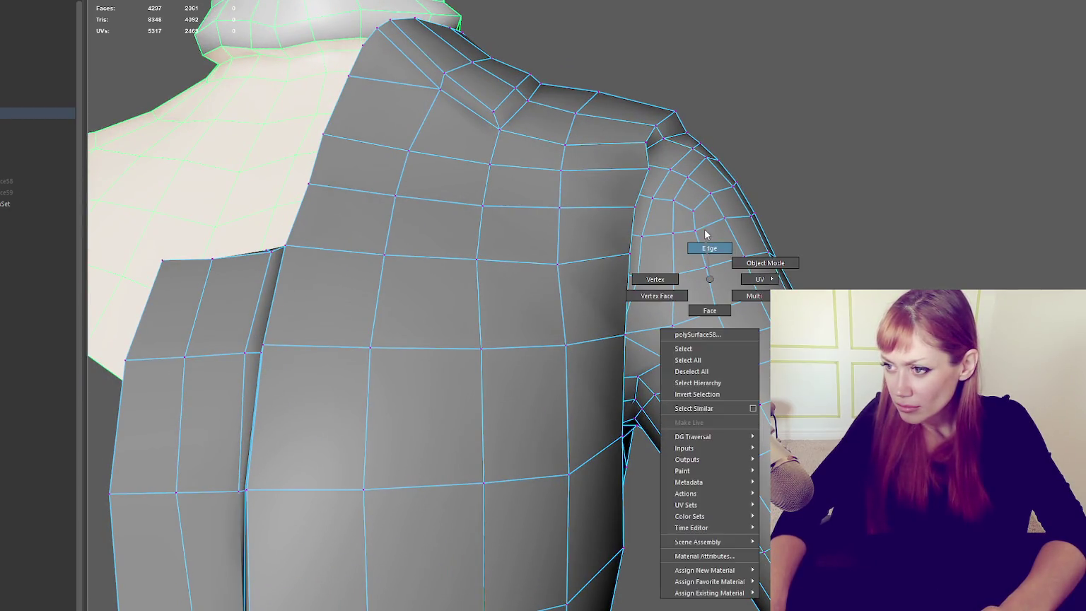
pyautogui.doubleClick(674, 263)
pyautogui.moveTo(674, 263)
pyautogui.keyDown('alt'); pyautogui.mouseDown()
pyautogui.moveTo(680, 277)
pyautogui.moveTo(712, 279)
pyautogui.mouseUp(); pyautogui.keyUp('alt')
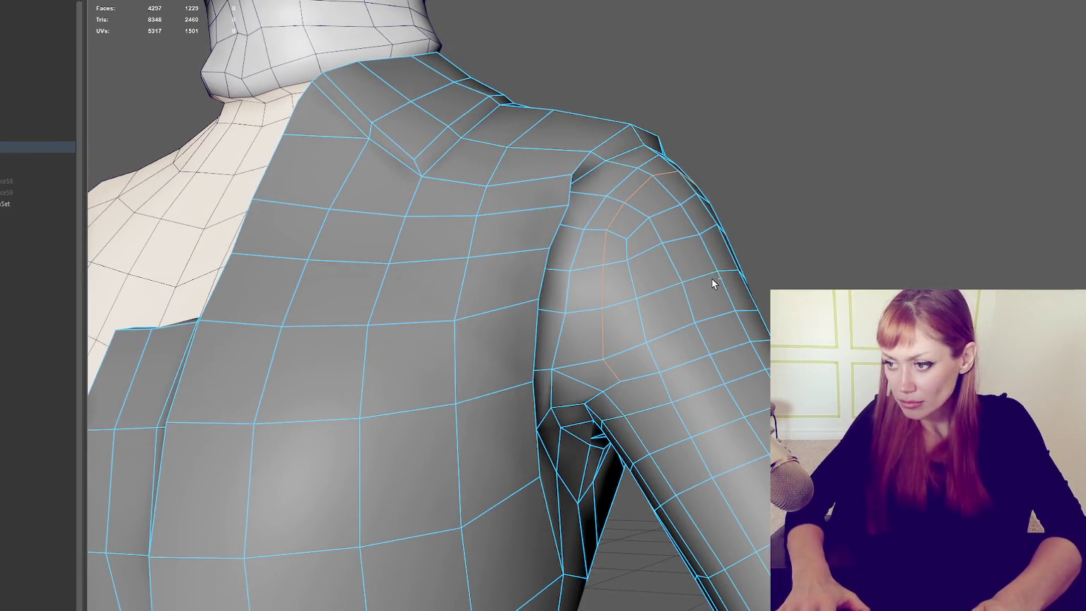
pyautogui.press('Delete')
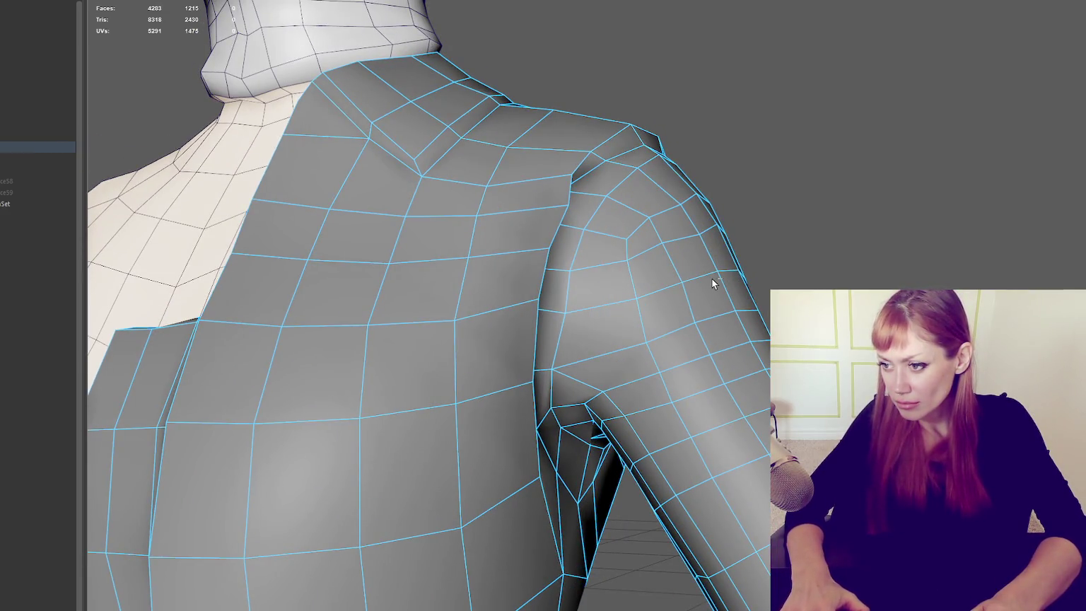
pyautogui.moveTo(712, 278)
pyautogui.keyDown('alt'); pyautogui.mouseDown()
pyautogui.moveTo(680, 154)
pyautogui.moveTo(652, 178)
pyautogui.moveTo(460, 180)
pyautogui.moveTo(495, 196)
pyautogui.mouseUp(); pyautogui.keyUp('alt')
pyautogui.rightClick(529, 192)
pyautogui.moveTo(529, 193); pyautogui.dragTo(573, 209, button='right')
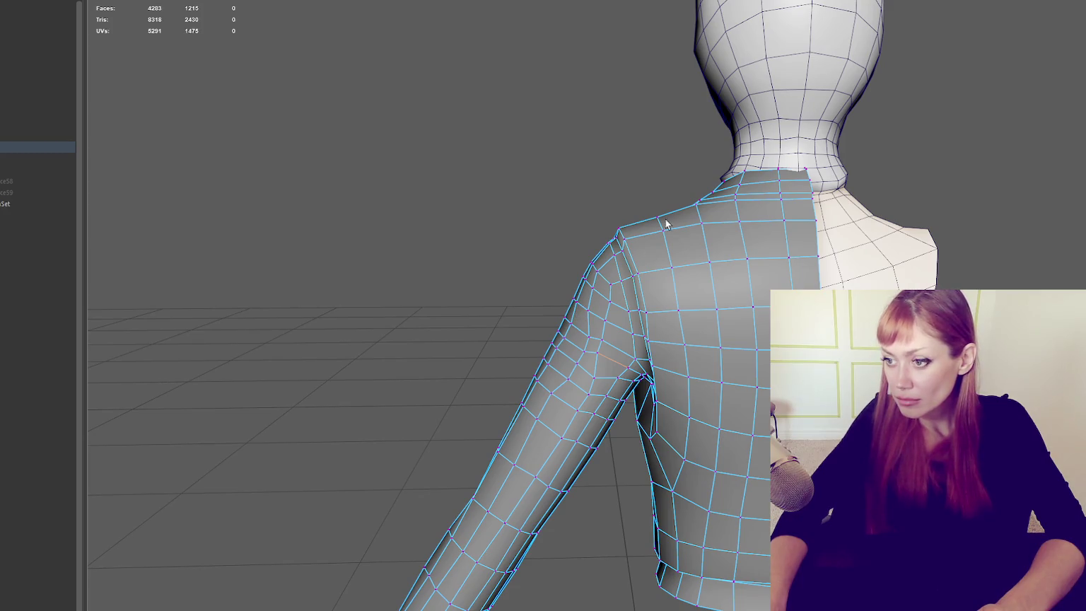
pyautogui.press('F11')
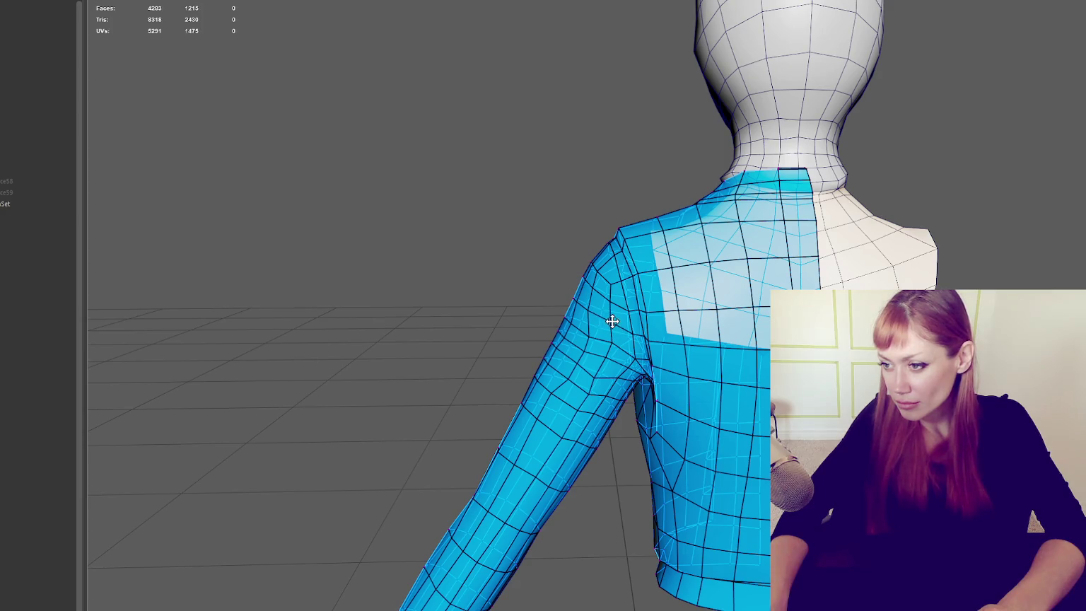
pyautogui.moveTo(630, 329)
pyautogui.keyDown('alt'); pyautogui.mouseDown()
pyautogui.moveTo(629, 379)
pyautogui.moveTo(657, 334)
pyautogui.mouseUp(); pyautogui.keyUp('alt')
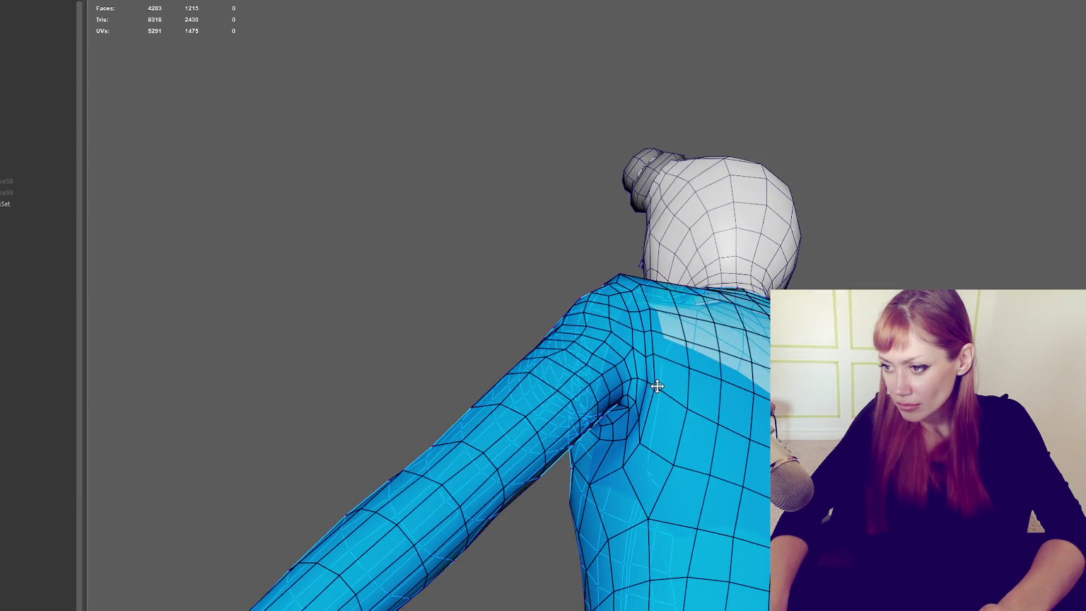
pyautogui.keyDown('alt'); pyautogui.moveTo(669, 417); pyautogui.dragTo(614, 432); pyautogui.keyUp('alt')
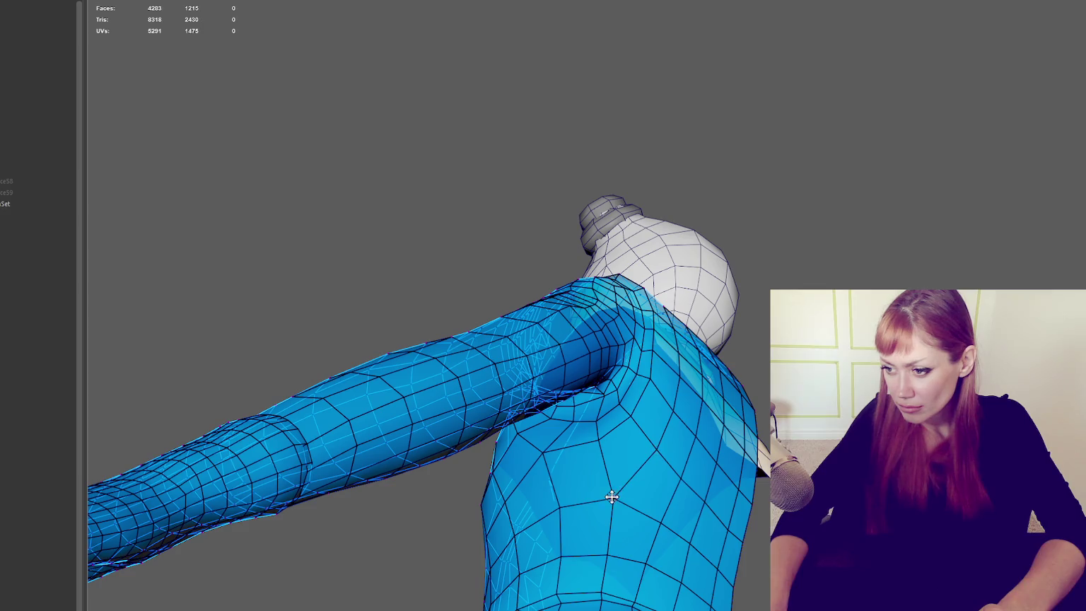
pyautogui.moveTo(613, 492)
pyautogui.keyDown('alt'); pyautogui.mouseDown()
pyautogui.moveTo(609, 408)
pyautogui.moveTo(711, 543)
pyautogui.moveTo(813, 552)
pyautogui.moveTo(579, 451)
pyautogui.mouseUp(); pyautogui.keyUp('alt')
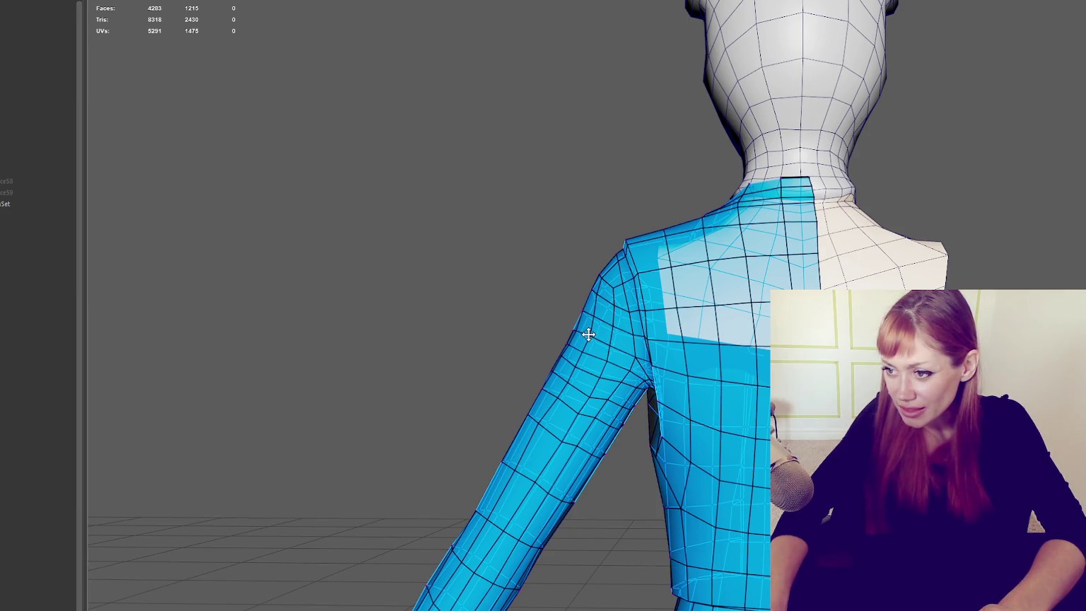
pyautogui.keyDown('alt'); pyautogui.moveTo(588, 335); pyautogui.dragTo(662, 335); pyautogui.keyUp('alt')
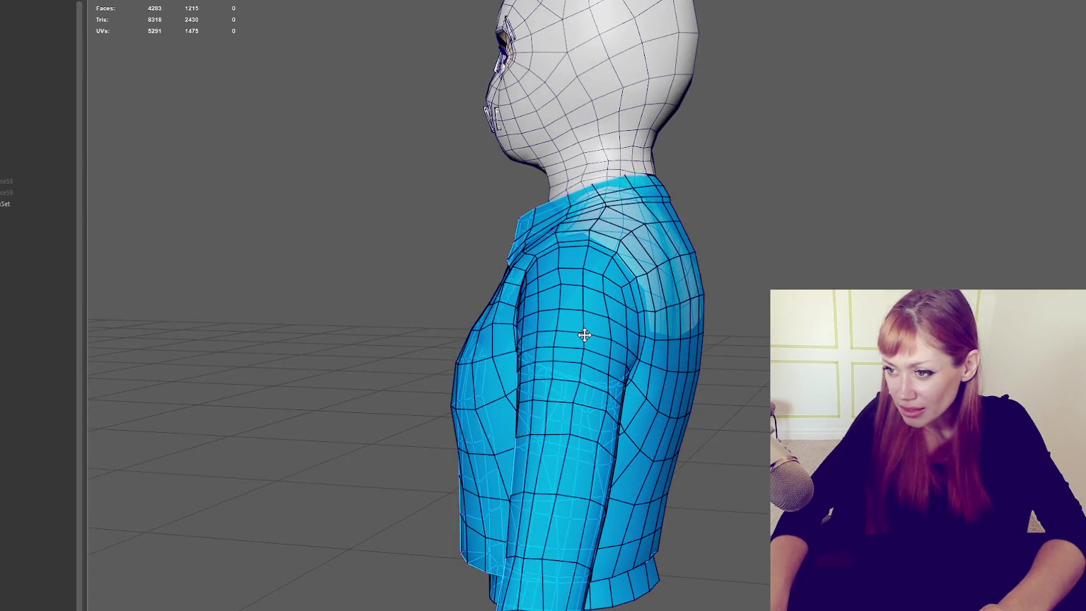
pyautogui.keyDown('alt'); pyautogui.moveTo(555, 344); pyautogui.dragTo(640, 341, button='right'); pyautogui.keyUp('alt')
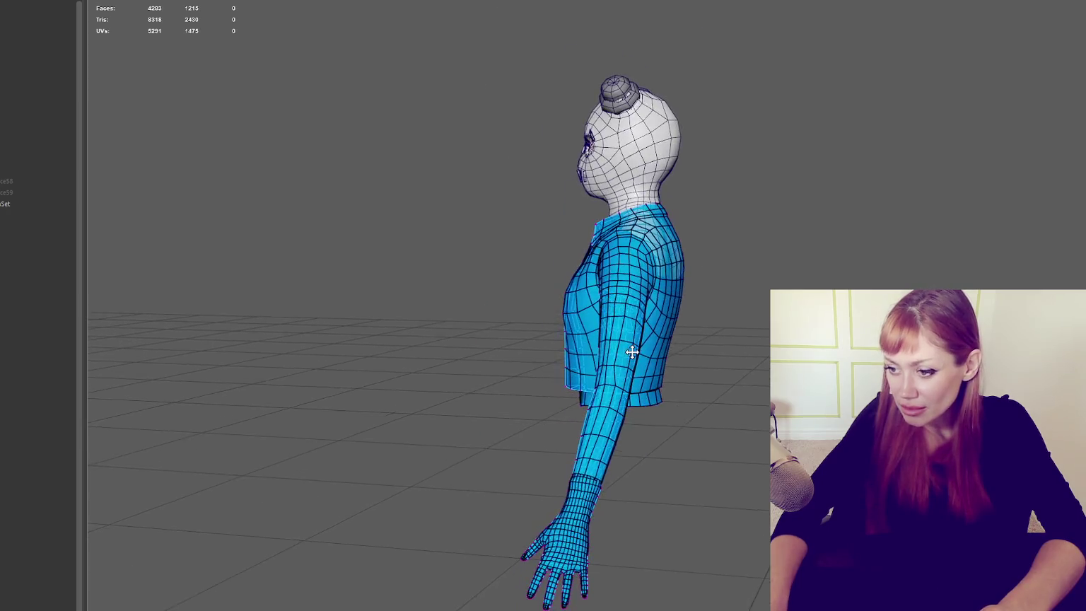
pyautogui.scroll(2, 621, 393)
pyautogui.scroll(1, 603, 388)
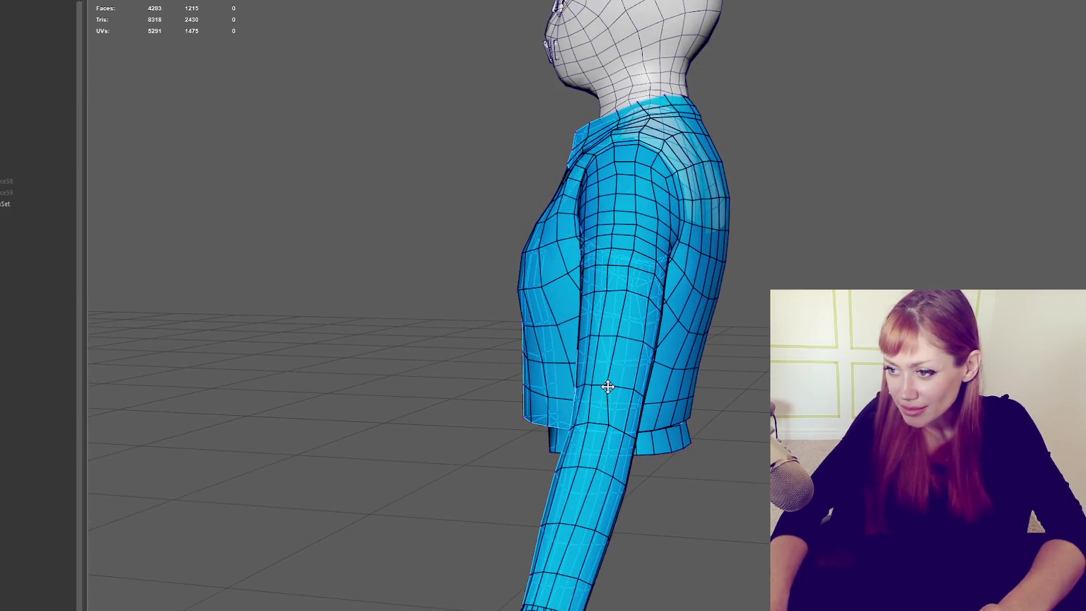
pyautogui.scroll(2, 611, 417)
pyautogui.moveTo(611, 413)
pyautogui.keyDown('alt'); pyautogui.mouseDown()
pyautogui.moveTo(723, 412)
pyautogui.moveTo(714, 382)
pyautogui.moveTo(728, 419)
pyautogui.moveTo(516, 407)
pyautogui.mouseUp(); pyautogui.keyUp('alt')
pyautogui.keyDown('ctrl'); pyautogui.click(521, 401); pyautogui.keyUp('ctrl')
# Step: Add another edge loop near the jacket sleeve
pyautogui.keyDown('alt'); pyautogui.moveTo(577, 382); pyautogui.dragTo(297, 316); pyautogui.keyUp('alt')
pyautogui.keyDown('alt'); pyautogui.moveTo(756, 478); pyautogui.dragTo(764, 480); pyautogui.keyUp('alt')
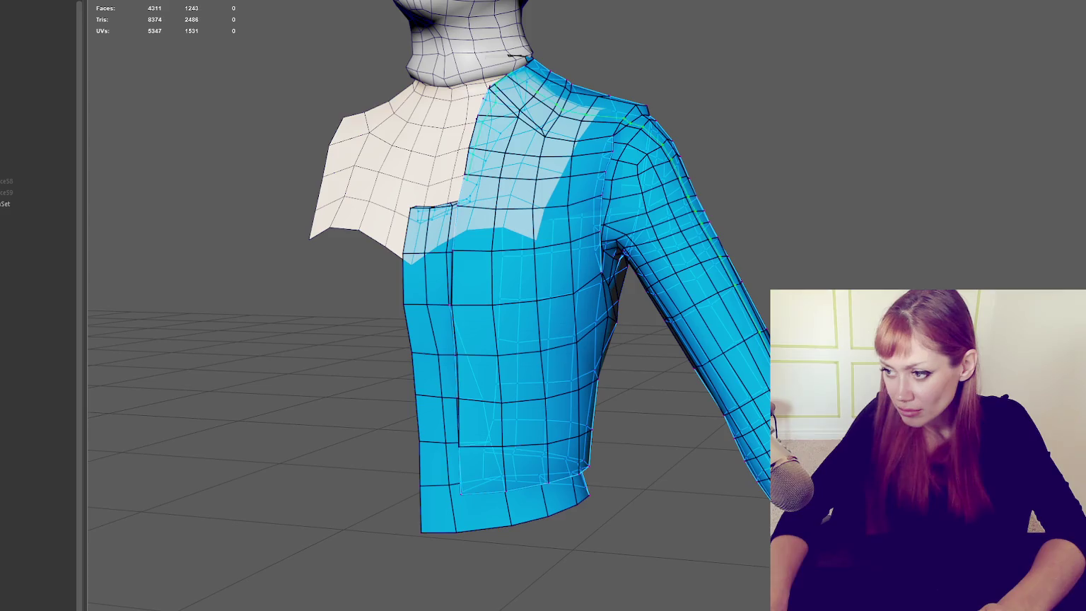
pyautogui.keyDown('ctrl'); pyautogui.click(732, 382); pyautogui.keyUp('ctrl')
pyautogui.moveTo(495, 318)
pyautogui.keyDown('alt'); pyautogui.mouseDown()
pyautogui.moveTo(283, 318)
pyautogui.moveTo(488, 318)
pyautogui.moveTo(453, 339)
pyautogui.mouseUp(); pyautogui.keyUp('alt')
pyautogui.scroll(3, 748, 431)
pyautogui.scroll(2, 748, 430)
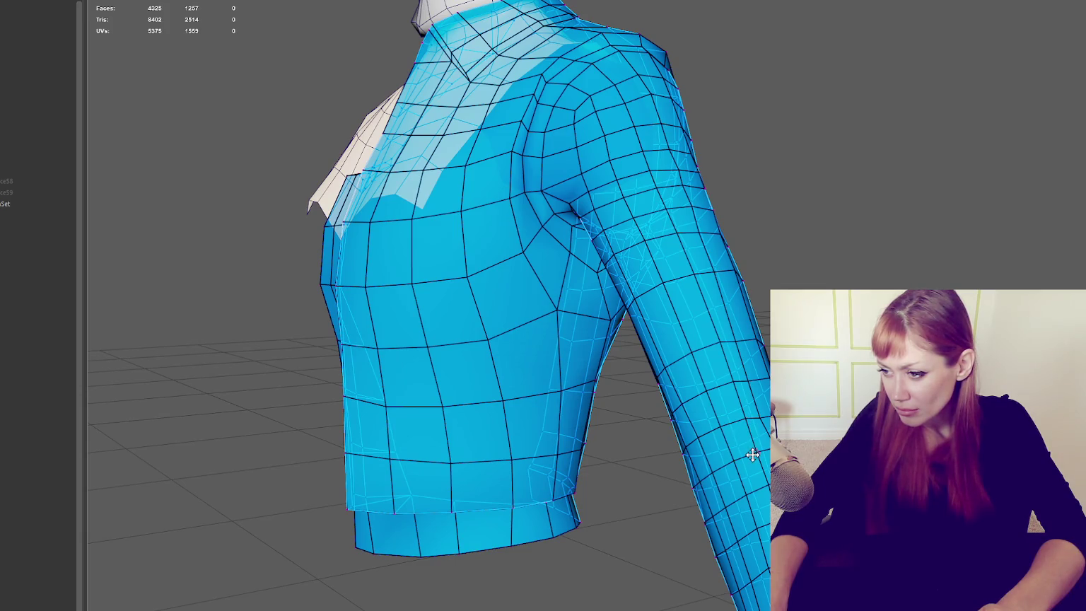
# Step: Delete several stray sleeve edges, then undo those removals
pyautogui.press('Delete')
pyautogui.press('BackSpace')
pyautogui.click(727, 460)
pyautogui.press('Delete')
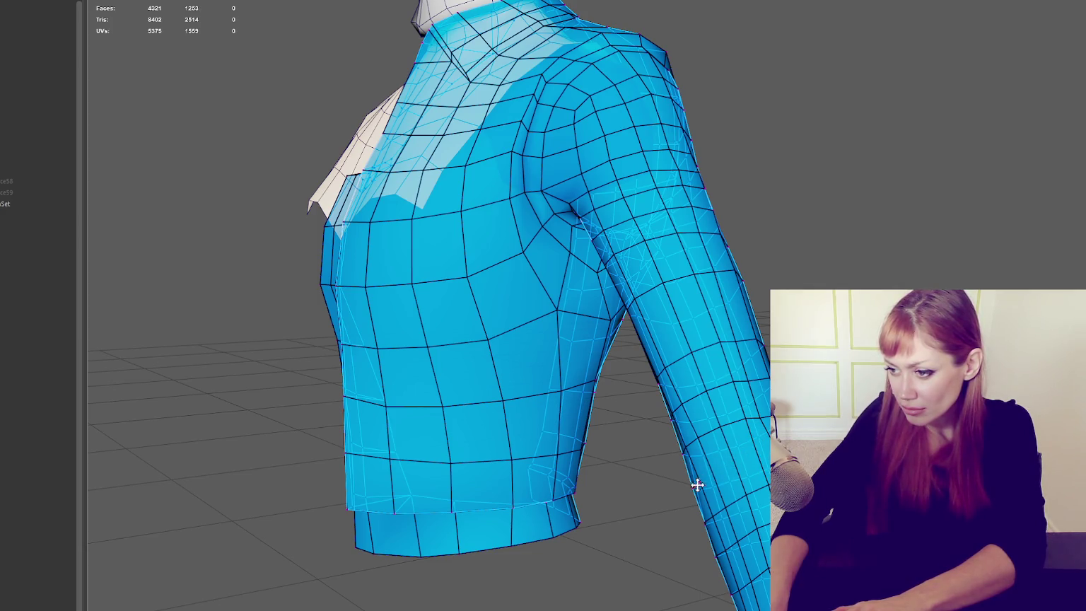
pyautogui.press('Delete')
pyautogui.keyDown('alt'); pyautogui.moveTo(696, 484); pyautogui.dragTo(538, 481); pyautogui.keyUp('alt')
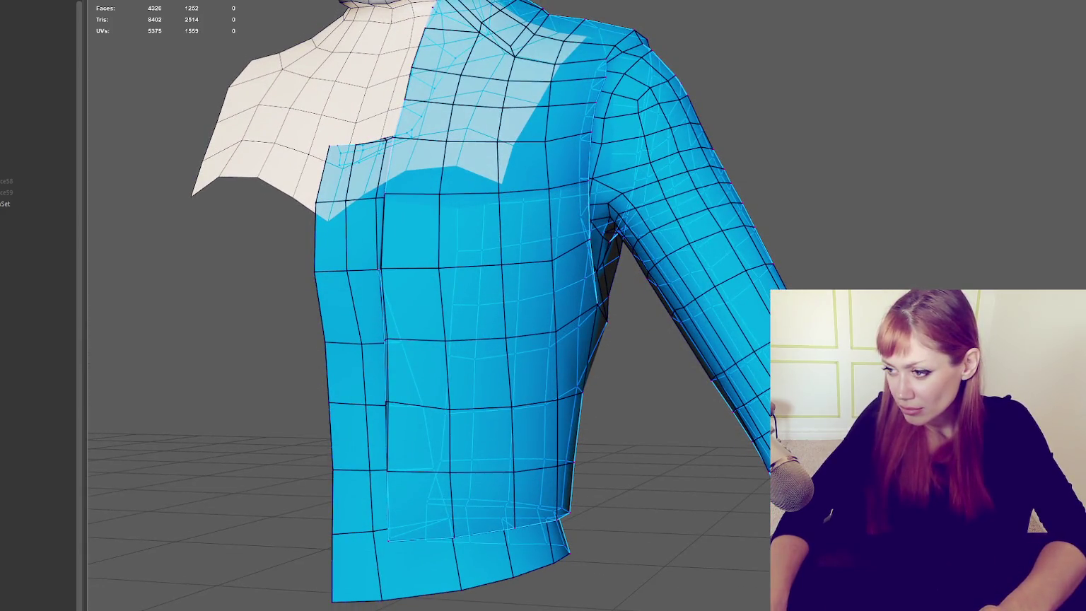
pyautogui.hotkey('ctrl', 'z')
pyautogui.hotkey('ctrl', 'z')
pyautogui.hotkey('ctrl', 'z')
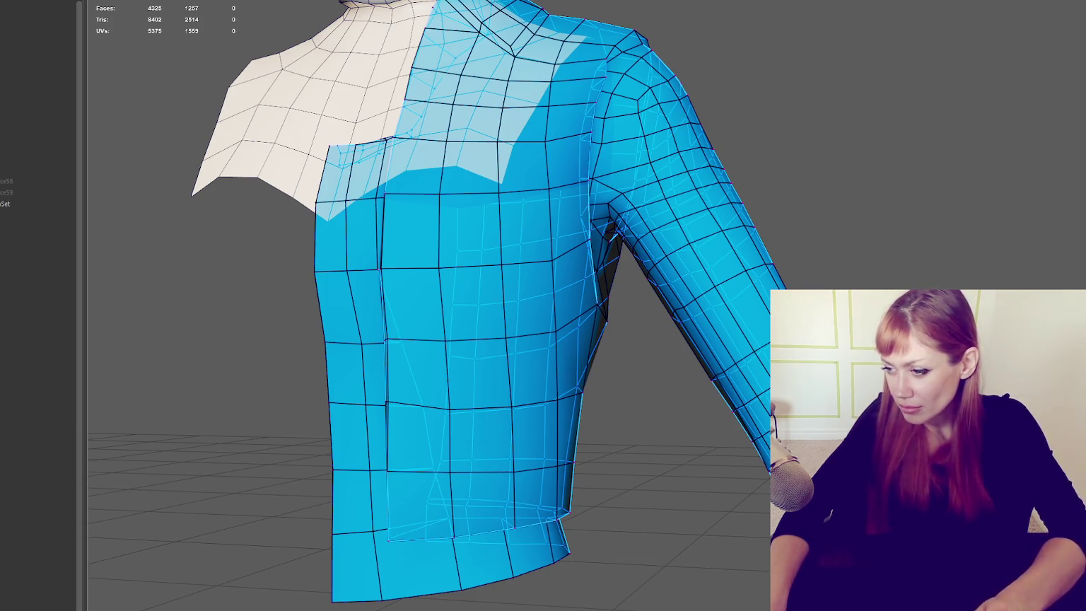
# Step: Insert an edge loop on the arm and try merging sleeve vertices, then undo the merges
pyautogui.keyDown('alt'); pyautogui.moveTo(736, 424); pyautogui.dragTo(592, 424); pyautogui.keyUp('alt')
pyautogui.click(493, 423)
pyautogui.moveTo(486, 446)
pyautogui.keyDown('alt'); pyautogui.mouseDown()
pyautogui.moveTo(764, 479)
pyautogui.moveTo(538, 466)
pyautogui.mouseUp(); pyautogui.keyUp('alt')
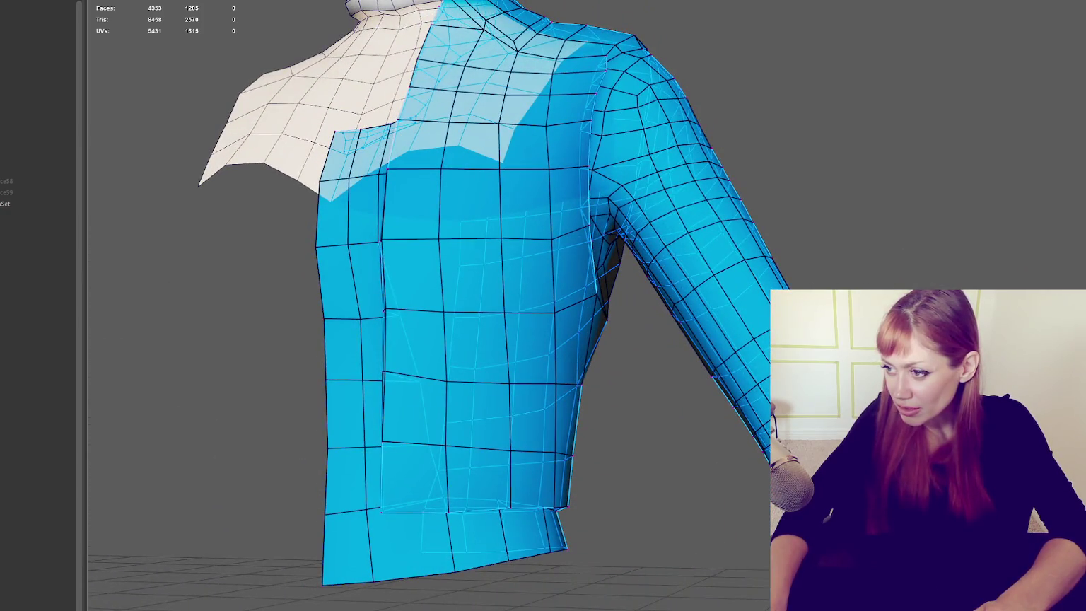
pyautogui.keyDown('alt'); pyautogui.moveTo(537, 452); pyautogui.dragTo(736, 432); pyautogui.keyUp('alt')
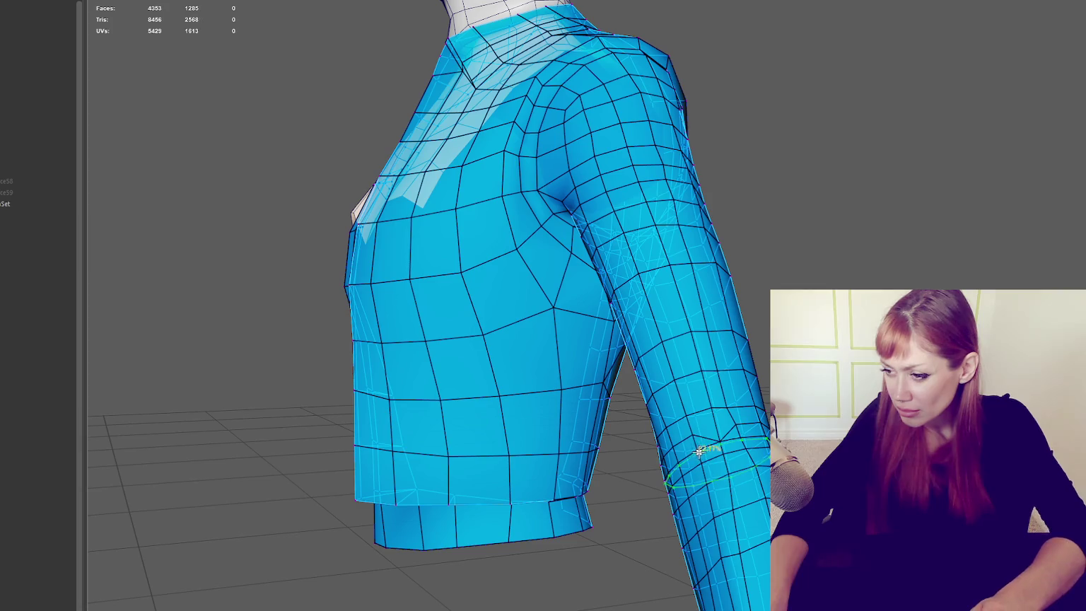
pyautogui.moveTo(692, 433)
pyautogui.mouseDown()
pyautogui.moveTo(699, 442)
pyautogui.moveTo(778, 435)
pyautogui.mouseUp()
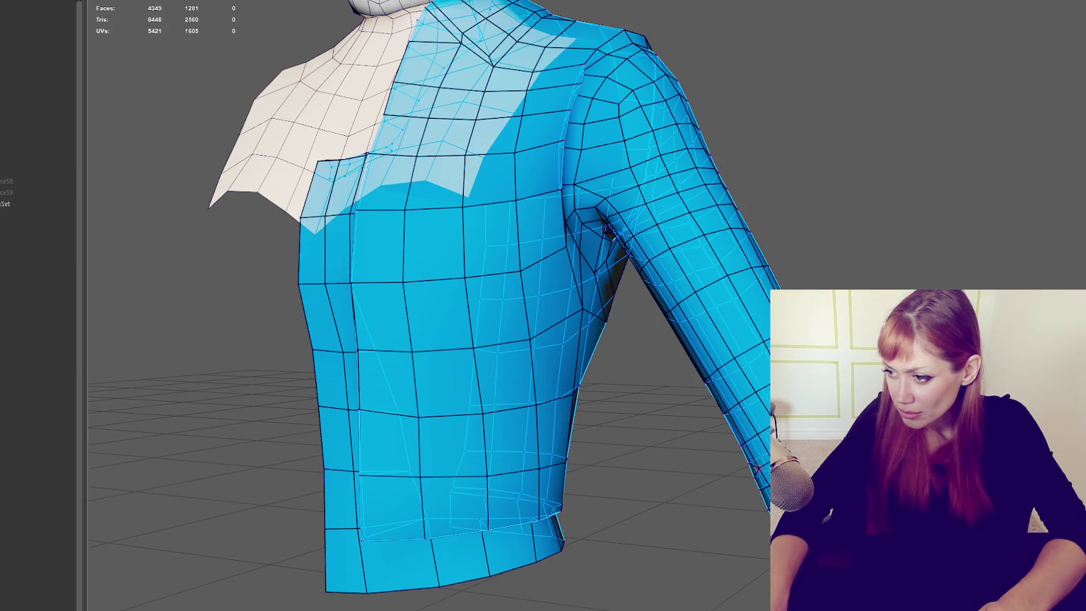
pyautogui.keyDown('alt'); pyautogui.moveTo(742, 439); pyautogui.dragTo(767, 437); pyautogui.keyUp('alt')
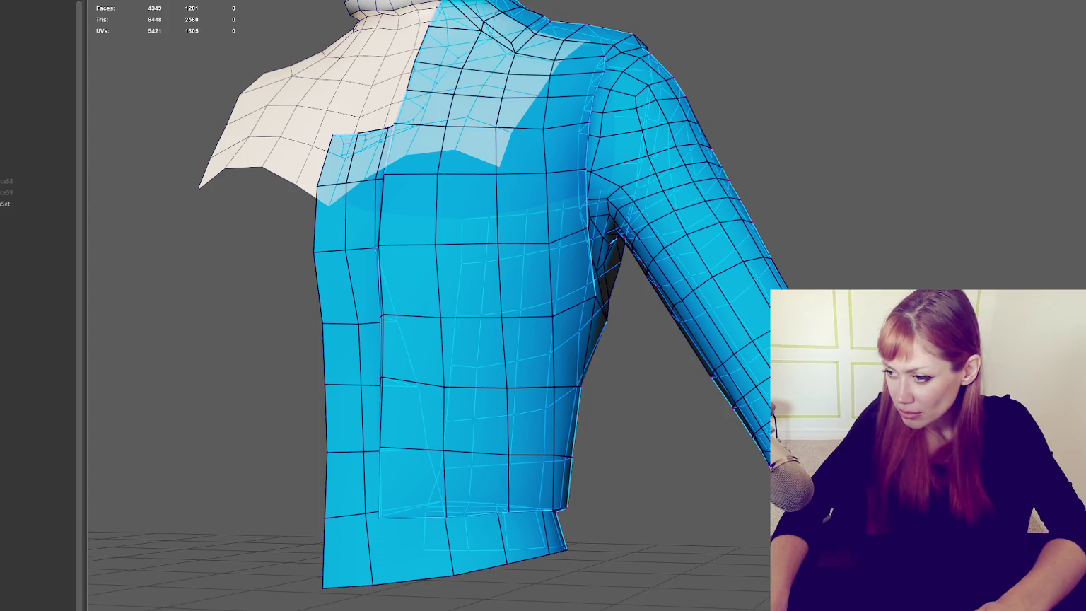
pyautogui.press('g')
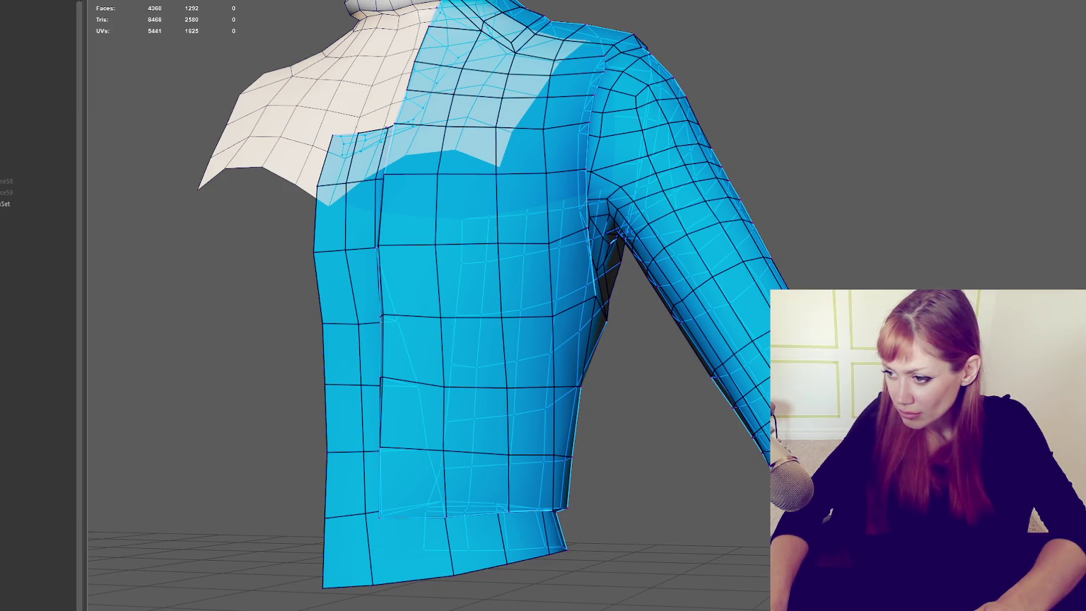
pyautogui.keyDown('alt'); pyautogui.moveTo(495, 318); pyautogui.dragTo(424, 318); pyautogui.keyUp('alt')
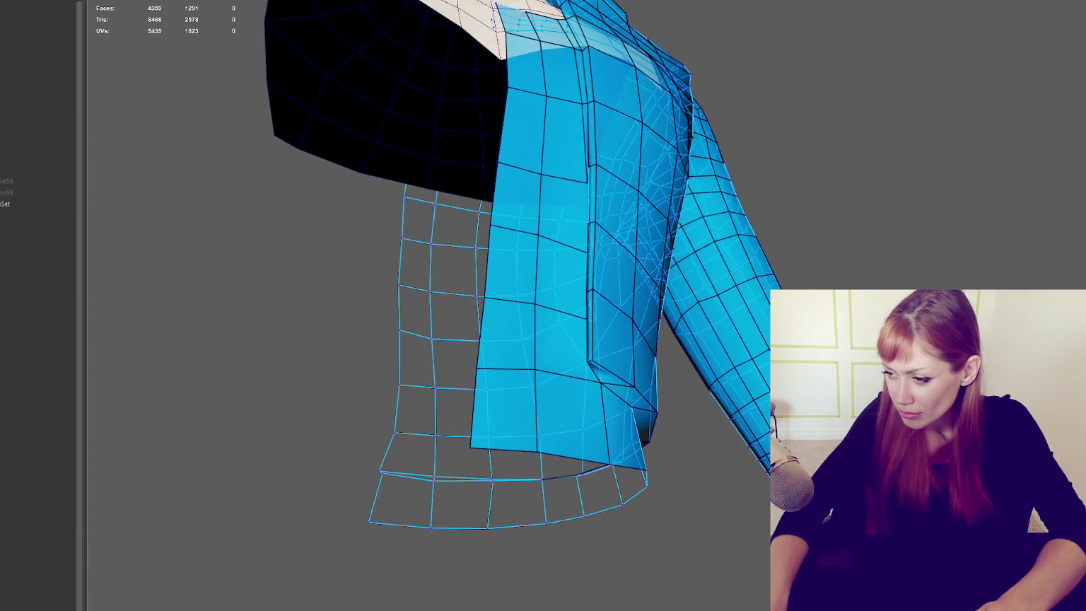
# Step: Delete two extra edges from the jacket
pyautogui.keyDown('alt'); pyautogui.moveTo(424, 318); pyautogui.dragTo(396, 332); pyautogui.keyUp('alt')
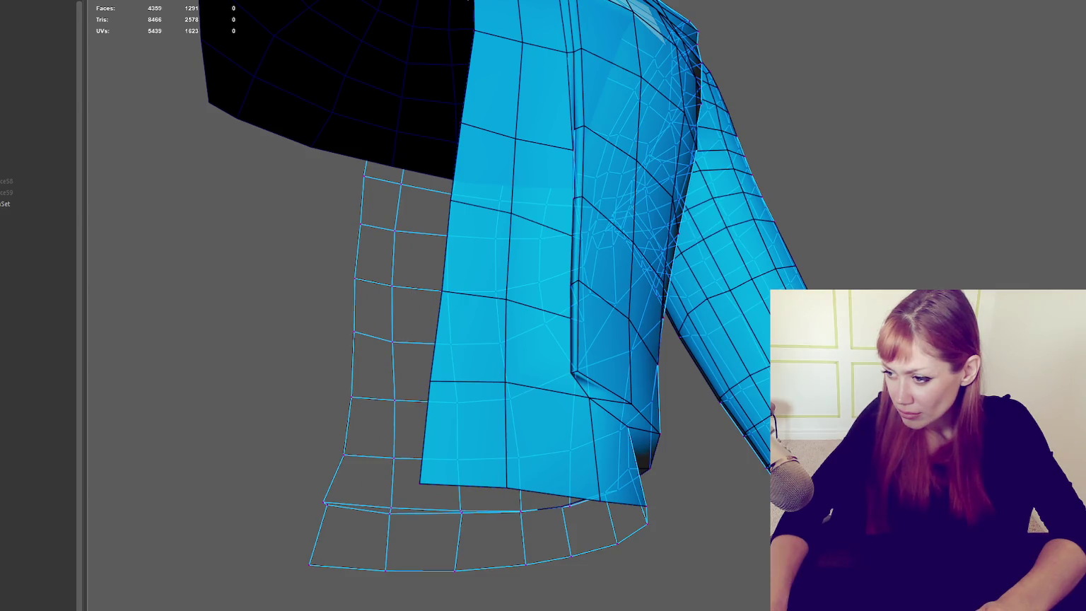
pyautogui.press('Delete')
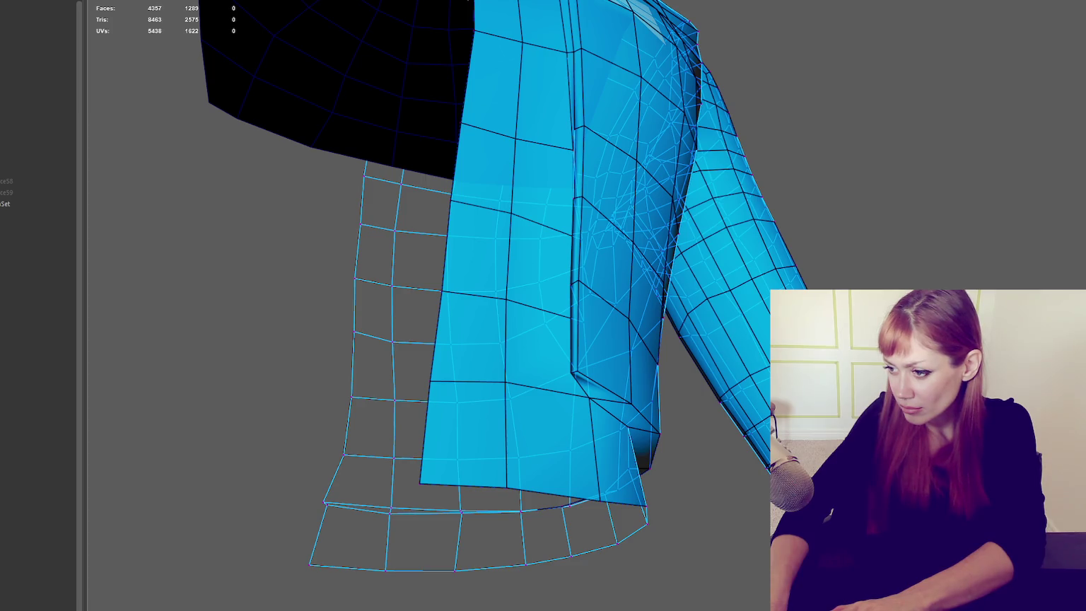
pyautogui.press('Delete')
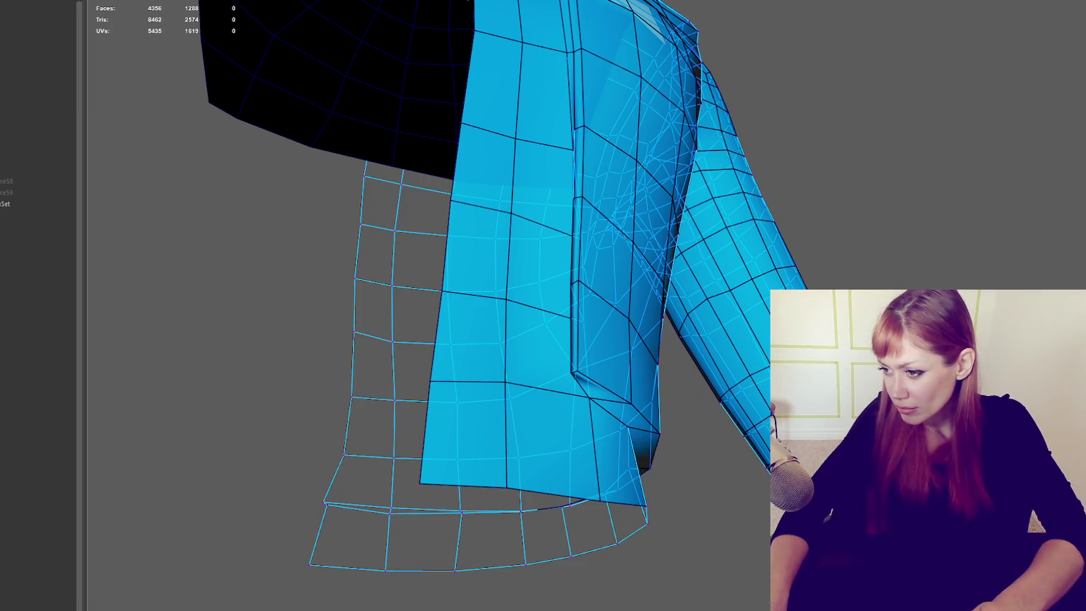
pyautogui.keyDown('alt'); pyautogui.moveTo(425, 318); pyautogui.dragTo(467, 283); pyautogui.keyUp('alt')
# Step: Weld the sleeve hole's vertices onto their neighbours to close it
pyautogui.keyDown('alt'); pyautogui.moveTo(494, 354); pyautogui.dragTo(609, 467); pyautogui.keyUp('alt')
pyautogui.scroll(3, 618, 478)
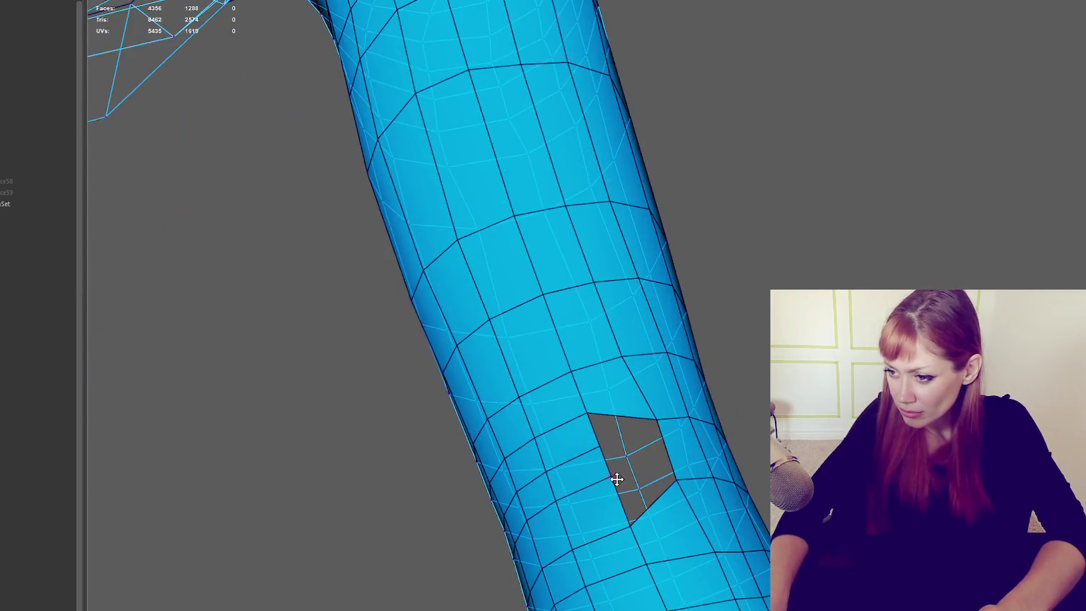
pyautogui.moveTo(630, 525)
pyautogui.mouseDown()
pyautogui.moveTo(674, 476)
pyautogui.moveTo(650, 419)
pyautogui.moveTo(619, 434)
pyautogui.mouseUp()
pyautogui.moveTo(676, 479)
pyautogui.mouseDown()
pyautogui.moveTo(617, 485)
pyautogui.moveTo(591, 419)
pyautogui.mouseUp()
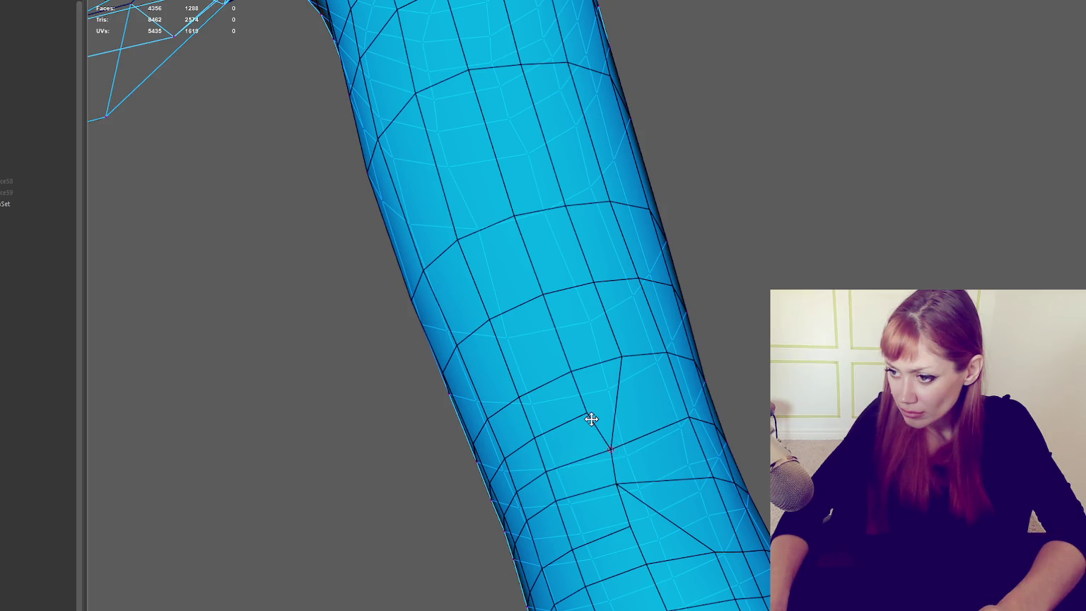
# Step: Nudge forearm vertices to even the edge flow, then check the whole arm
pyautogui.scroll(-3, 677, 447)
pyautogui.scroll(-3, 690, 452)
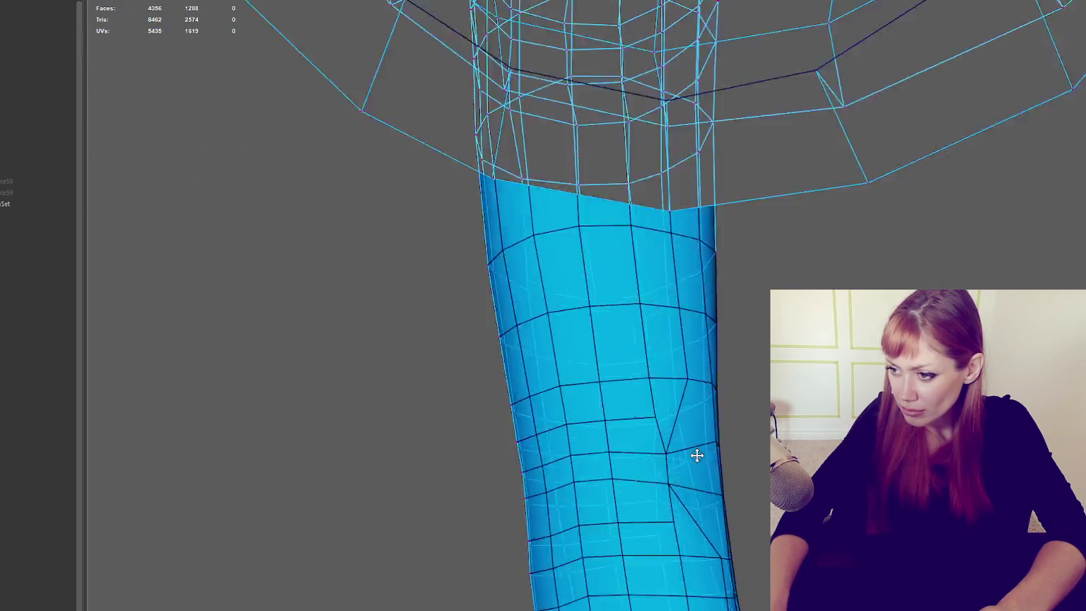
pyautogui.scroll(5, 672, 456)
pyautogui.keyDown('alt'); pyautogui.moveTo(650, 457); pyautogui.dragTo(650, 454); pyautogui.keyUp('alt')
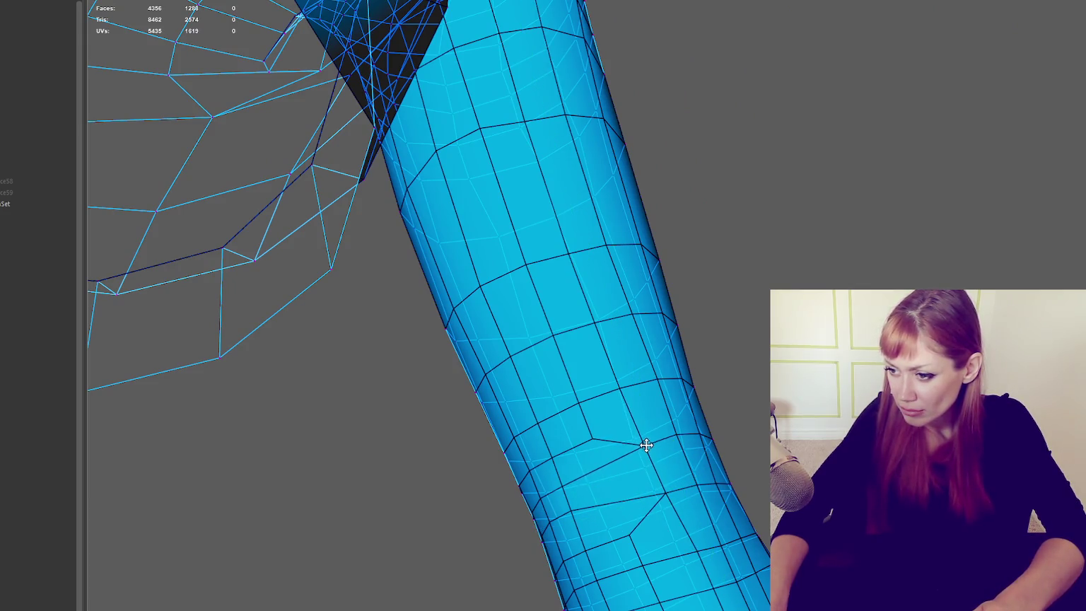
pyautogui.moveTo(664, 495); pyautogui.dragTo(652, 491)
pyautogui.moveTo(647, 453)
pyautogui.mouseDown()
pyautogui.moveTo(639, 458)
pyautogui.moveTo(650, 492)
pyautogui.mouseUp()
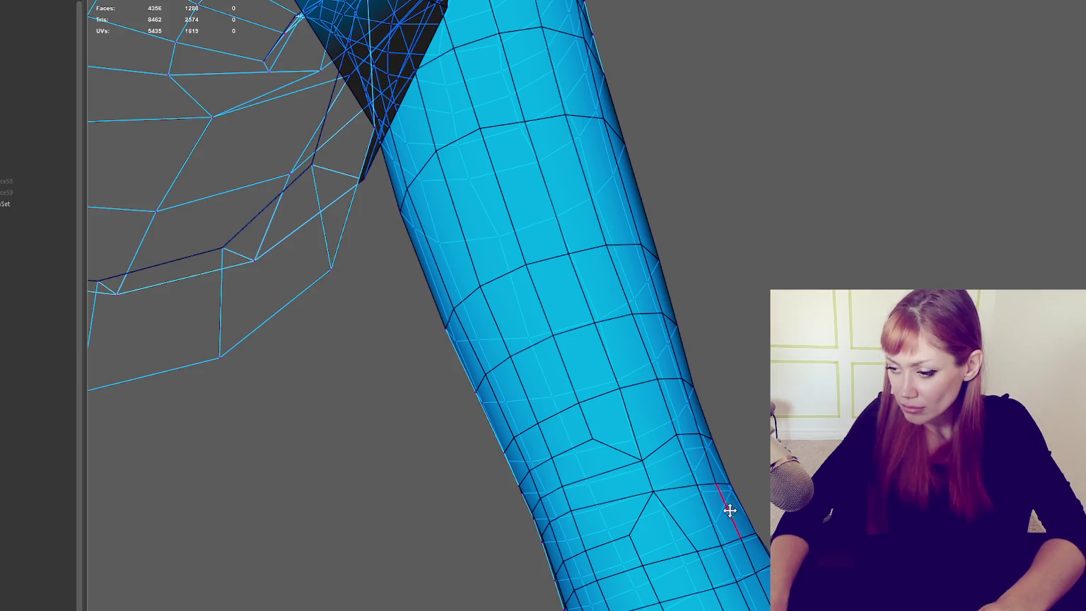
pyautogui.keyDown('alt'); pyautogui.moveTo(725, 509); pyautogui.dragTo(681, 509); pyautogui.keyUp('alt')
pyautogui.keyDown('alt'); pyautogui.moveTo(681, 510); pyautogui.dragTo(582, 538, button='right'); pyautogui.keyUp('alt')
pyautogui.moveTo(582, 538)
pyautogui.keyDown('alt'); pyautogui.mouseDown()
pyautogui.moveTo(485, 562)
pyautogui.moveTo(601, 557)
pyautogui.mouseUp(); pyautogui.keyUp('alt')
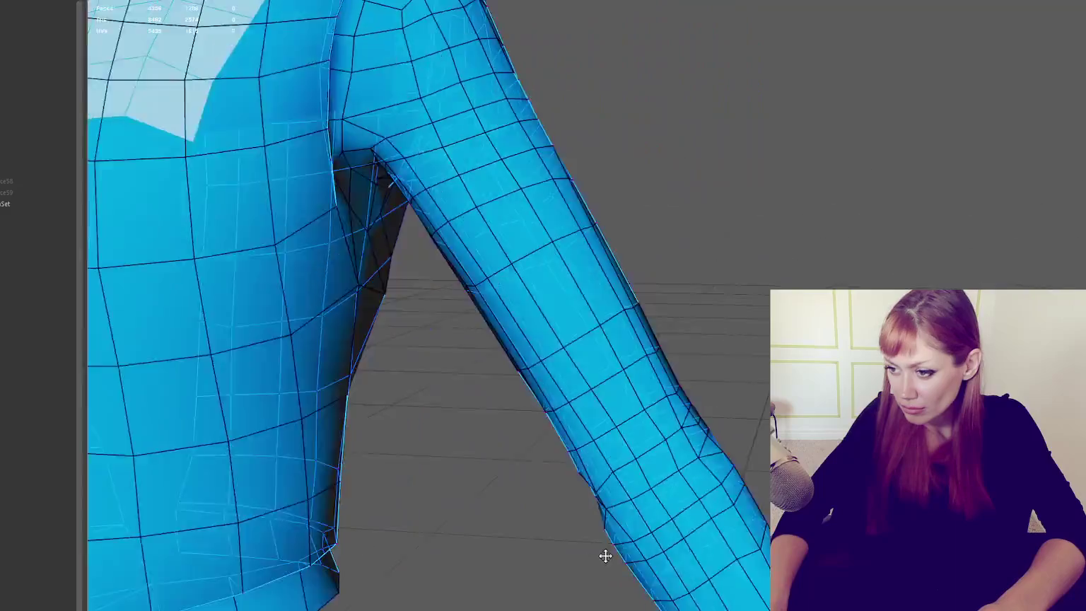
pyautogui.keyDown('alt'); pyautogui.moveTo(601, 558); pyautogui.dragTo(686, 515, button='right'); pyautogui.keyUp('alt')
pyautogui.keyDown('alt'); pyautogui.moveTo(686, 516); pyautogui.dragTo(714, 510); pyautogui.keyUp('alt')
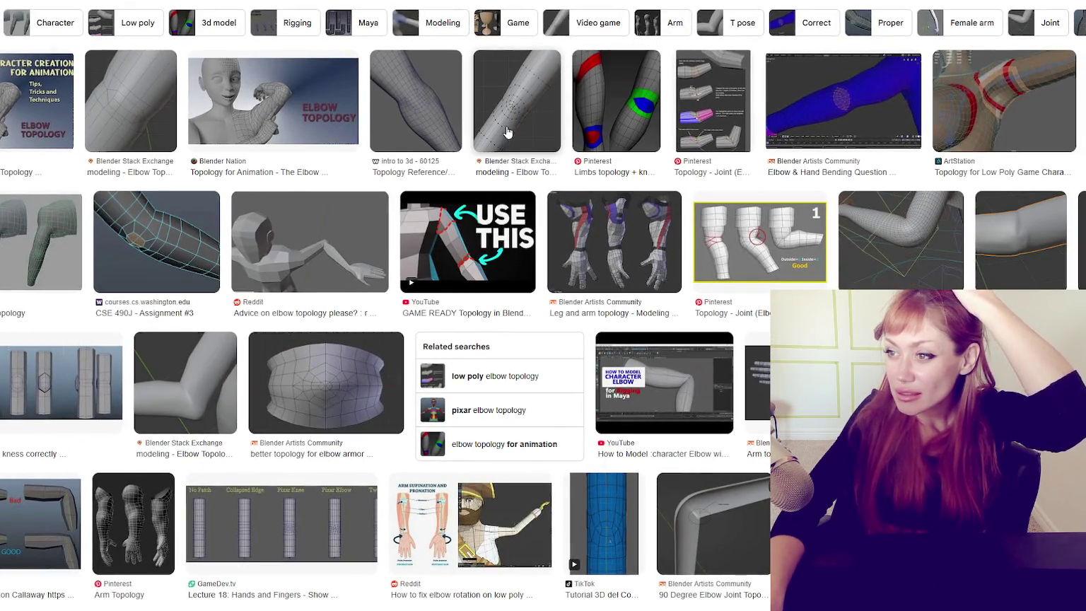
# Step: Preview the Limbs, CSE 490J and pink-mesh elbow images, then the Elbow & Knee joint image
pyautogui.click(616, 103)
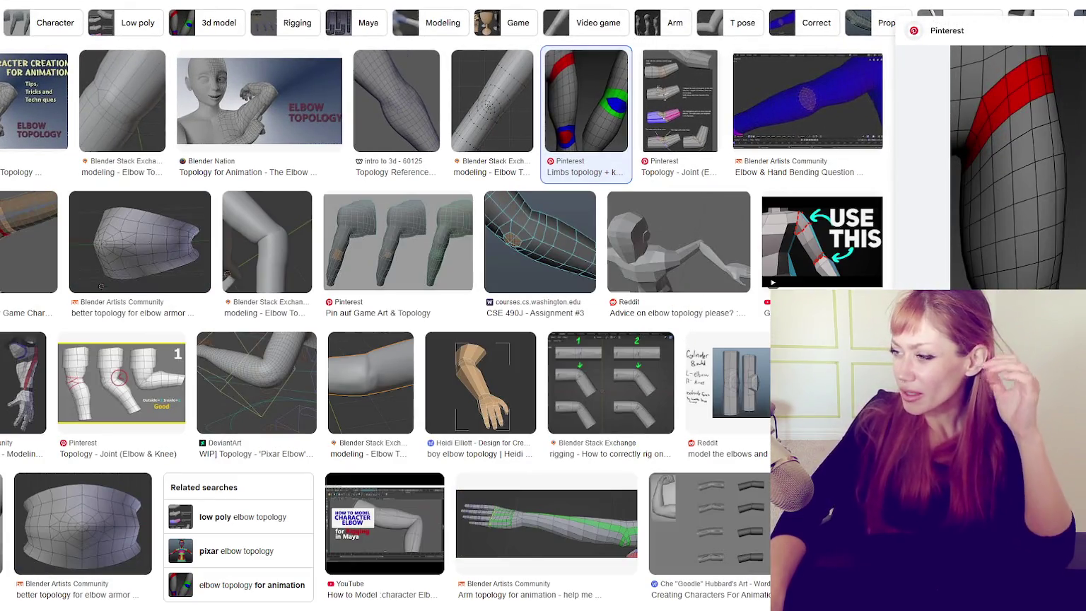
pyautogui.click(539, 247)
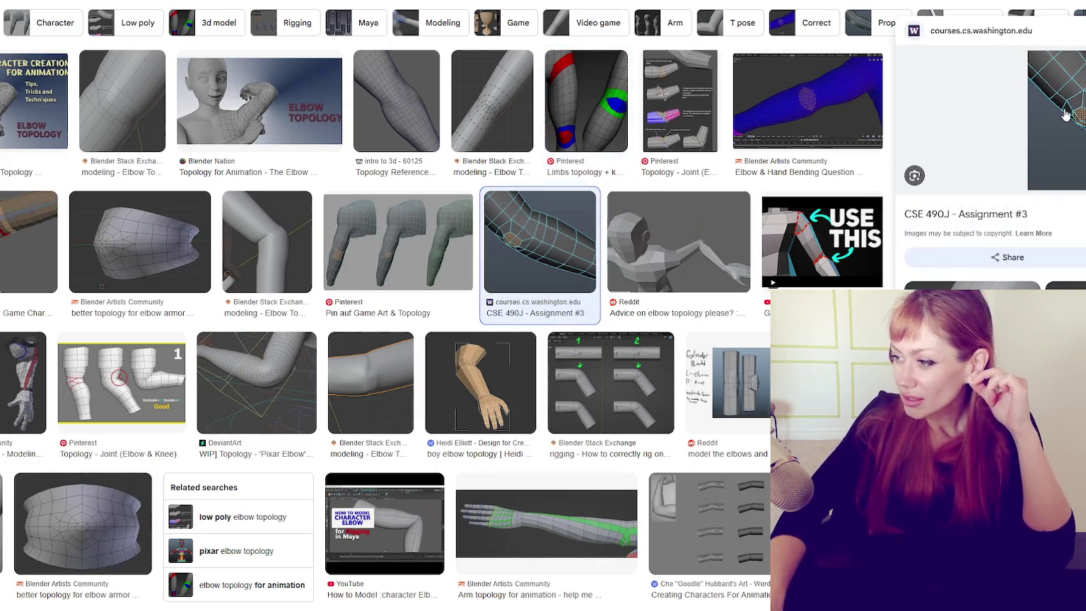
pyautogui.click(1064, 285)
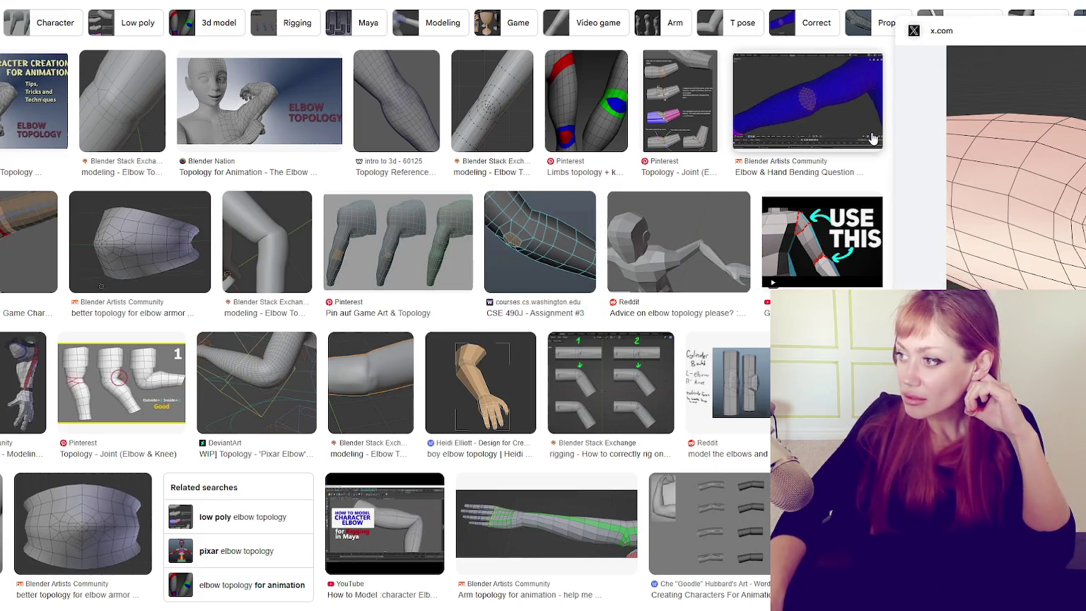
pyautogui.scroll(-2, 964, 262)
pyautogui.scroll(-2, 964, 263)
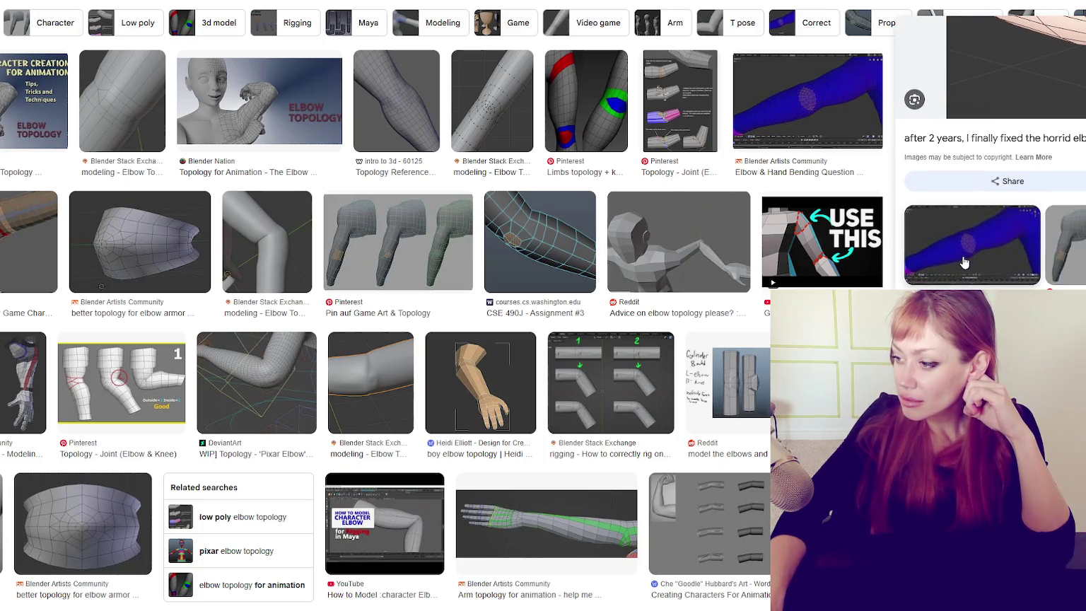
pyautogui.scroll(2, 964, 262)
pyautogui.scroll(2, 964, 262)
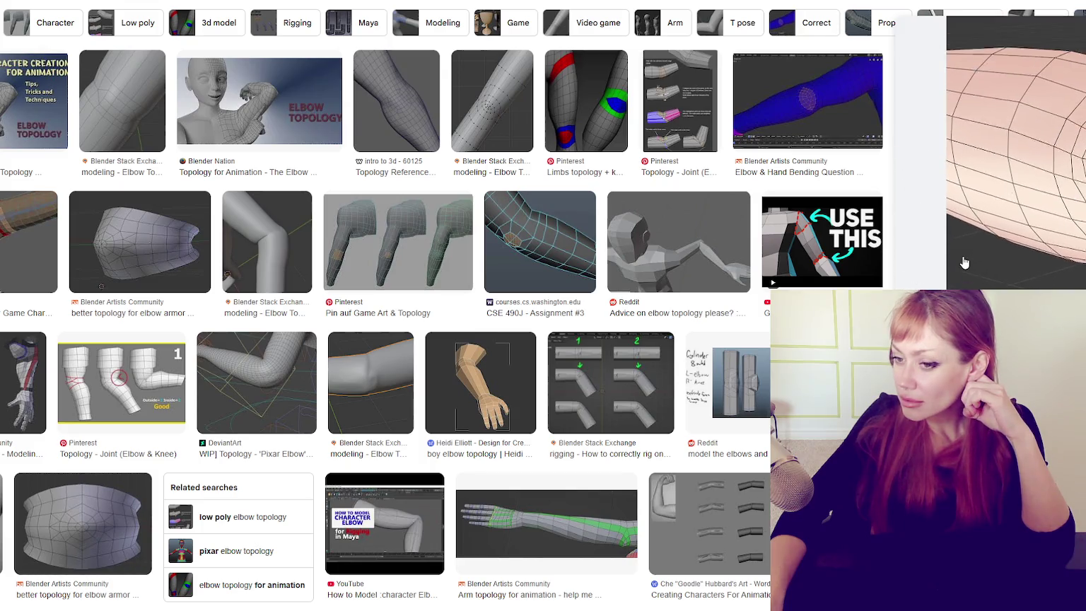
pyautogui.click(143, 365)
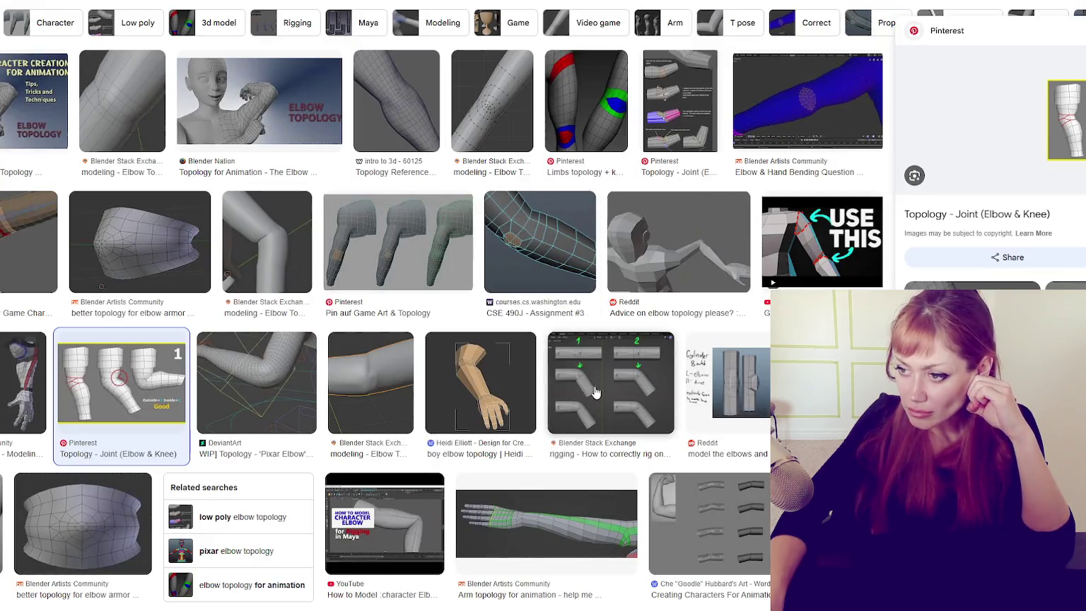
# Step: Preview the arm-bending rigging reference and the Polycount body-topology image
pyautogui.click(579, 382)
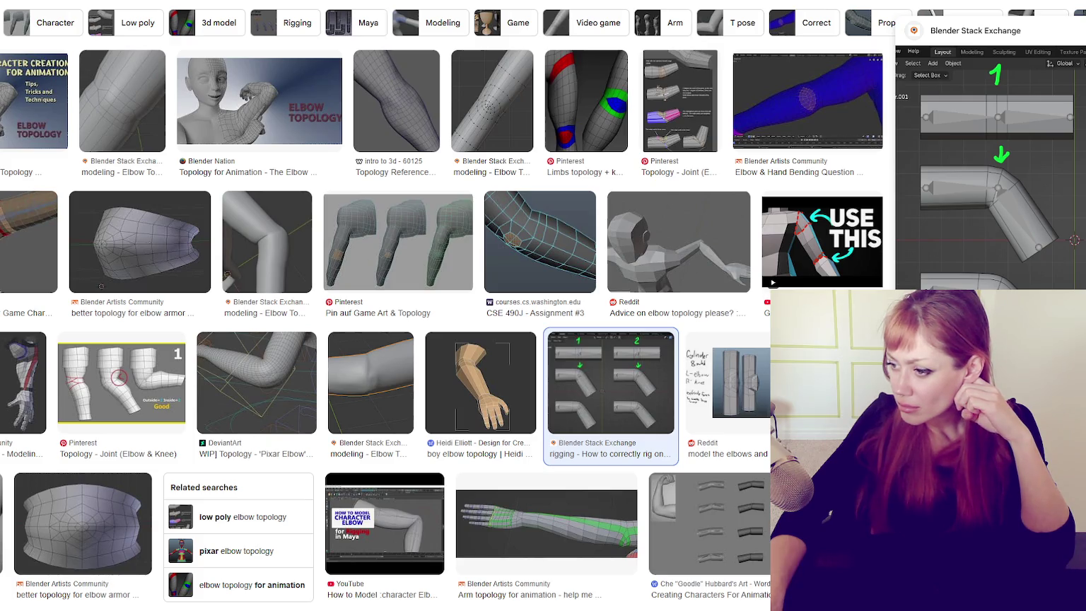
pyautogui.click(828, 381)
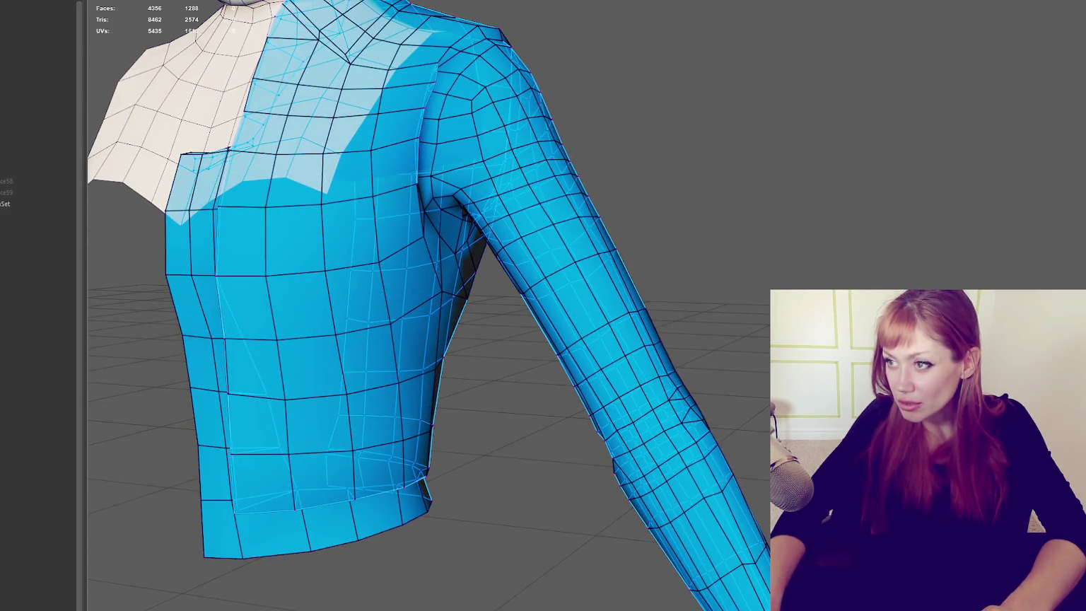
# Step: Select a forearm edge loop in edge mode and delete it
pyautogui.press('F9')
pyautogui.moveTo(813, 339); pyautogui.dragTo(813, 304, button='right')
pyautogui.doubleClick(696, 442)
pyautogui.press('Delete')
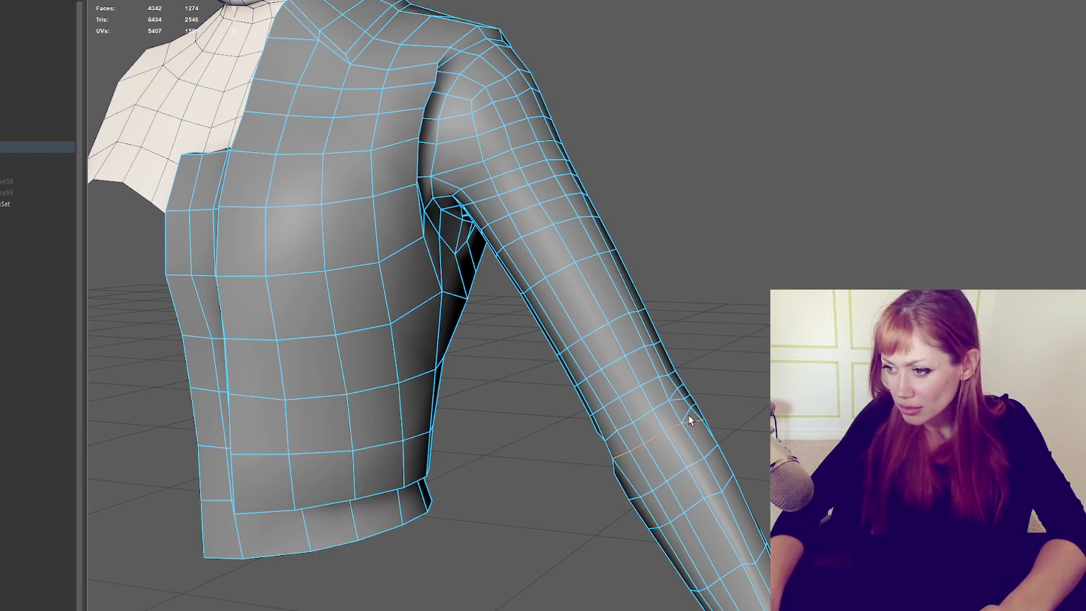
pyautogui.moveTo(686, 417)
pyautogui.keyDown('alt'); pyautogui.mouseDown()
pyautogui.moveTo(716, 438)
pyautogui.moveTo(648, 471)
pyautogui.mouseUp(); pyautogui.keyUp('alt')
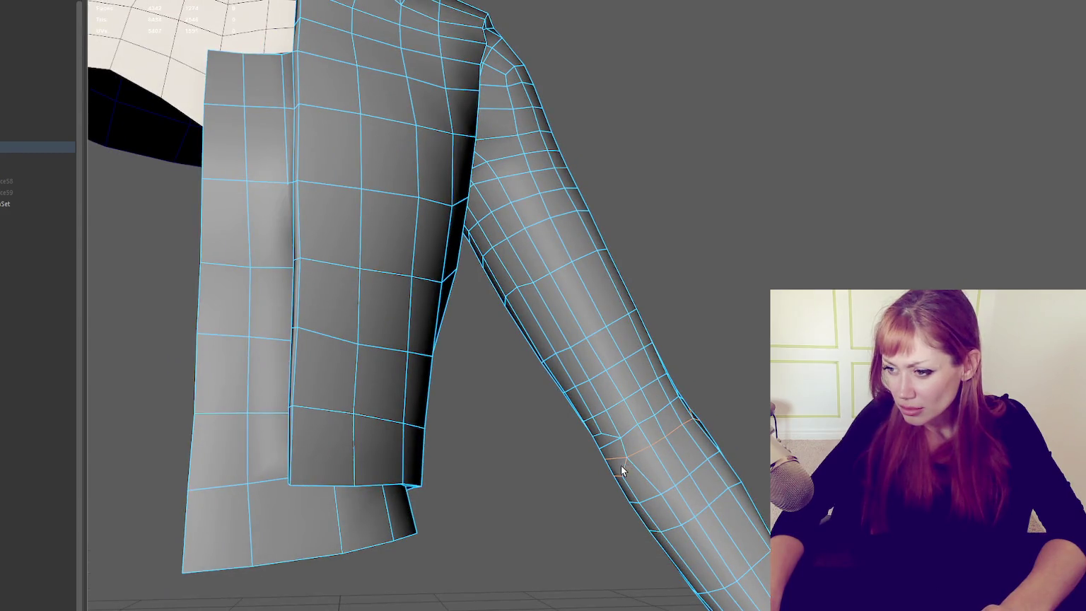
# Step: Select the edge loop higher up the forearm and slide it down the arm
pyautogui.click(529, 330)
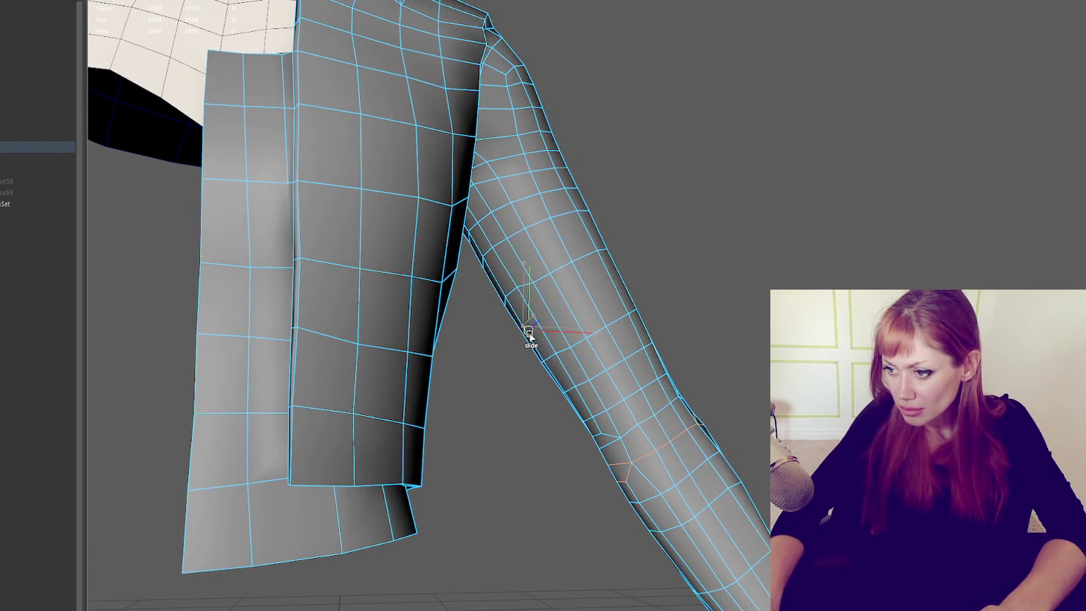
pyautogui.keyDown('alt'); pyautogui.moveTo(764, 357); pyautogui.dragTo(491, 358); pyautogui.keyUp('alt')
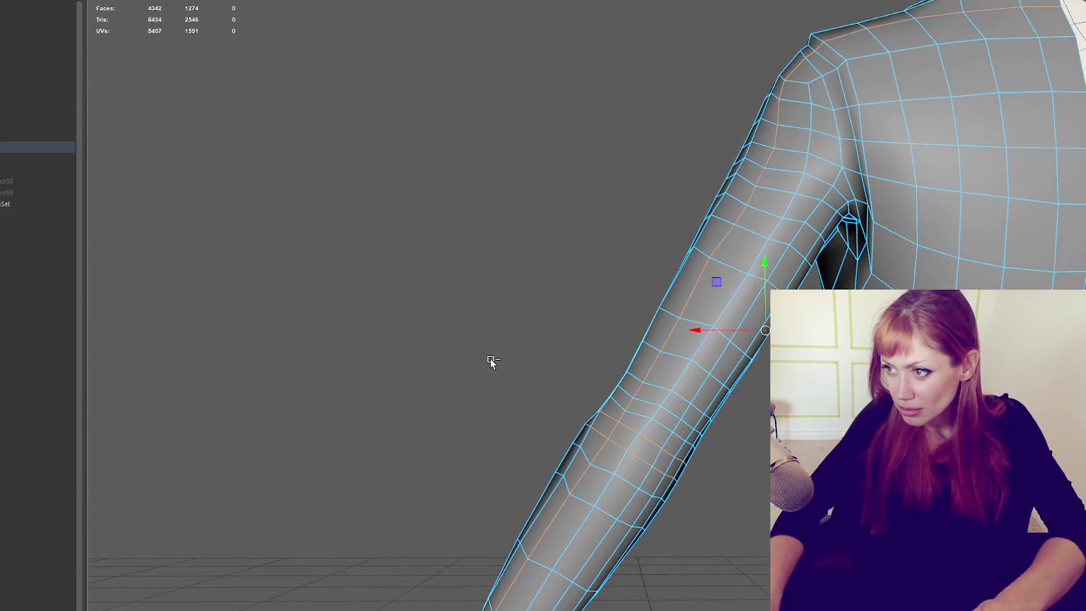
pyautogui.click(632, 440)
pyautogui.click(631, 423)
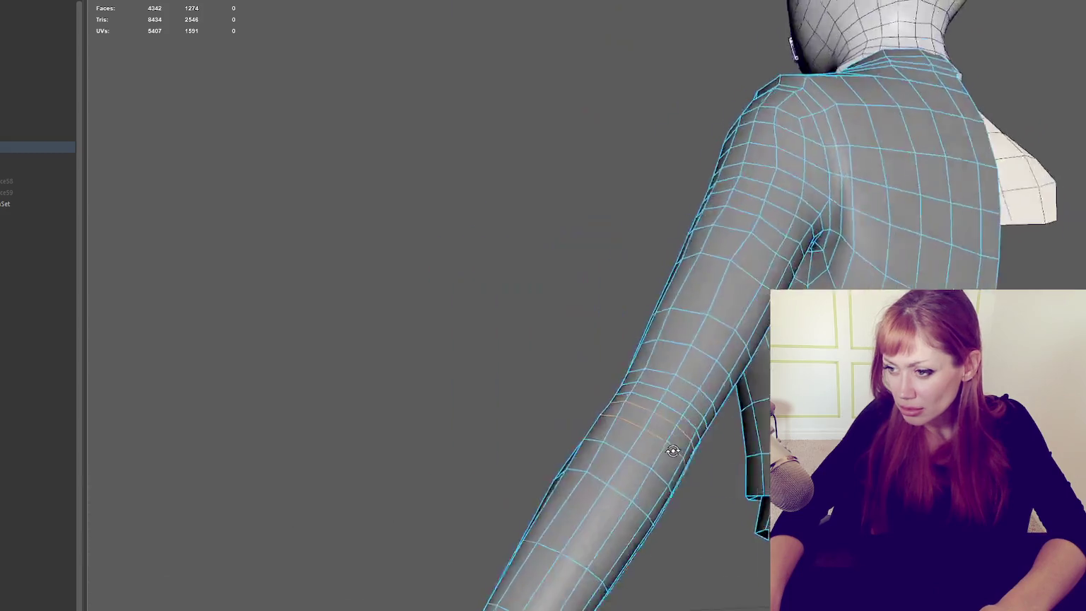
pyautogui.doubleClick(625, 451)
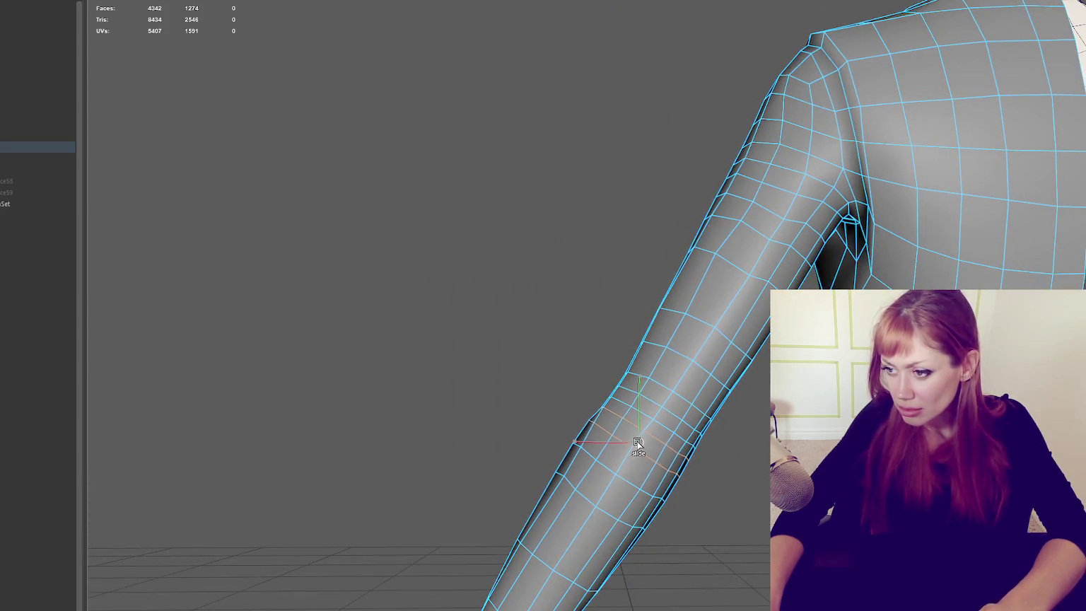
pyautogui.doubleClick(671, 396)
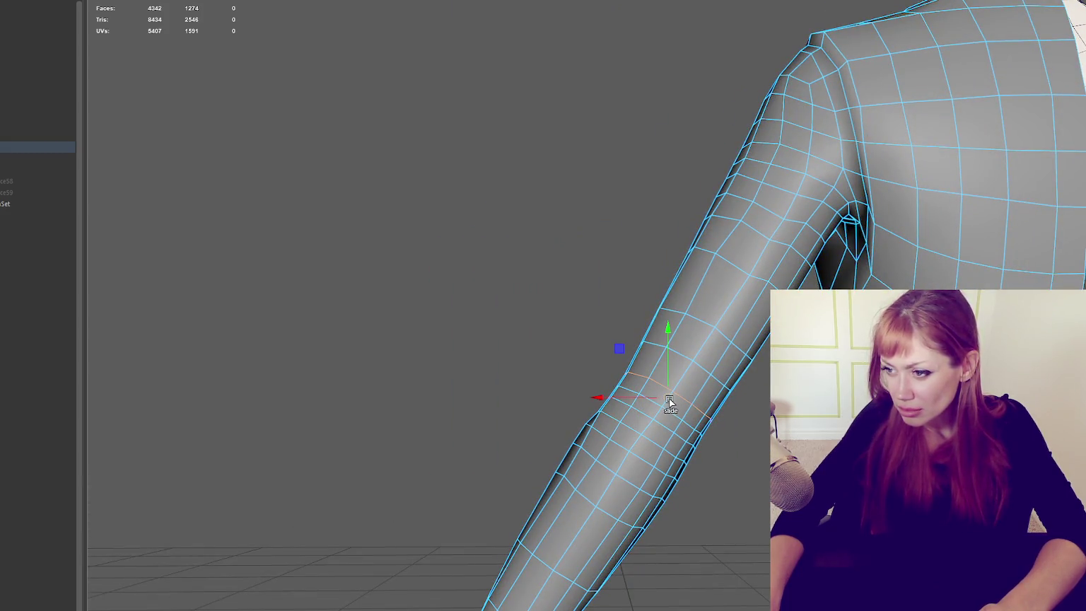
pyautogui.moveTo(673, 416)
pyautogui.keyDown('shift'); pyautogui.mouseDown(button='middle')
pyautogui.moveTo(662, 410)
pyautogui.moveTo(679, 392)
pyautogui.moveTo(666, 405)
pyautogui.mouseUp(button='middle'); pyautogui.keyUp('shift')
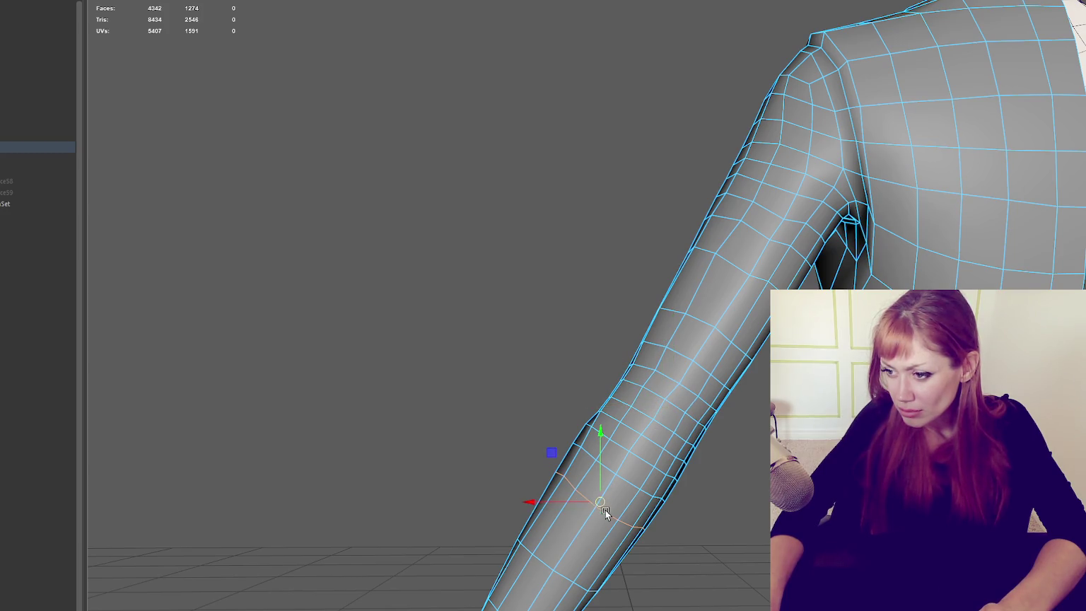
# Step: Leave component editing and tumble around the sleeve to check the cuff and elbow
pyautogui.moveTo(605, 495)
pyautogui.keyDown('alt'); pyautogui.mouseDown()
pyautogui.moveTo(537, 487)
pyautogui.moveTo(689, 491)
pyautogui.mouseUp(); pyautogui.keyUp('alt')
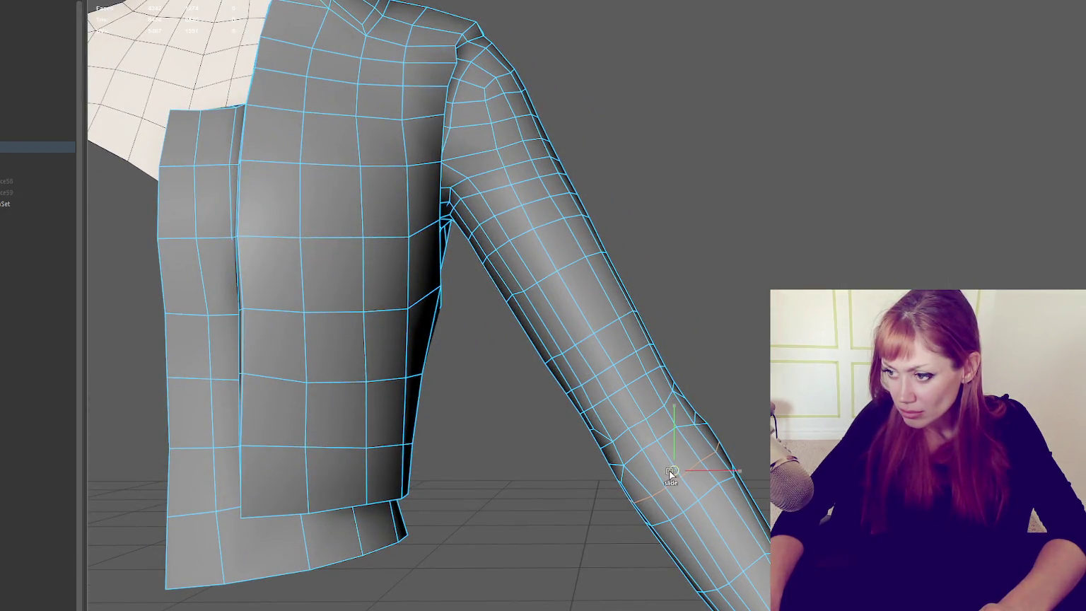
pyautogui.rightClick(763, 340)
pyautogui.keyDown('alt'); pyautogui.moveTo(763, 340); pyautogui.dragTo(696, 339, button='right'); pyautogui.keyUp('alt')
pyautogui.moveTo(696, 340)
pyautogui.keyDown('alt'); pyautogui.mouseDown()
pyautogui.moveTo(703, 352)
pyautogui.moveTo(666, 347)
pyautogui.mouseUp(); pyautogui.keyUp('alt')
pyautogui.moveTo(666, 348)
pyautogui.keyDown('alt'); pyautogui.mouseDown(button='right')
pyautogui.moveTo(746, 395)
pyautogui.moveTo(705, 413)
pyautogui.mouseUp(button='right'); pyautogui.keyUp('alt')
pyautogui.keyDown('alt'); pyautogui.moveTo(701, 335); pyautogui.dragTo(700, 253, button='right'); pyautogui.keyUp('alt')
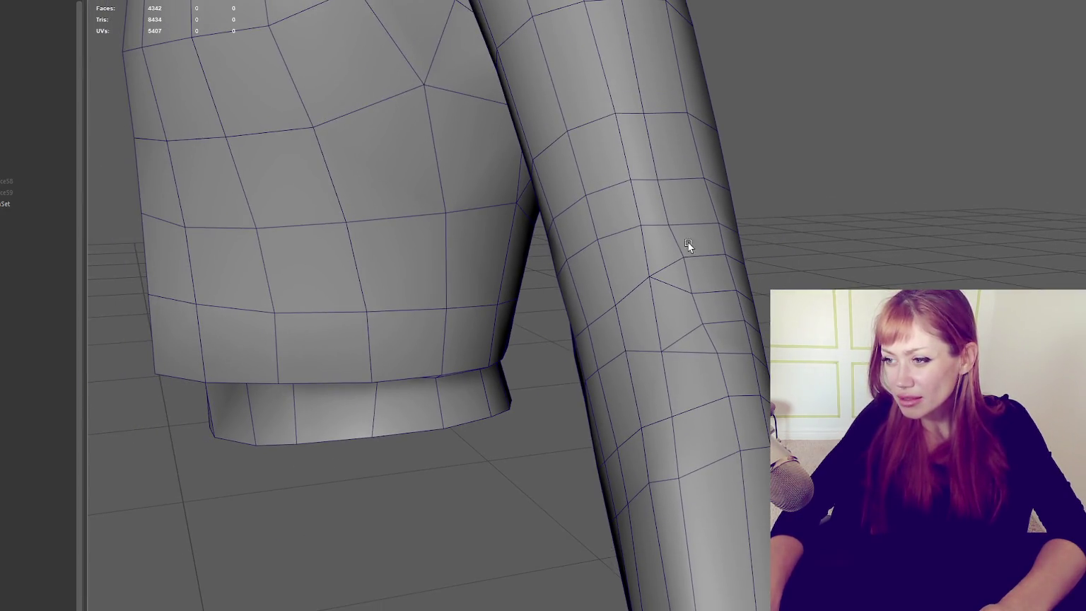
pyautogui.moveTo(717, 280)
pyautogui.keyDown('alt'); pyautogui.mouseDown()
pyautogui.moveTo(783, 286)
pyautogui.moveTo(677, 328)
pyautogui.mouseUp(); pyautogui.keyUp('alt')
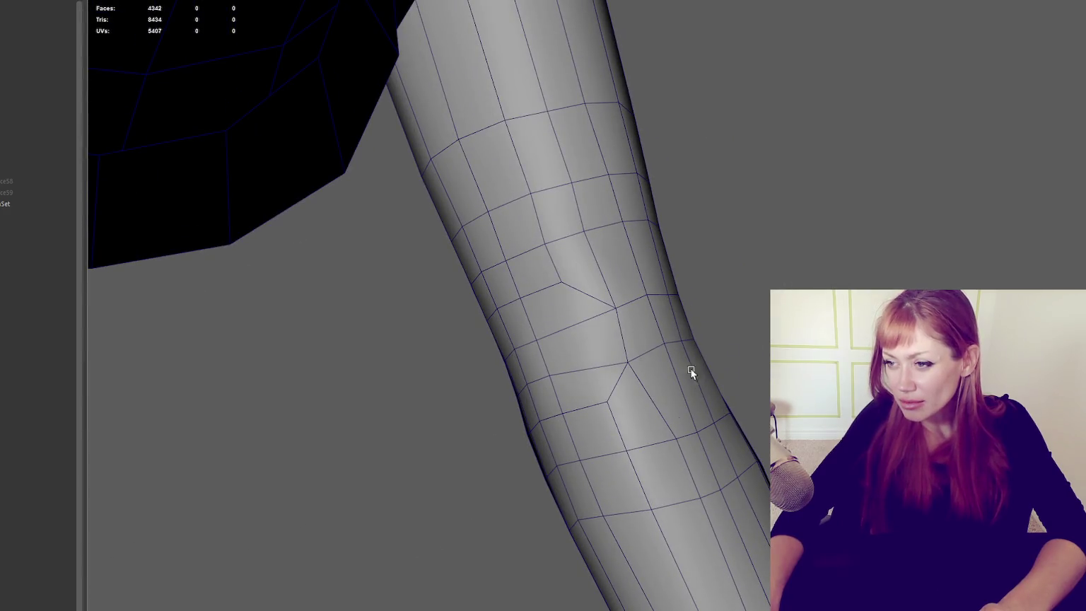
pyautogui.moveTo(658, 290)
pyautogui.keyDown('alt'); pyautogui.mouseDown()
pyautogui.moveTo(674, 396)
pyautogui.moveTo(592, 432)
pyautogui.moveTo(686, 413)
pyautogui.moveTo(736, 377)
pyautogui.moveTo(696, 410)
pyautogui.moveTo(590, 435)
pyautogui.moveTo(548, 431)
pyautogui.moveTo(705, 400)
pyautogui.moveTo(684, 380)
pyautogui.moveTo(551, 431)
pyautogui.moveTo(650, 427)
pyautogui.moveTo(666, 407)
pyautogui.mouseUp(); pyautogui.keyUp('alt')
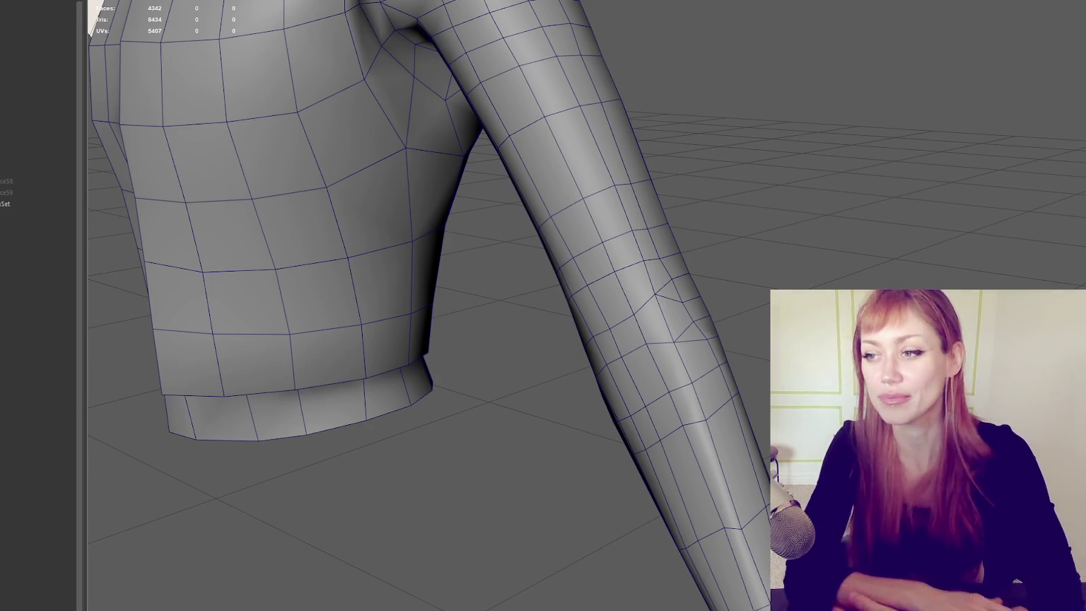
pyautogui.moveTo(683, 309)
pyautogui.keyDown('alt'); pyautogui.mouseDown()
pyautogui.moveTo(786, 288)
pyautogui.moveTo(752, 289)
pyautogui.moveTo(703, 345)
pyautogui.moveTo(487, 342)
pyautogui.moveTo(682, 357)
pyautogui.mouseUp(); pyautogui.keyUp('alt')
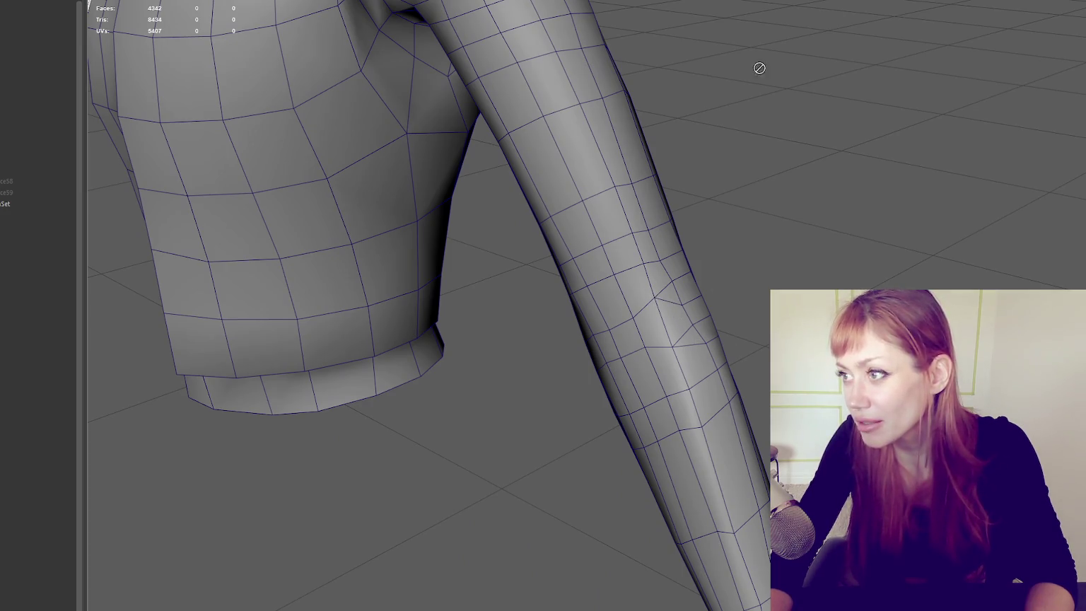
# Step: Select the jacket in face mode and tumble around the sleeve and hem from below
pyautogui.click(674, 228)
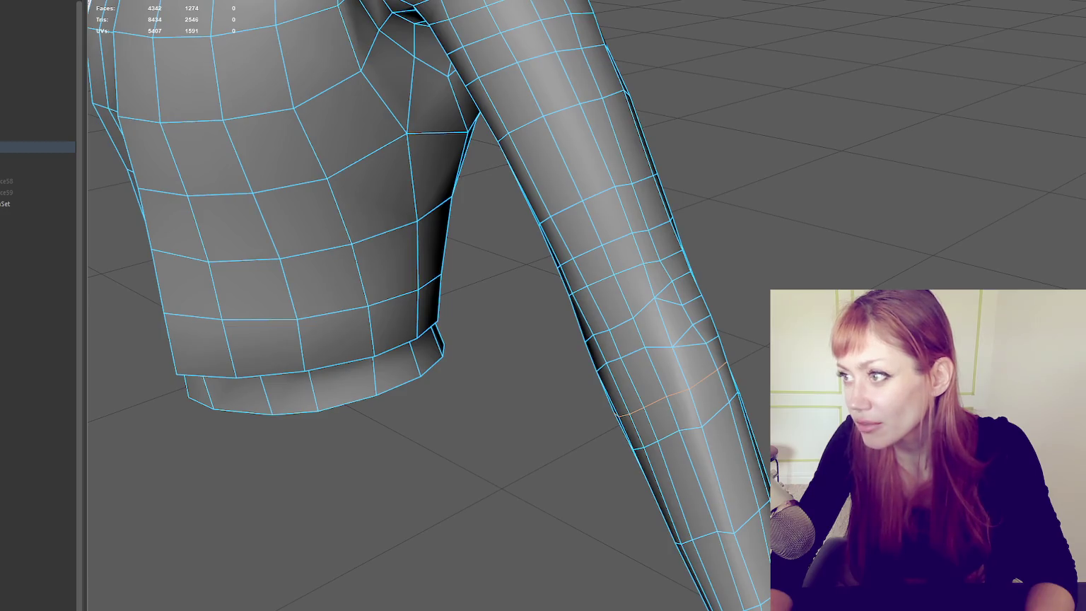
pyautogui.press('F11')
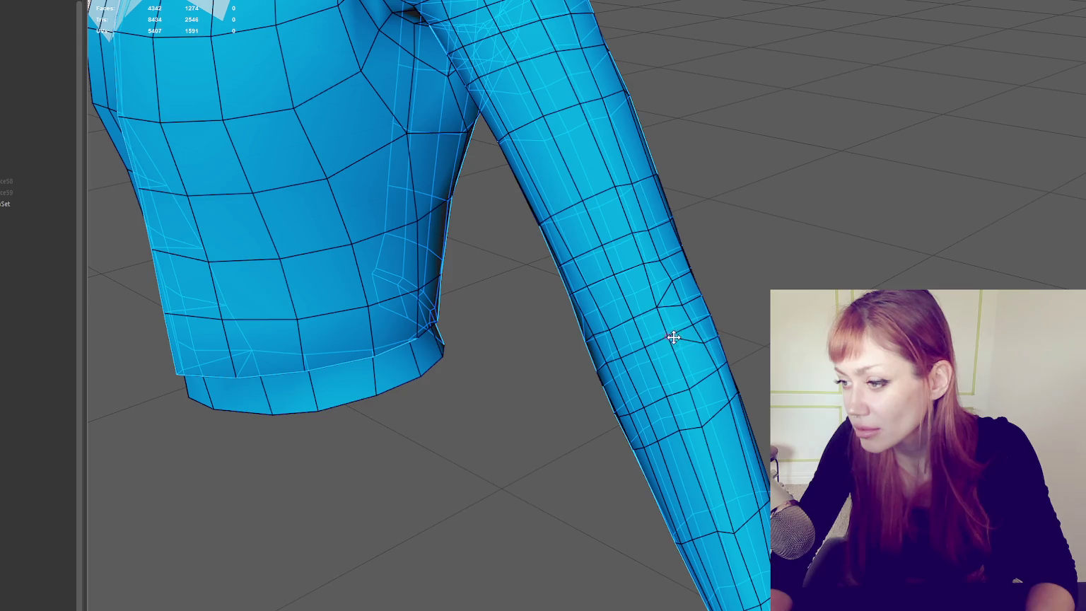
pyautogui.moveTo(626, 367)
pyautogui.keyDown('alt'); pyautogui.mouseDown()
pyautogui.moveTo(684, 335)
pyautogui.moveTo(623, 363)
pyautogui.mouseUp(); pyautogui.keyUp('alt')
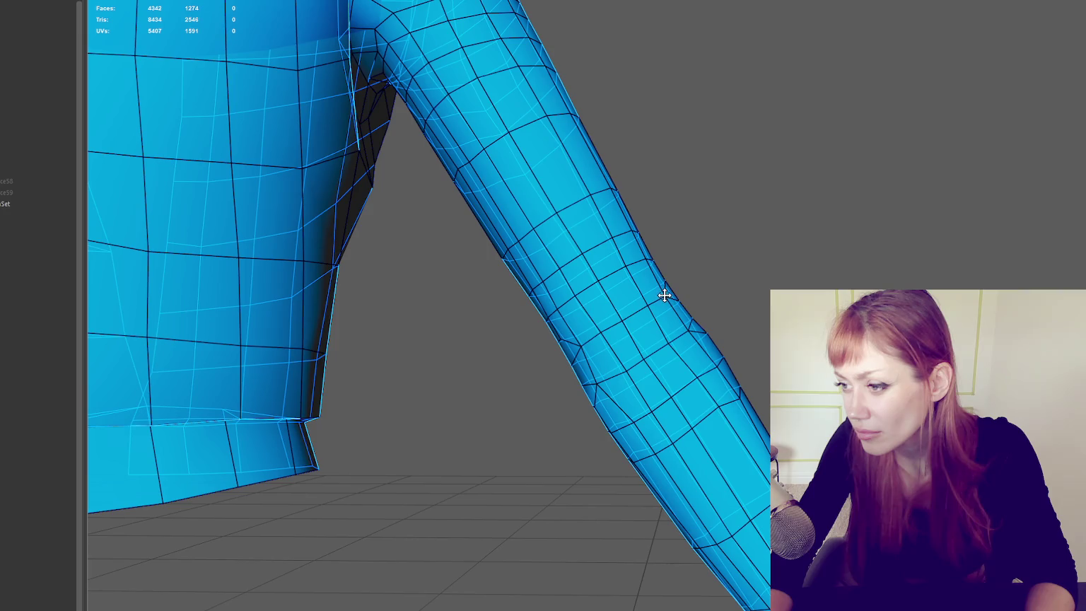
pyautogui.keyDown('alt'); pyautogui.moveTo(721, 315); pyautogui.dragTo(753, 415); pyautogui.keyUp('alt')
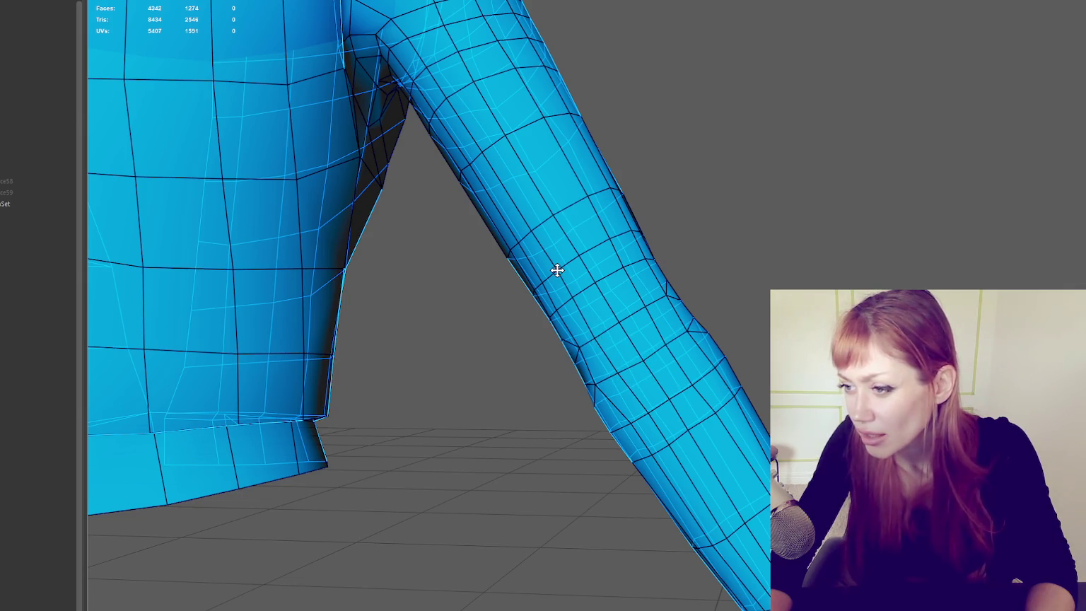
pyautogui.keyDown('alt'); pyautogui.moveTo(559, 270); pyautogui.dragTo(626, 243); pyautogui.keyUp('alt')
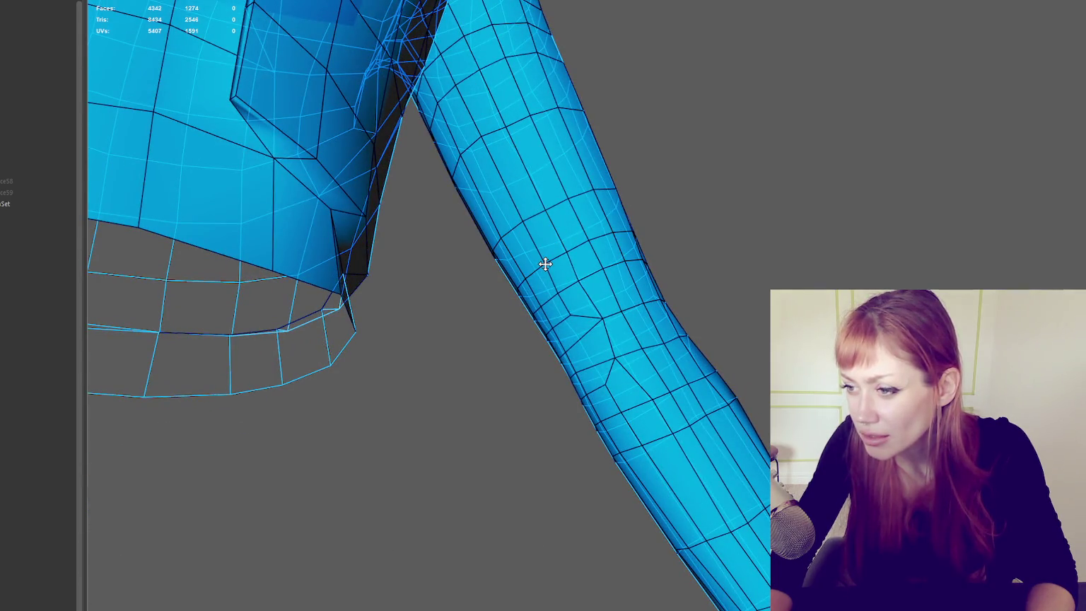
pyautogui.moveTo(545, 265)
pyautogui.keyDown('alt'); pyautogui.mouseDown()
pyautogui.moveTo(676, 263)
pyautogui.moveTo(630, 255)
pyautogui.mouseUp(); pyautogui.keyUp('alt')
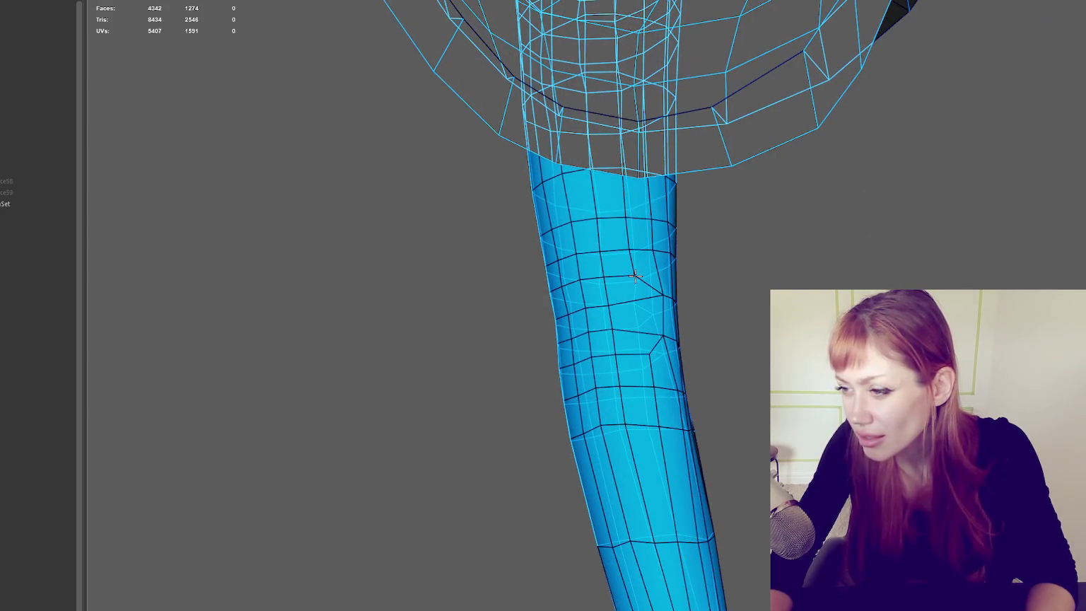
pyautogui.keyDown('alt'); pyautogui.moveTo(645, 351); pyautogui.dragTo(608, 320); pyautogui.keyUp('alt')
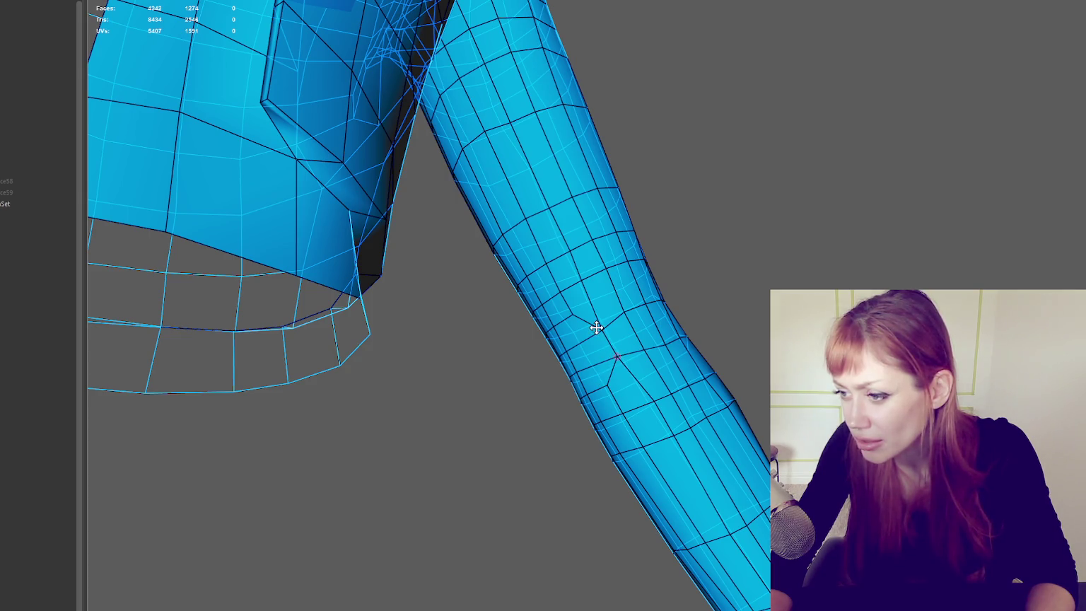
pyautogui.keyDown('alt'); pyautogui.moveTo(573, 316); pyautogui.dragTo(662, 280); pyautogui.keyUp('alt')
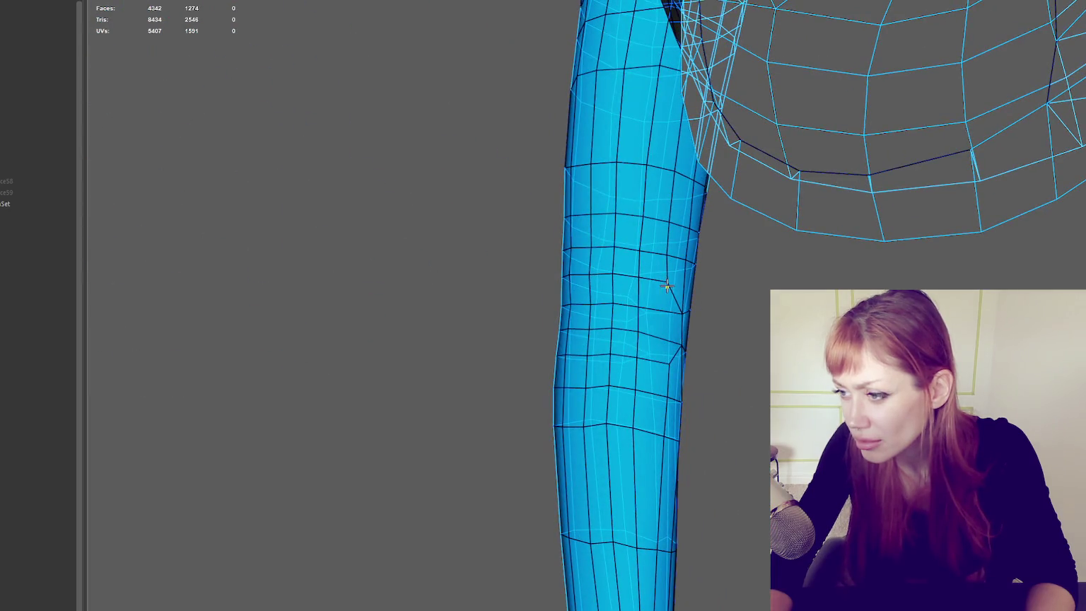
# Step: Orbit around the arm to check the elbow topology, zooming in on the sleeve in face mode
pyautogui.keyDown('alt'); pyautogui.moveTo(718, 290); pyautogui.dragTo(562, 335); pyautogui.keyUp('alt')
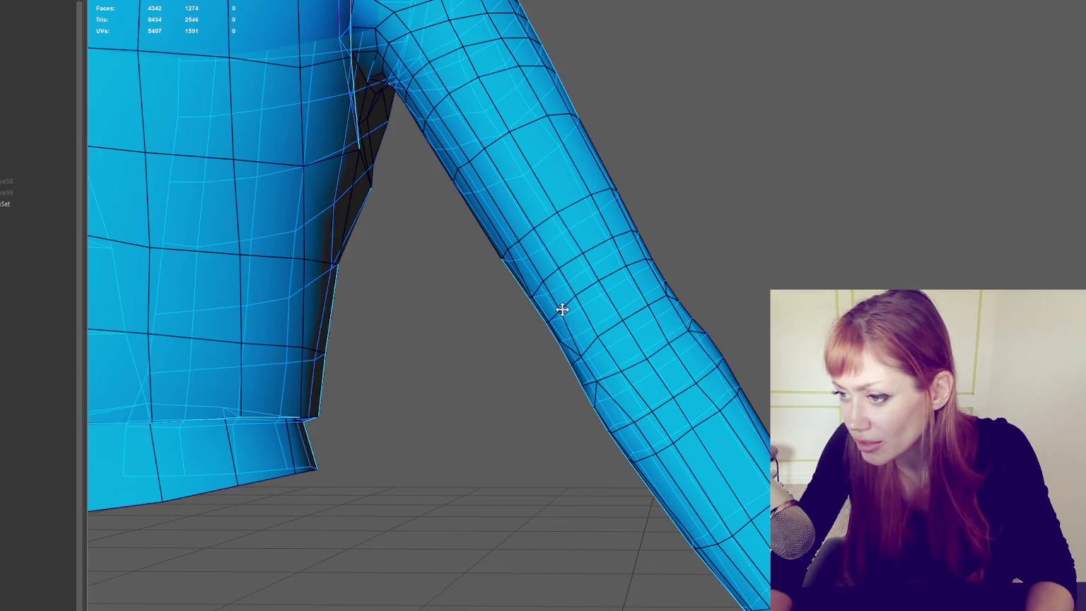
pyautogui.moveTo(599, 334)
pyautogui.keyDown('alt'); pyautogui.mouseDown()
pyautogui.moveTo(746, 287)
pyautogui.moveTo(803, 284)
pyautogui.mouseUp(); pyautogui.keyUp('alt')
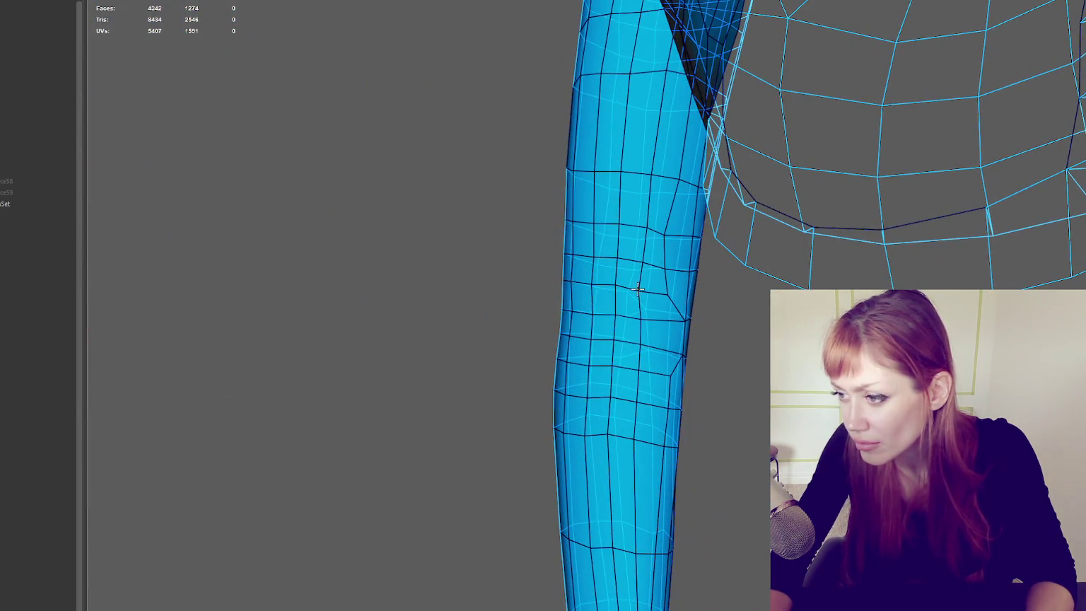
pyautogui.keyDown('alt'); pyautogui.moveTo(638, 288); pyautogui.dragTo(681, 291); pyautogui.keyUp('alt')
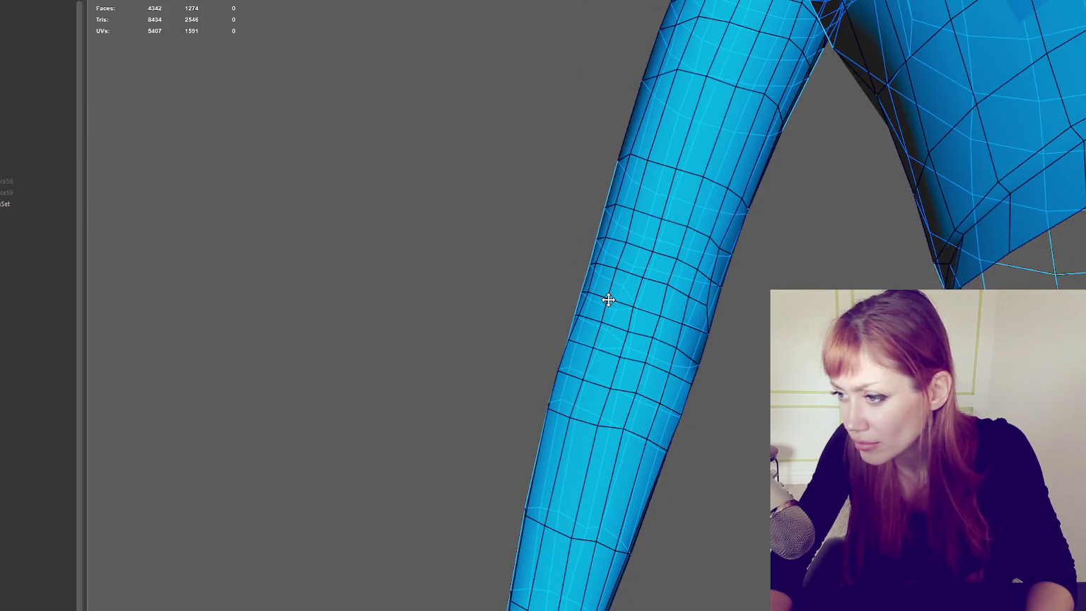
pyautogui.keyDown('alt'); pyautogui.moveTo(666, 287); pyautogui.dragTo(735, 304); pyautogui.keyUp('alt')
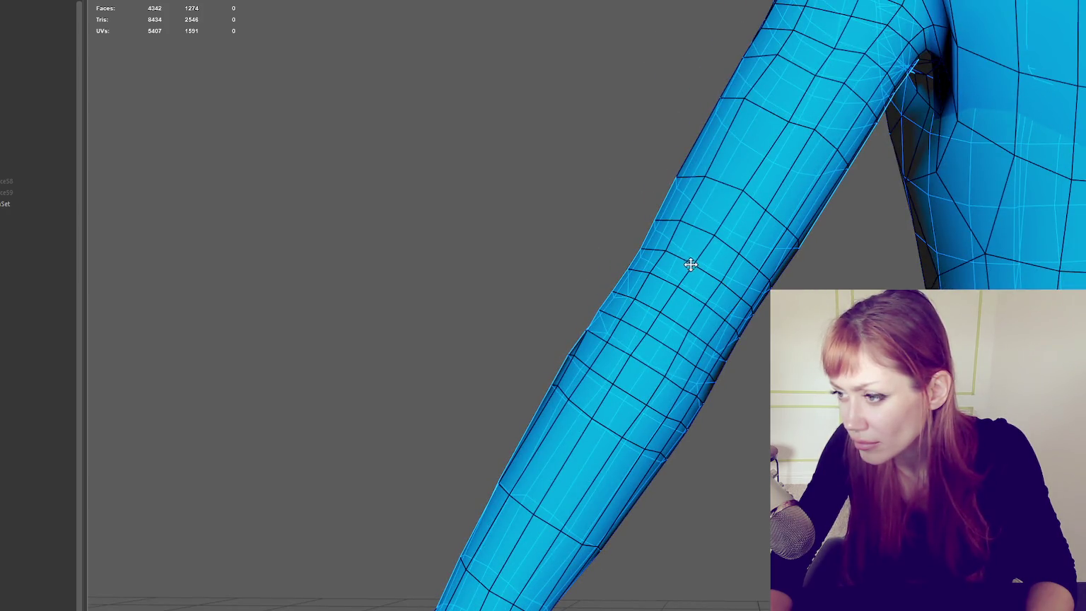
pyautogui.moveTo(668, 253)
pyautogui.keyDown('alt'); pyautogui.mouseDown()
pyautogui.moveTo(716, 305)
pyautogui.moveTo(661, 390)
pyautogui.moveTo(420, 381)
pyautogui.mouseUp(); pyautogui.keyUp('alt')
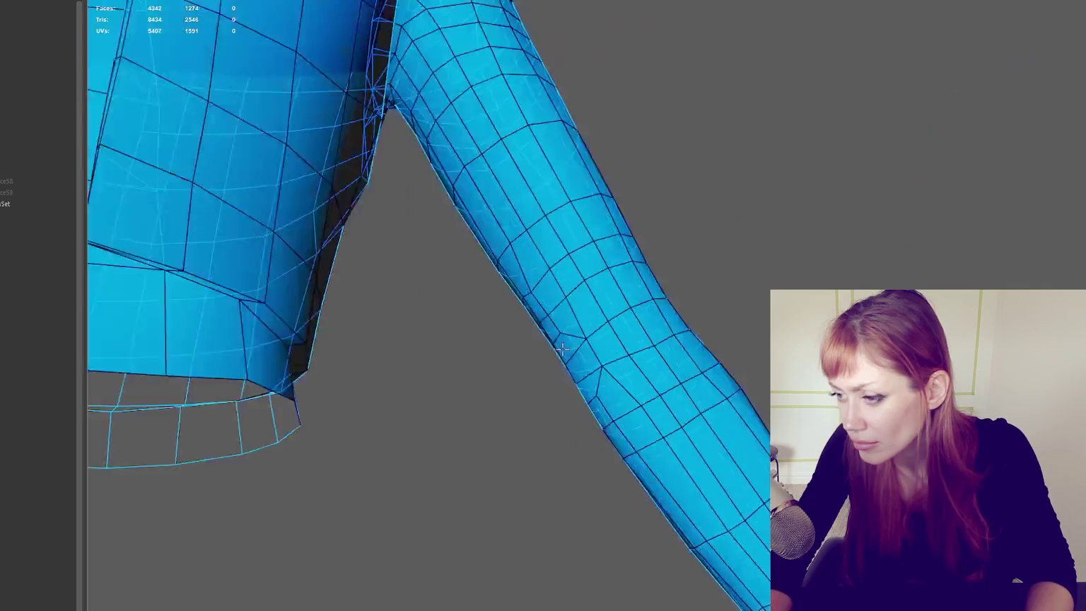
pyautogui.moveTo(626, 320)
pyautogui.keyDown('alt'); pyautogui.mouseDown()
pyautogui.moveTo(619, 339)
pyautogui.moveTo(643, 288)
pyautogui.mouseUp(); pyautogui.keyUp('alt')
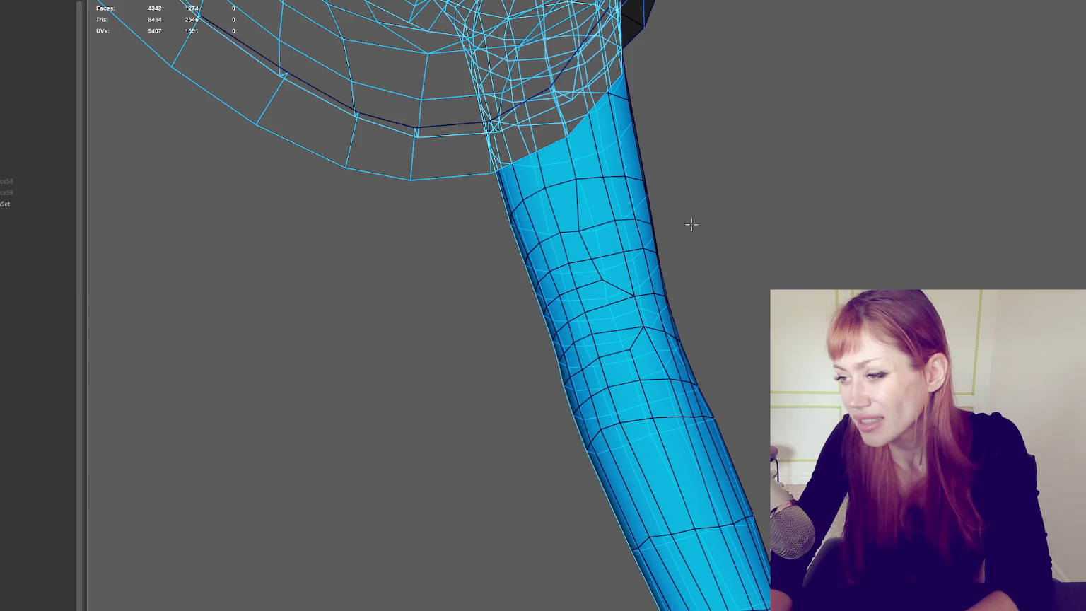
pyautogui.keyDown('alt'); pyautogui.moveTo(690, 298); pyautogui.dragTo(603, 360); pyautogui.keyUp('alt')
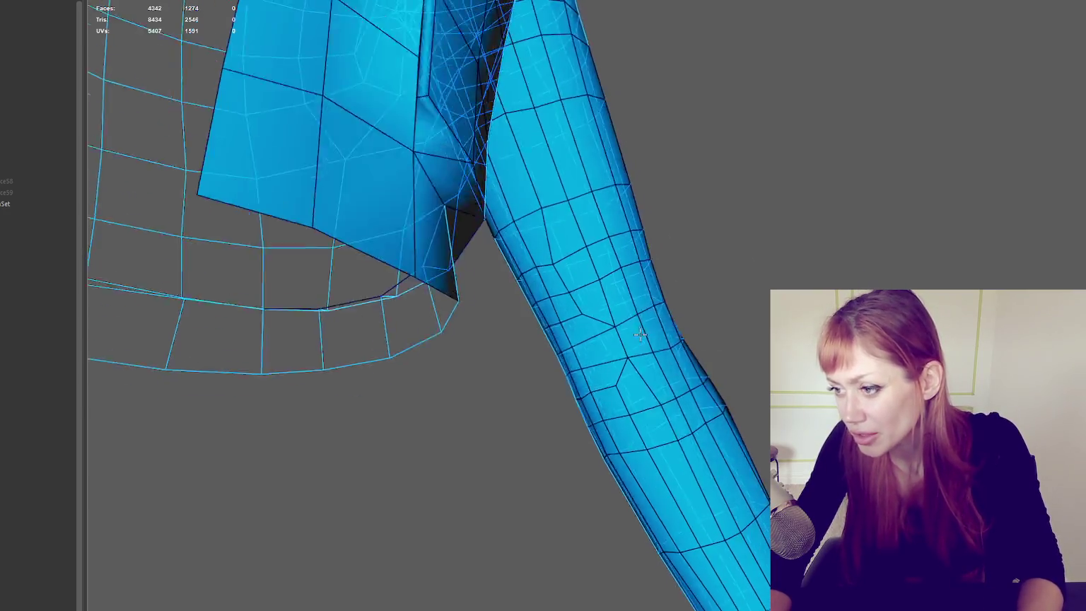
pyautogui.press('F11')
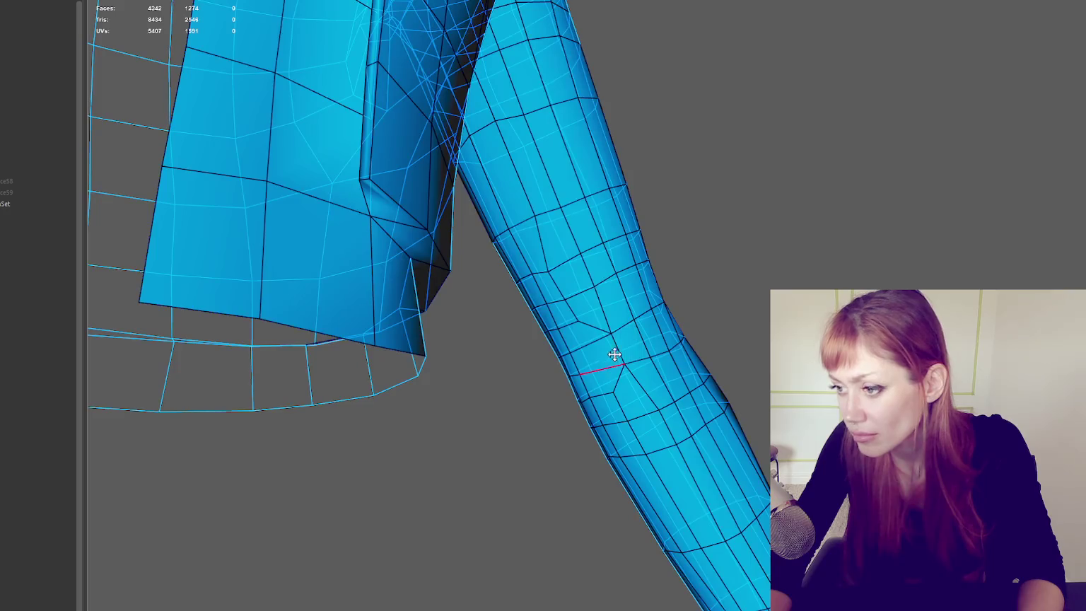
# Step: Delete three badly flowing sleeve faces near the elbow, leaving a hole
pyautogui.click(602, 356)
pyautogui.press('Delete')
pyautogui.click(584, 331)
pyautogui.press('Delete')
pyautogui.click(589, 381)
pyautogui.press('Delete')
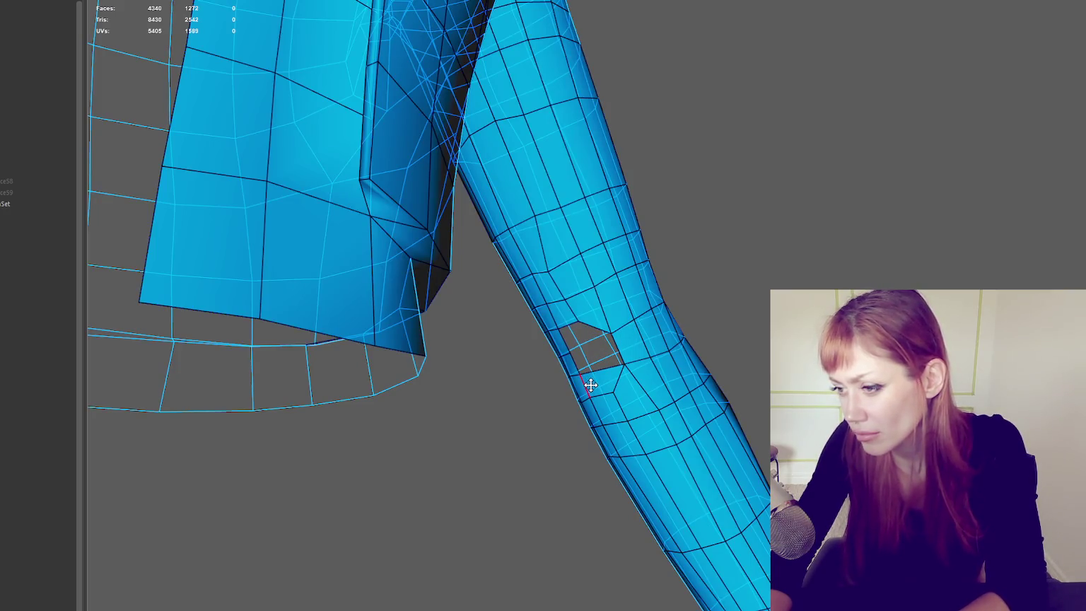
pyautogui.keyDown('alt'); pyautogui.moveTo(582, 362); pyautogui.dragTo(627, 337); pyautogui.keyUp('alt')
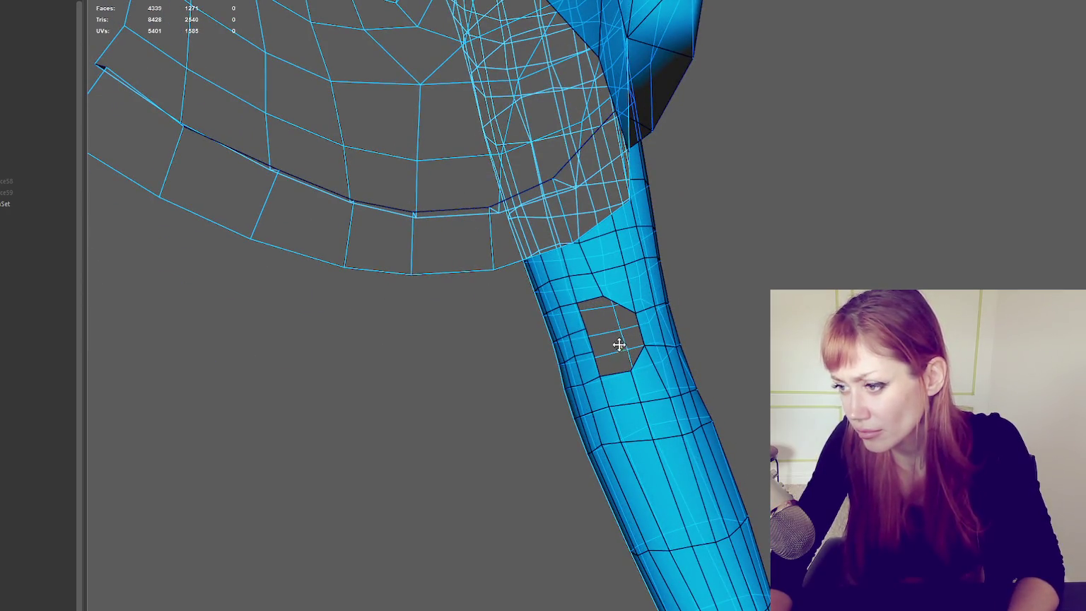
pyautogui.keyDown('alt'); pyautogui.moveTo(600, 334); pyautogui.dragTo(691, 315); pyautogui.keyUp('alt')
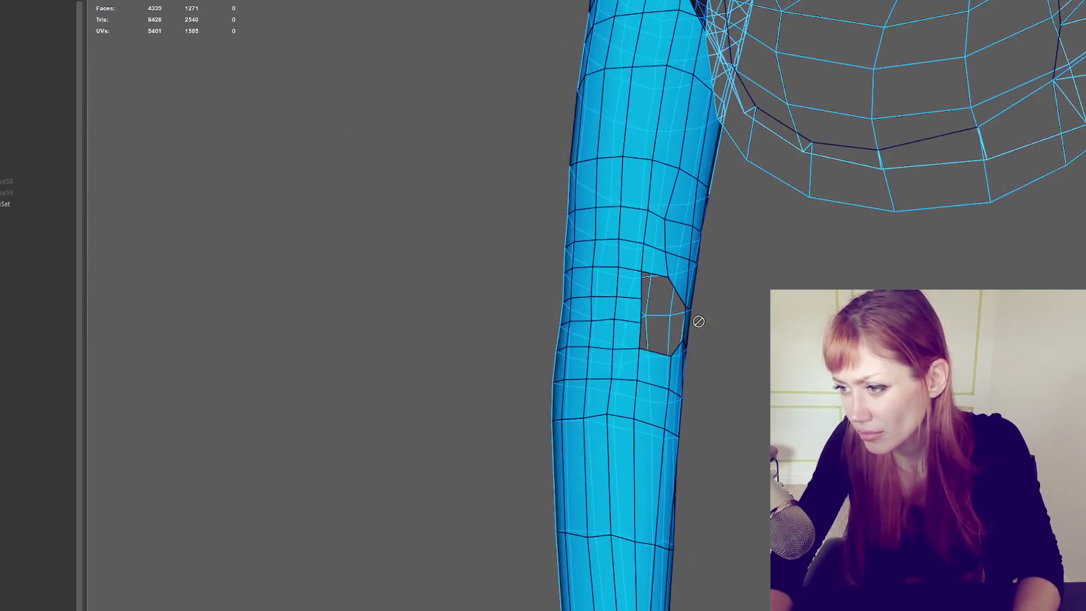
# Step: Fill the elbow hole with new Quad Draw quads and a closing triangle
pyautogui.keyDown('shift'); pyautogui.click(666, 339); pyautogui.keyUp('shift')
pyautogui.keyDown('alt'); pyautogui.moveTo(716, 356); pyautogui.dragTo(568, 336); pyautogui.keyUp('alt')
pyautogui.keyDown('shift'); pyautogui.click(568, 337); pyautogui.keyUp('shift')
pyautogui.keyDown('shift'); pyautogui.click(568, 337); pyautogui.keyUp('shift')
pyautogui.keyDown('shift'); pyautogui.click(601, 372); pyautogui.keyUp('shift')
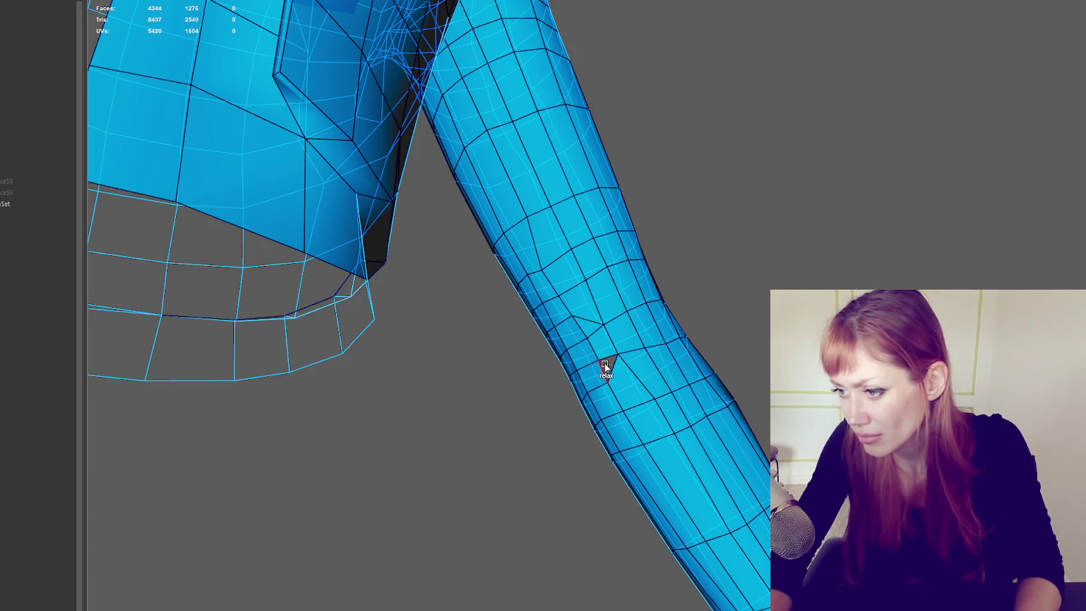
pyautogui.keyDown('alt'); pyautogui.moveTo(608, 368); pyautogui.dragTo(729, 297); pyautogui.keyUp('alt')
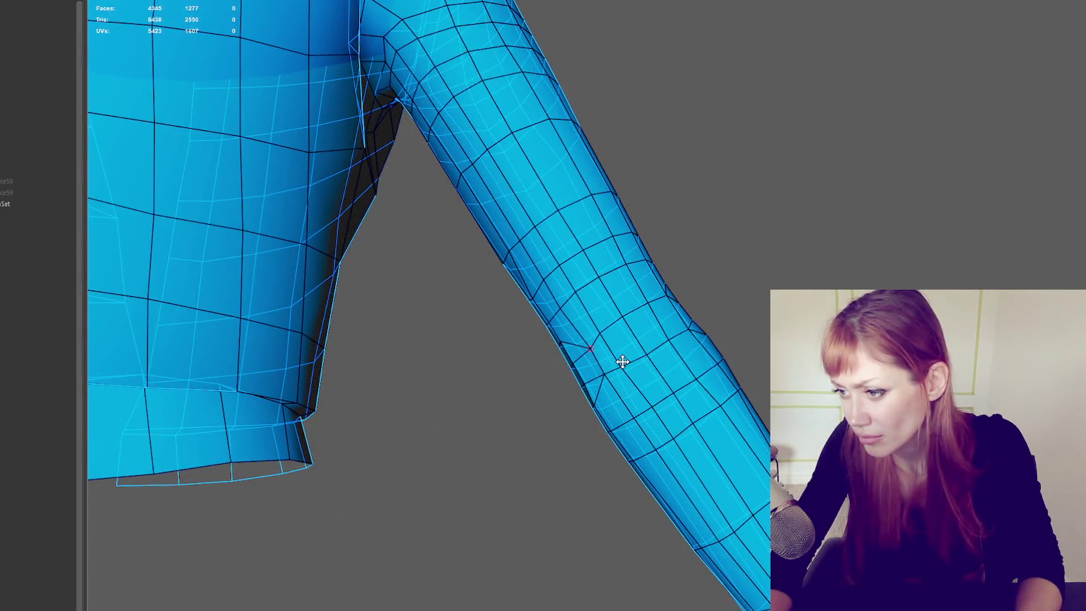
pyautogui.moveTo(604, 333)
pyautogui.keyDown('alt'); pyautogui.mouseDown()
pyautogui.moveTo(669, 316)
pyautogui.moveTo(582, 317)
pyautogui.mouseUp(); pyautogui.keyUp('alt')
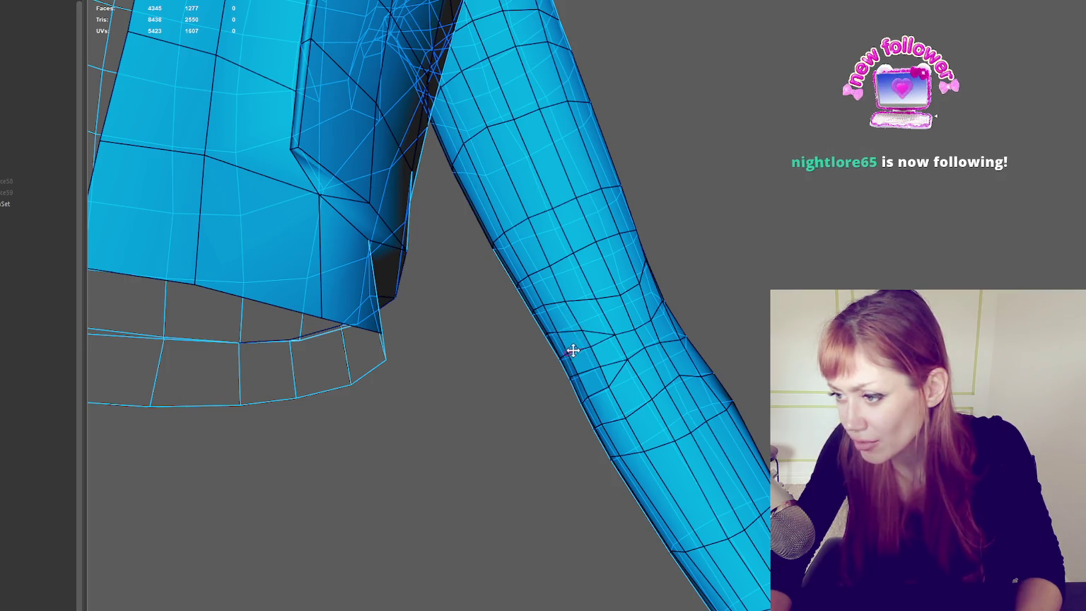
pyautogui.moveTo(570, 353)
pyautogui.keyDown('alt'); pyautogui.mouseDown()
pyautogui.moveTo(669, 340)
pyautogui.moveTo(567, 310)
pyautogui.moveTo(742, 299)
pyautogui.moveTo(637, 304)
pyautogui.moveTo(536, 375)
pyautogui.moveTo(637, 354)
pyautogui.moveTo(720, 356)
pyautogui.moveTo(614, 332)
pyautogui.moveTo(752, 315)
pyautogui.moveTo(626, 345)
pyautogui.mouseUp(); pyautogui.keyUp('alt')
pyautogui.press('4')
pyautogui.press('5')
pyautogui.moveTo(696, 322)
pyautogui.keyDown('alt'); pyautogui.mouseDown()
pyautogui.moveTo(590, 367)
pyautogui.moveTo(728, 315)
pyautogui.moveTo(562, 365)
pyautogui.moveTo(441, 352)
pyautogui.moveTo(410, 361)
pyautogui.moveTo(612, 356)
pyautogui.moveTo(750, 312)
pyautogui.mouseUp(); pyautogui.keyUp('alt')
pyautogui.scroll(-5, 716, 333)
pyautogui.click(424, 154)
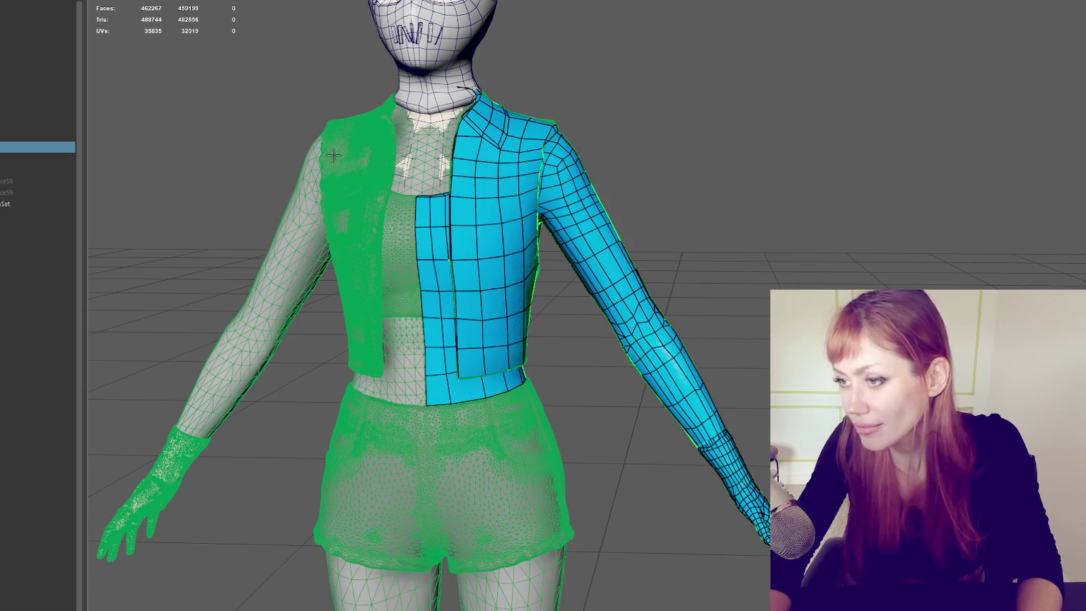
pyautogui.click(538, 189)
pyautogui.scroll(3, 659, 278)
pyautogui.moveTo(659, 277)
pyautogui.keyDown('alt'); pyautogui.mouseDown()
pyautogui.moveTo(732, 296)
pyautogui.moveTo(700, 297)
pyautogui.moveTo(718, 281)
pyautogui.moveTo(669, 318)
pyautogui.mouseUp(); pyautogui.keyUp('alt')
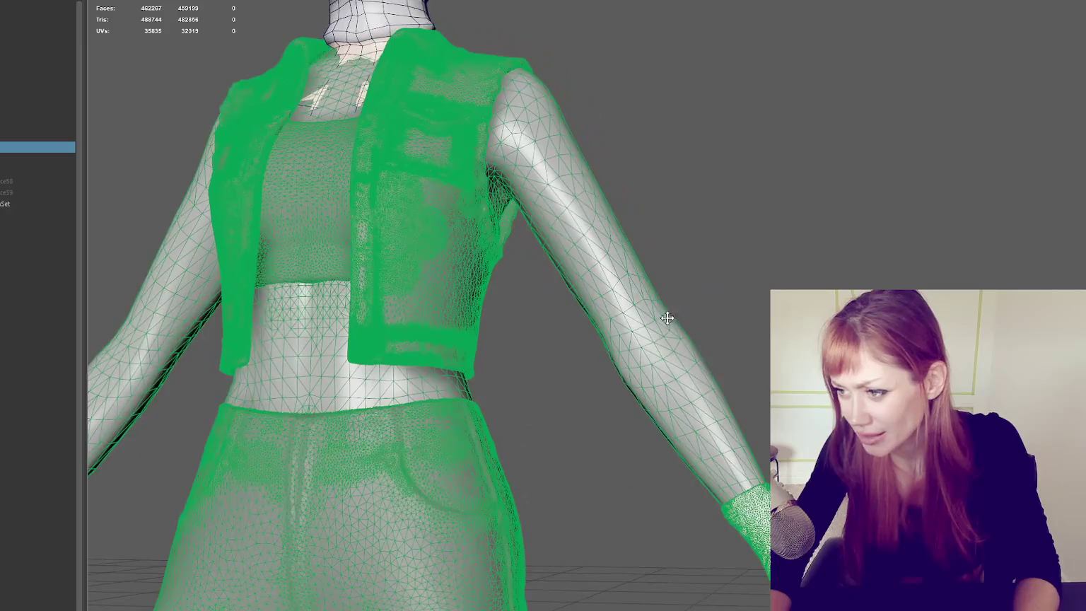
pyautogui.click(606, 339)
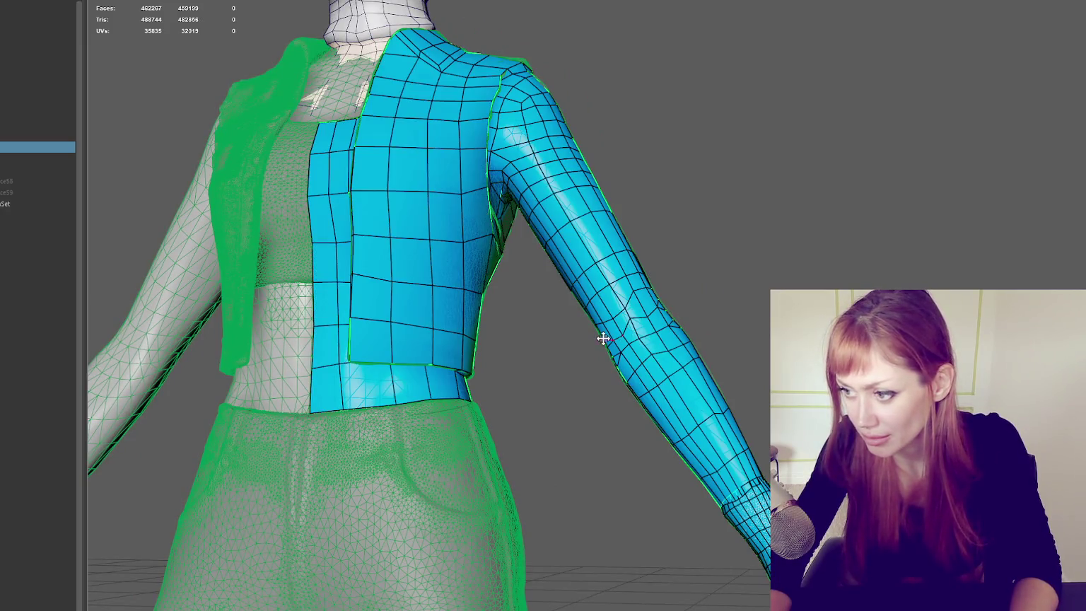
pyautogui.keyDown('alt'); pyautogui.moveTo(625, 322); pyautogui.dragTo(633, 322); pyautogui.keyUp('alt')
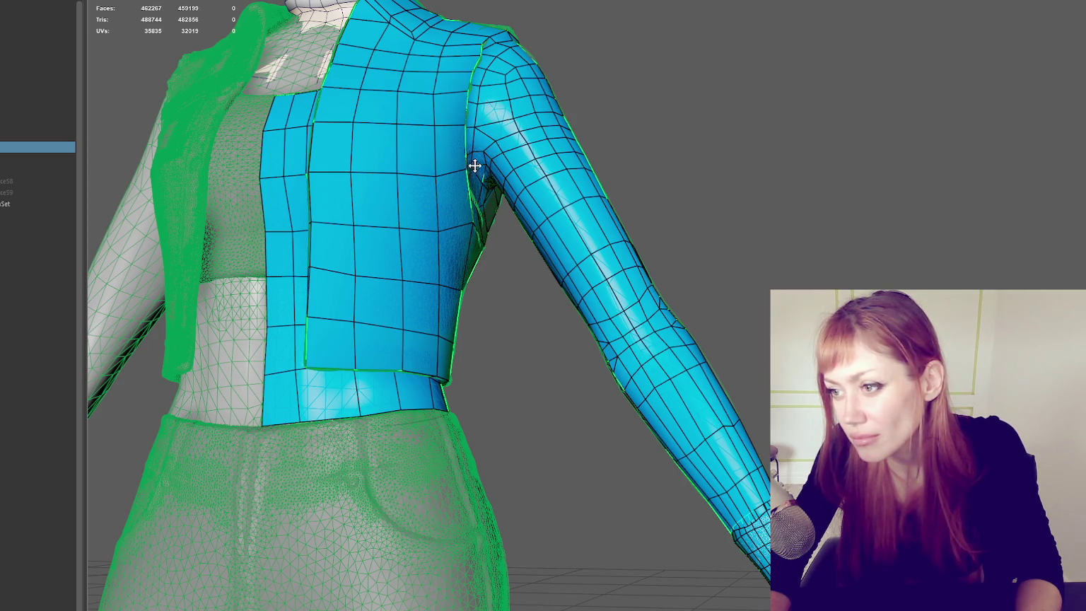
pyautogui.scroll(3, 474, 167)
pyautogui.scroll(2, 481, 200)
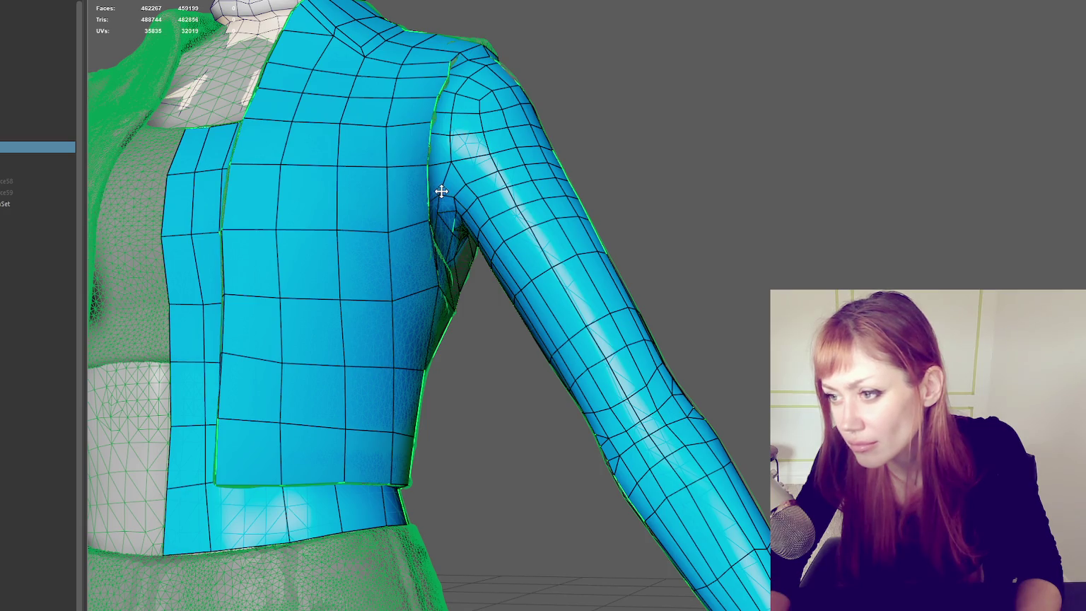
pyautogui.keyDown('alt'); pyautogui.moveTo(448, 163); pyautogui.dragTo(453, 209); pyautogui.keyUp('alt')
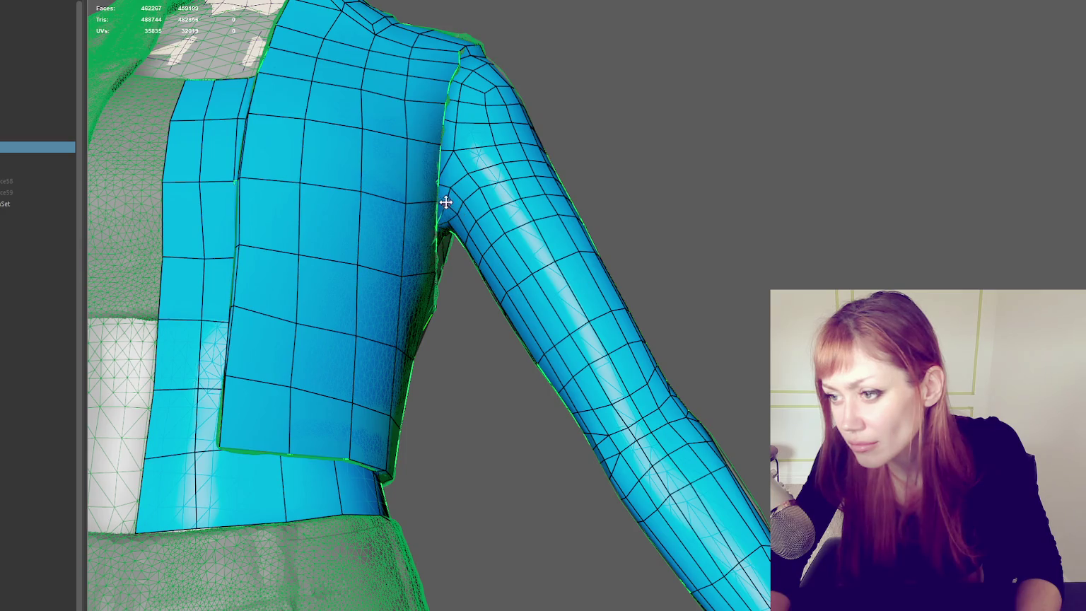
pyautogui.keyDown('alt'); pyautogui.moveTo(462, 213); pyautogui.dragTo(469, 258); pyautogui.keyUp('alt')
pyautogui.keyDown('alt'); pyautogui.moveTo(478, 343); pyautogui.dragTo(438, 571); pyautogui.keyUp('alt')
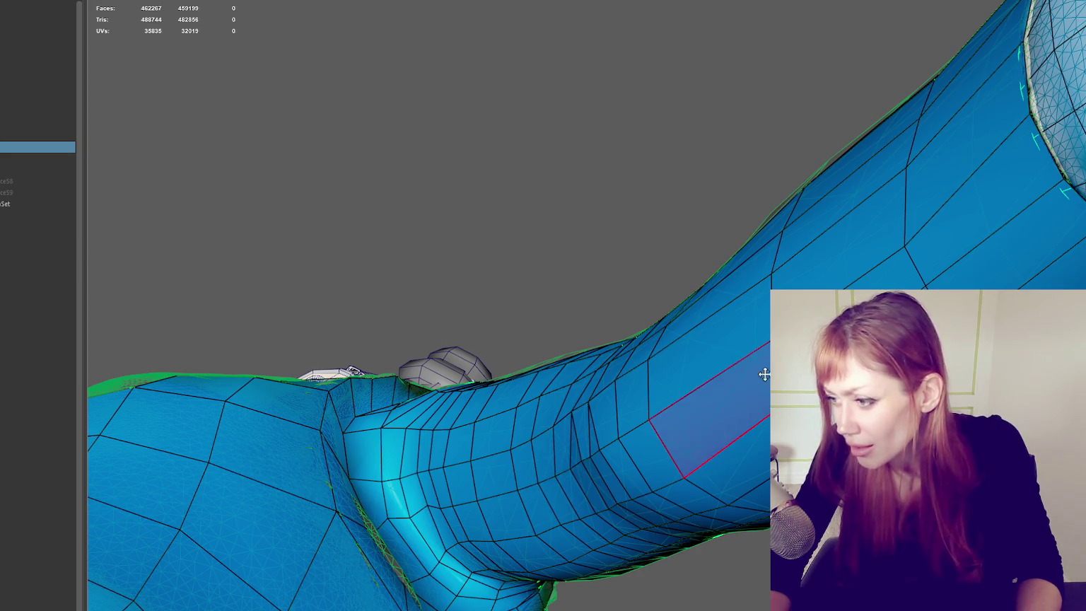
pyautogui.press('f')
pyautogui.keyDown('alt'); pyautogui.moveTo(765, 389); pyautogui.dragTo(623, 413); pyautogui.keyUp('alt')
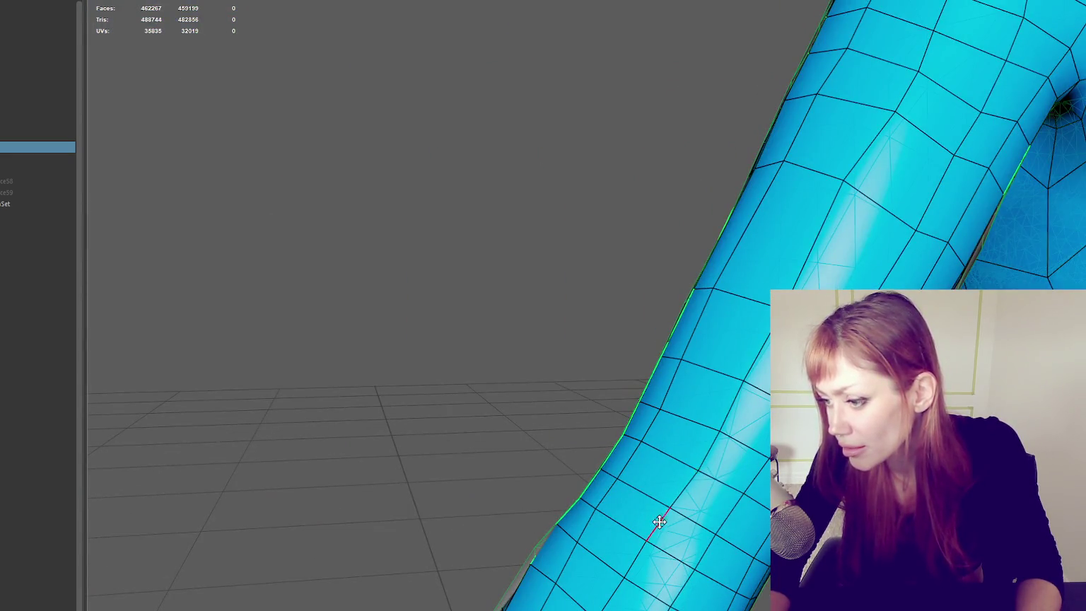
pyautogui.scroll(-3, 634, 440)
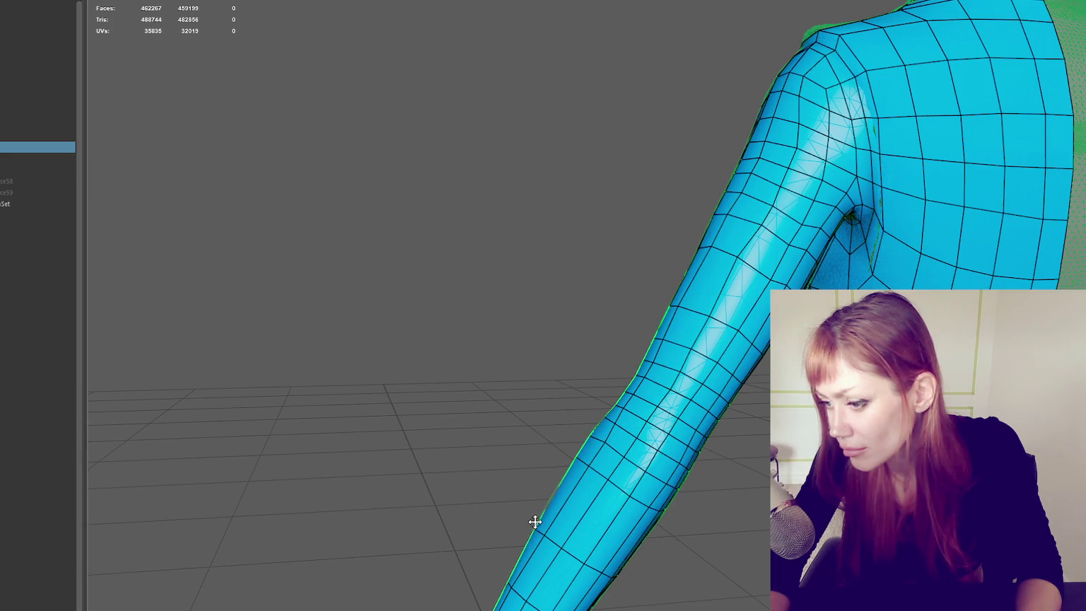
pyautogui.keyDown('alt'); pyautogui.moveTo(645, 577); pyautogui.dragTo(522, 586); pyautogui.keyUp('alt')
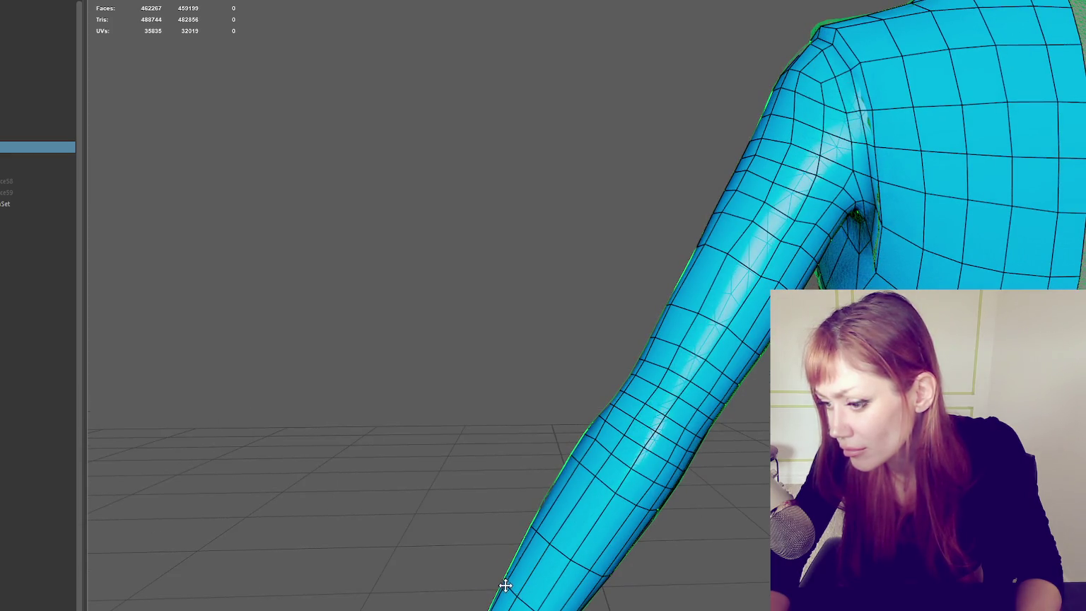
pyautogui.scroll(-5, 739, 575)
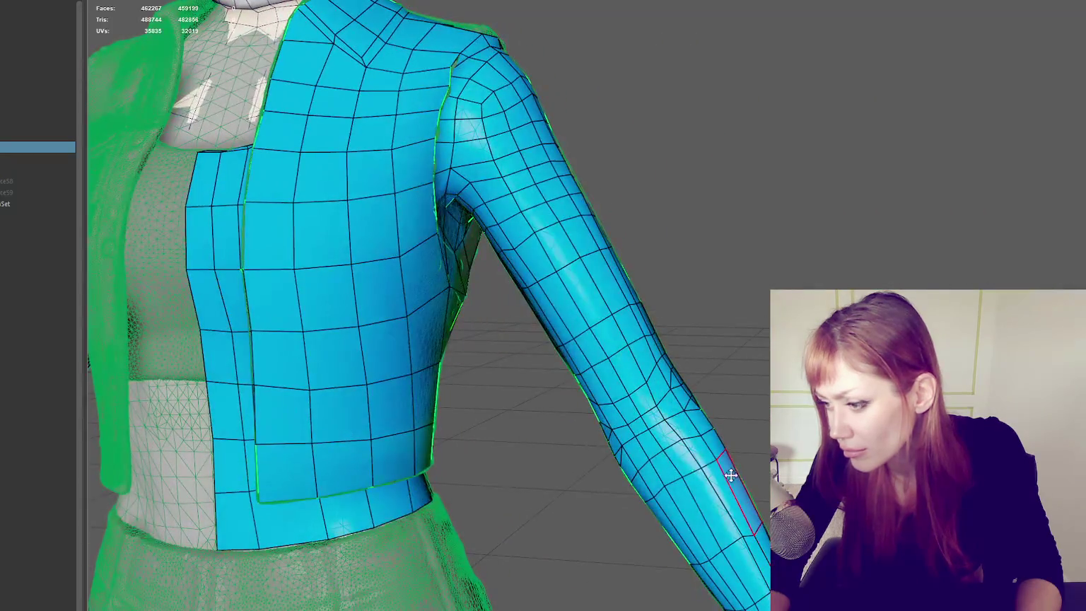
pyautogui.scroll(3, 714, 463)
pyautogui.scroll(2, 713, 463)
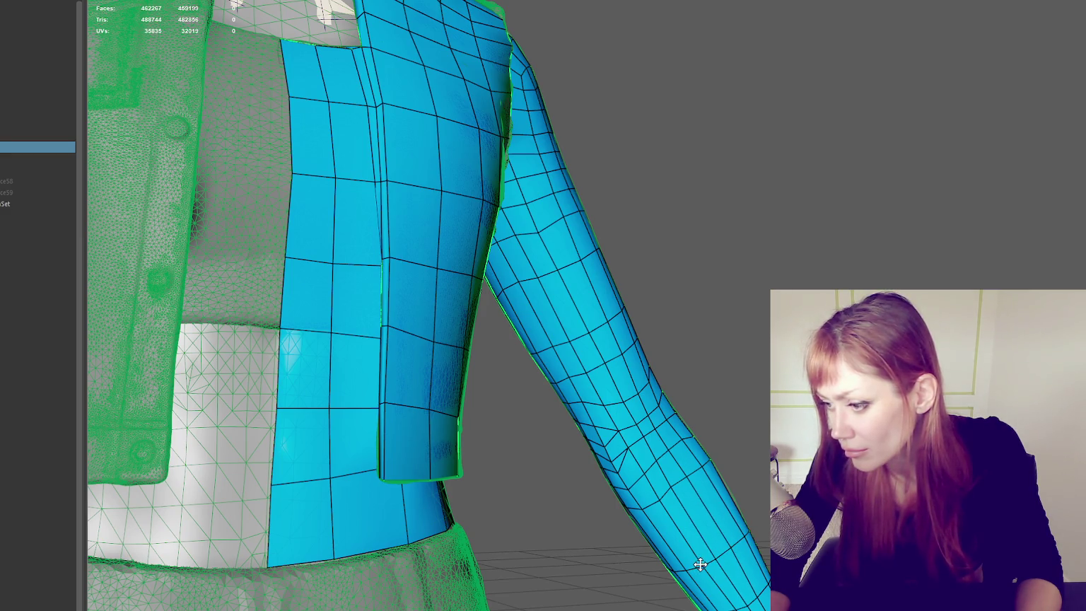
pyautogui.moveTo(607, 458)
pyautogui.keyDown('alt'); pyautogui.mouseDown()
pyautogui.moveTo(645, 427)
pyautogui.moveTo(602, 429)
pyautogui.mouseUp(); pyautogui.keyUp('alt')
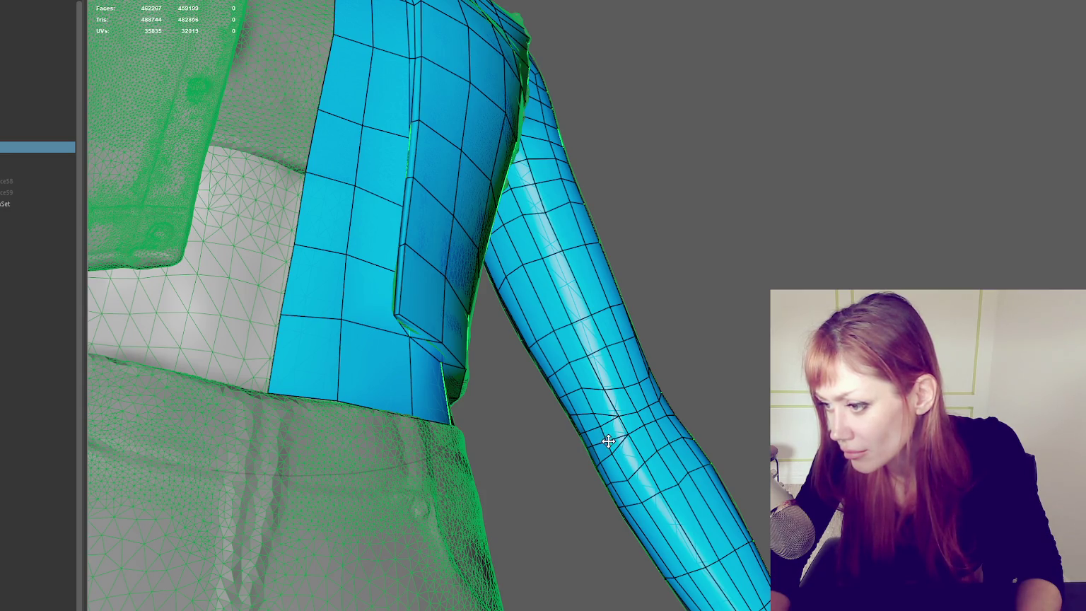
pyautogui.scroll(-3, 608, 442)
pyautogui.keyDown('alt'); pyautogui.moveTo(565, 446); pyautogui.dragTo(601, 454); pyautogui.keyUp('alt')
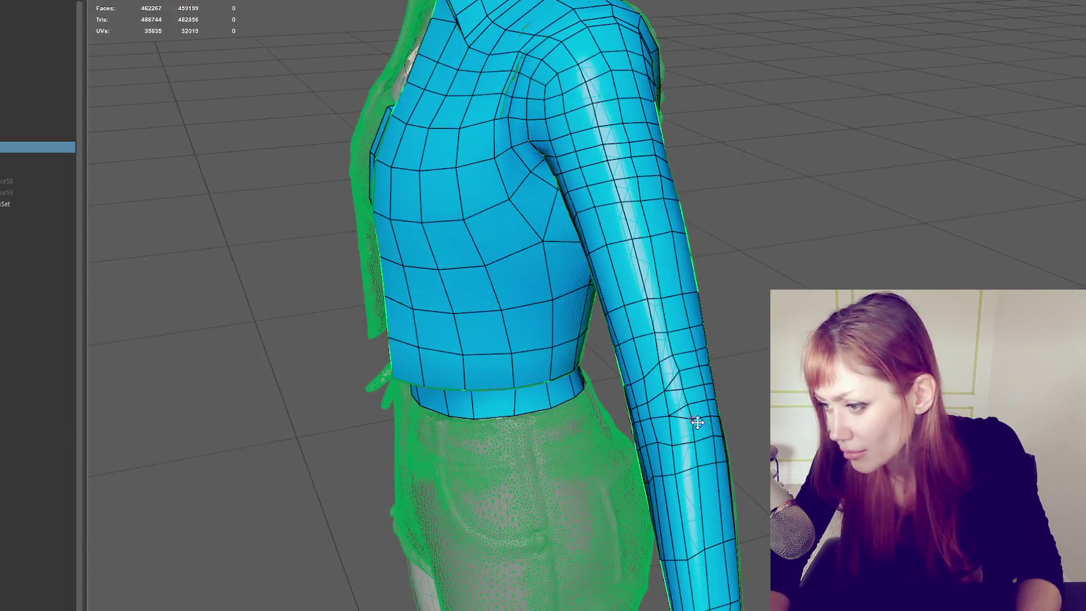
pyautogui.scroll(2, 693, 422)
pyautogui.scroll(2, 696, 439)
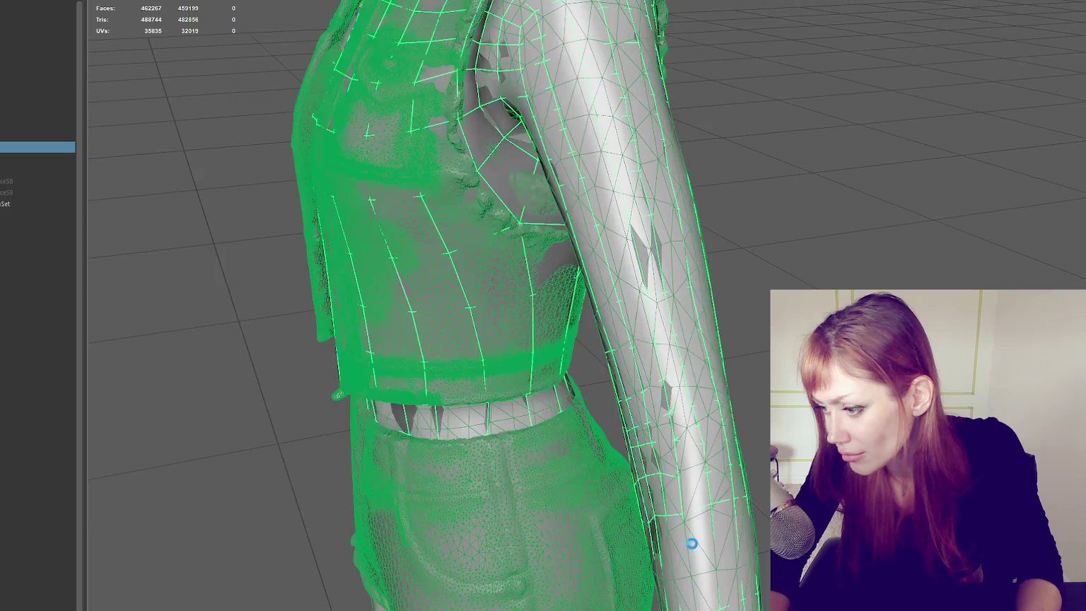
pyautogui.keyDown('alt'); pyautogui.moveTo(706, 483); pyautogui.dragTo(694, 543); pyautogui.keyUp('alt')
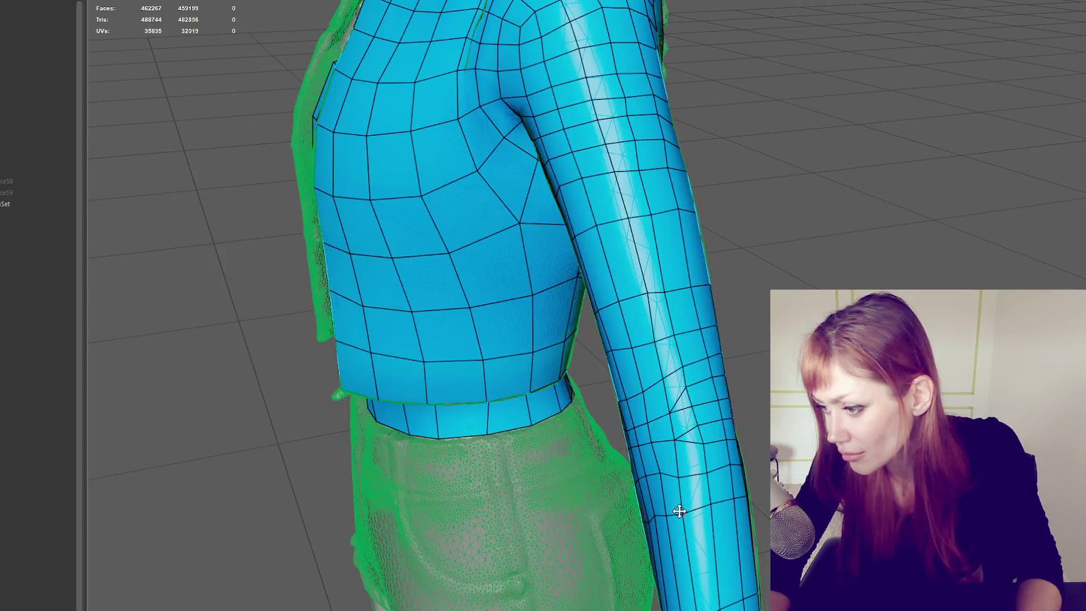
pyautogui.scroll(2, 681, 512)
pyautogui.scroll(2, 682, 515)
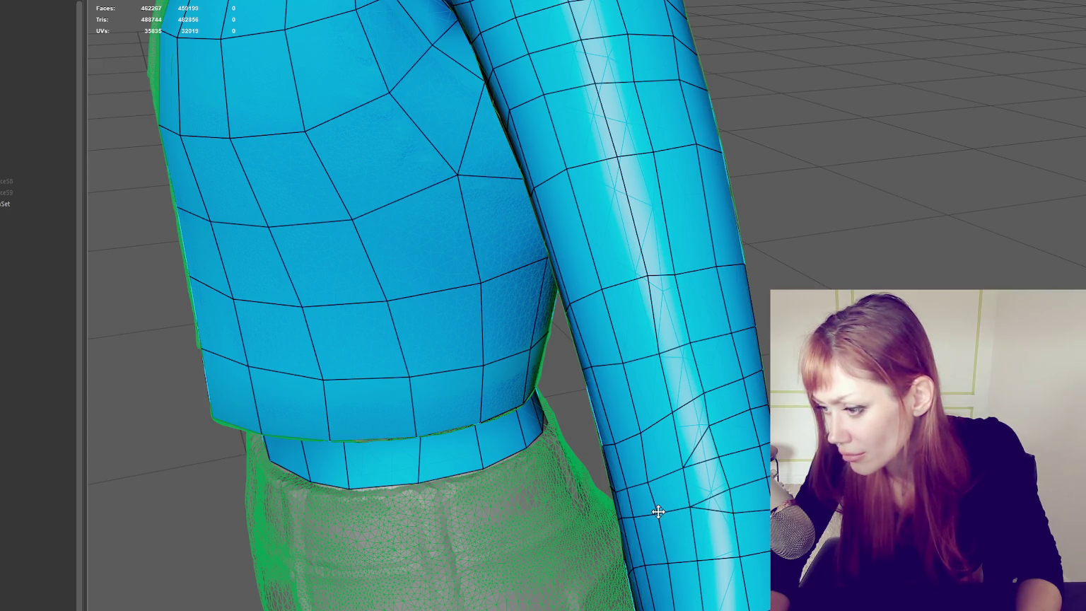
pyautogui.keyDown('alt'); pyautogui.moveTo(676, 474); pyautogui.dragTo(622, 254); pyautogui.keyUp('alt')
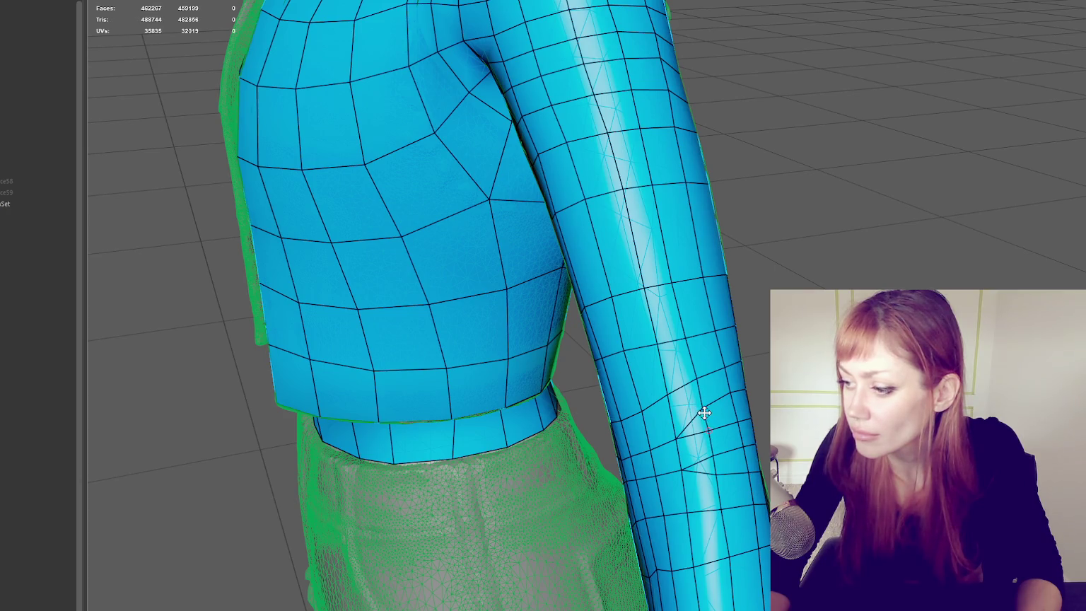
pyautogui.keyDown('alt'); pyautogui.moveTo(706, 409); pyautogui.dragTo(538, 453); pyautogui.keyUp('alt')
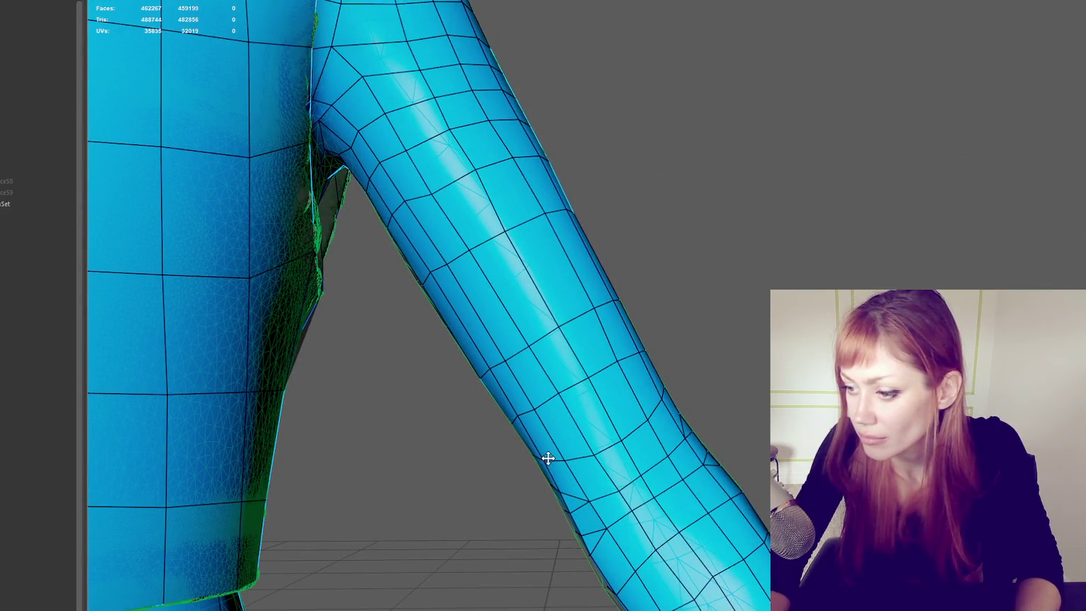
pyautogui.press('f')
pyautogui.moveTo(311, 424)
pyautogui.keyDown('alt'); pyautogui.mouseDown()
pyautogui.moveTo(332, 380)
pyautogui.moveTo(663, 418)
pyautogui.mouseUp(); pyautogui.keyUp('alt')
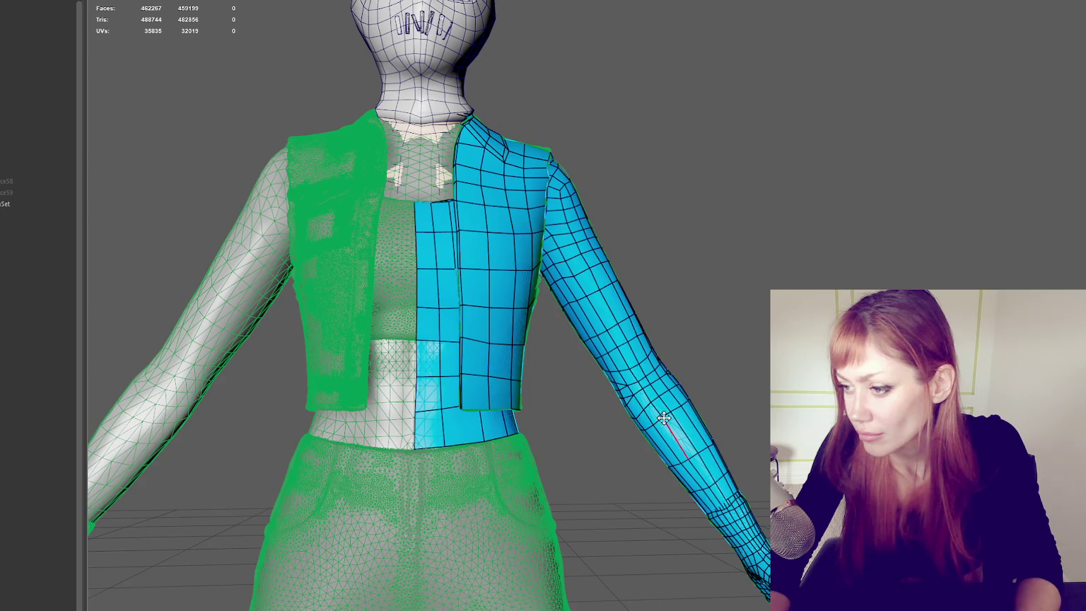
# Step: Show the low-poly jacket as shaded with wireframe on top, over the high-res character
pyautogui.click(701, 394)
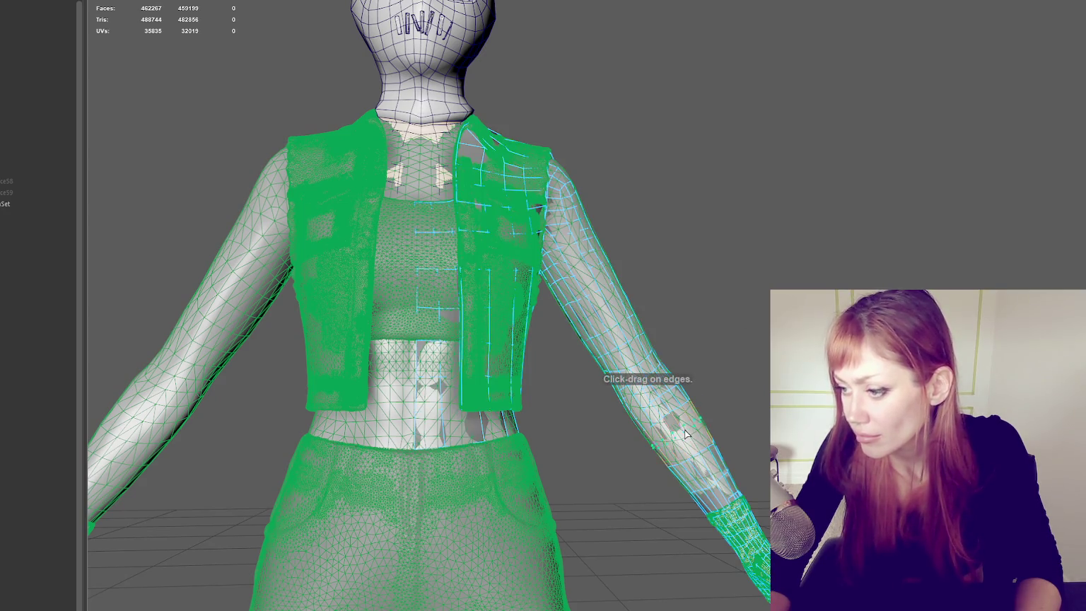
pyautogui.keyDown('alt'); pyautogui.moveTo(784, 180); pyautogui.dragTo(761, 233); pyautogui.keyUp('alt')
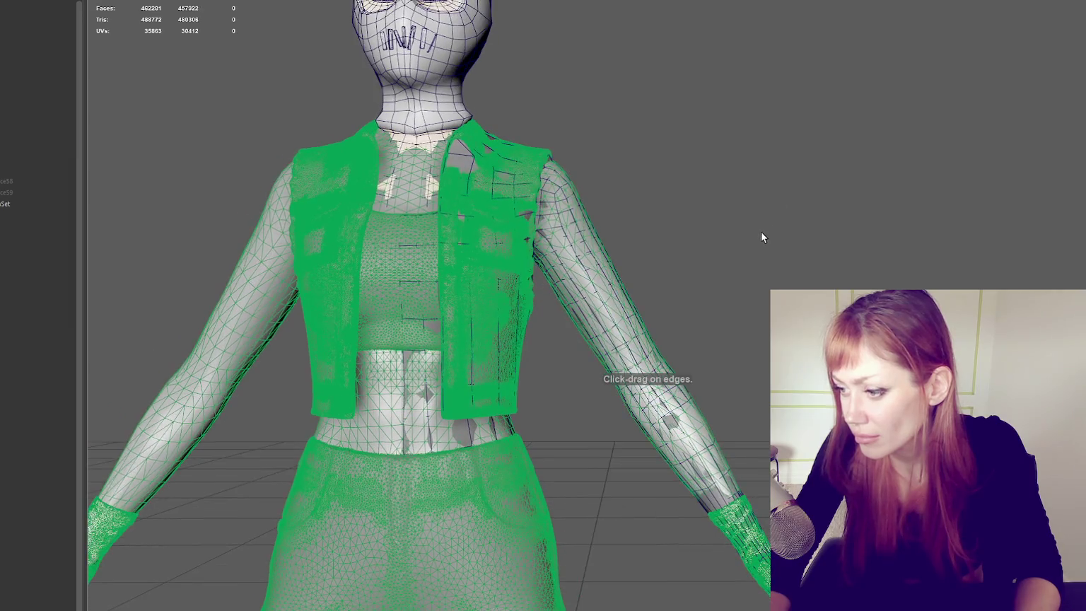
pyautogui.press('5')
pyautogui.press('4')
pyautogui.keyDown('alt'); pyautogui.moveTo(730, 290); pyautogui.dragTo(713, 369); pyautogui.keyUp('alt')
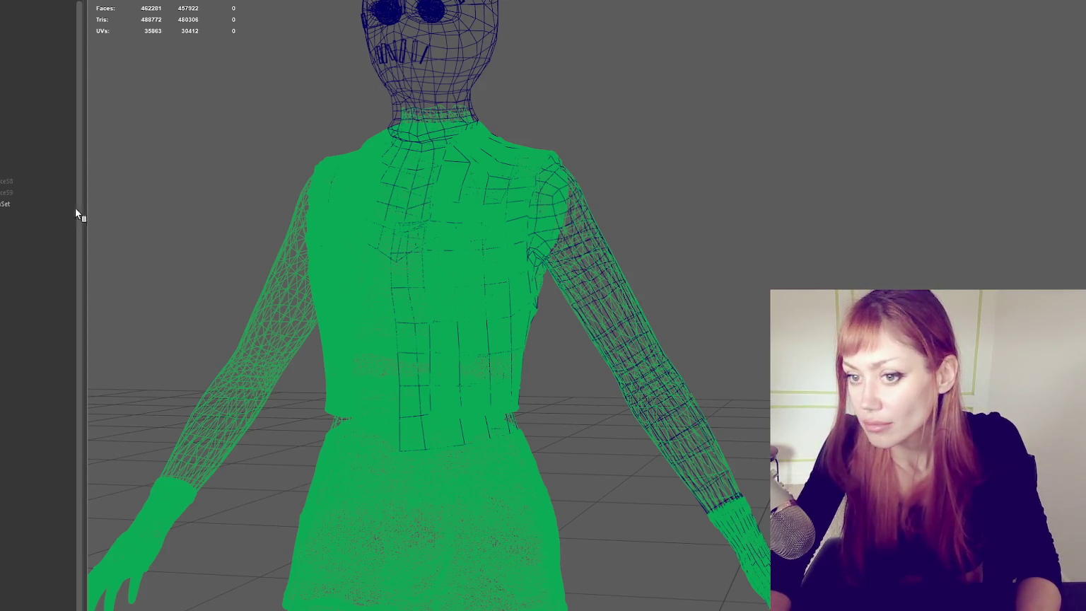
pyautogui.click(35, 147)
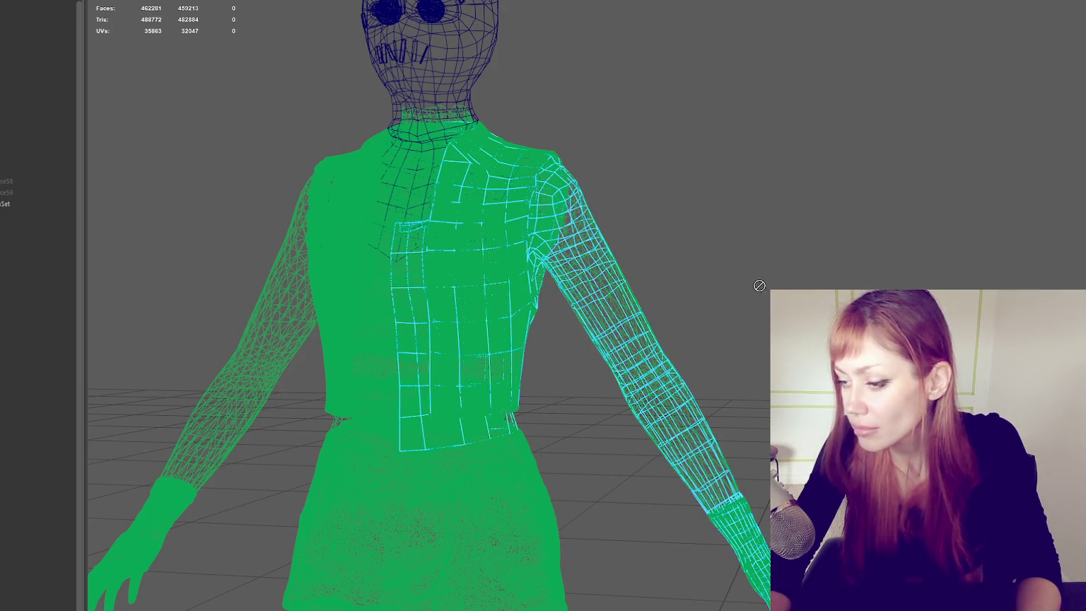
pyautogui.scroll(3, 424, 304)
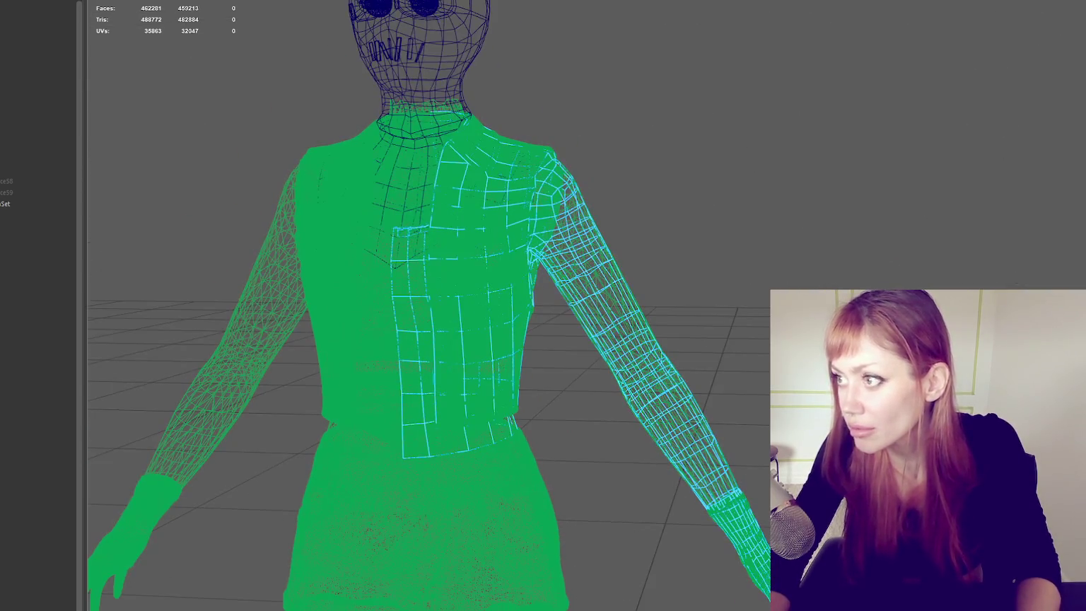
pyautogui.press('5')
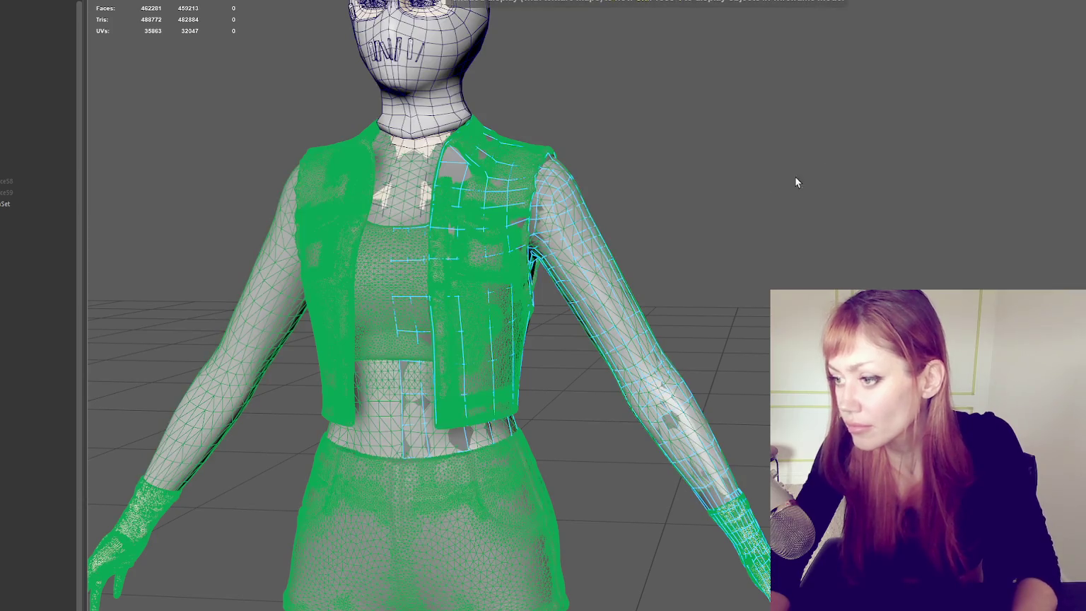
pyautogui.scroll(5, 727, 316)
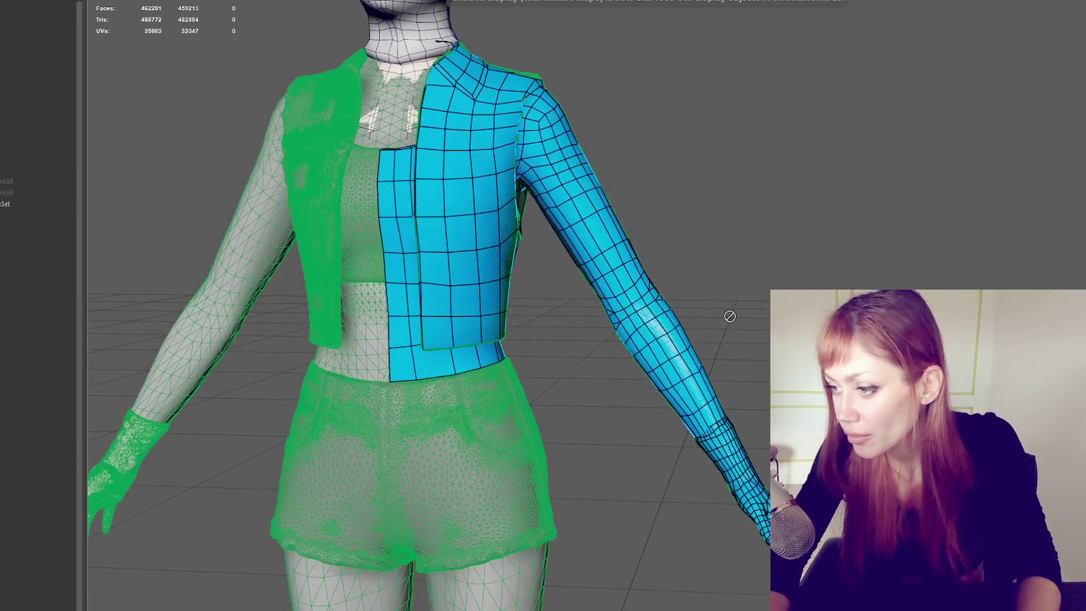
pyautogui.moveTo(751, 312); pyautogui.dragTo(679, 297, button='right')
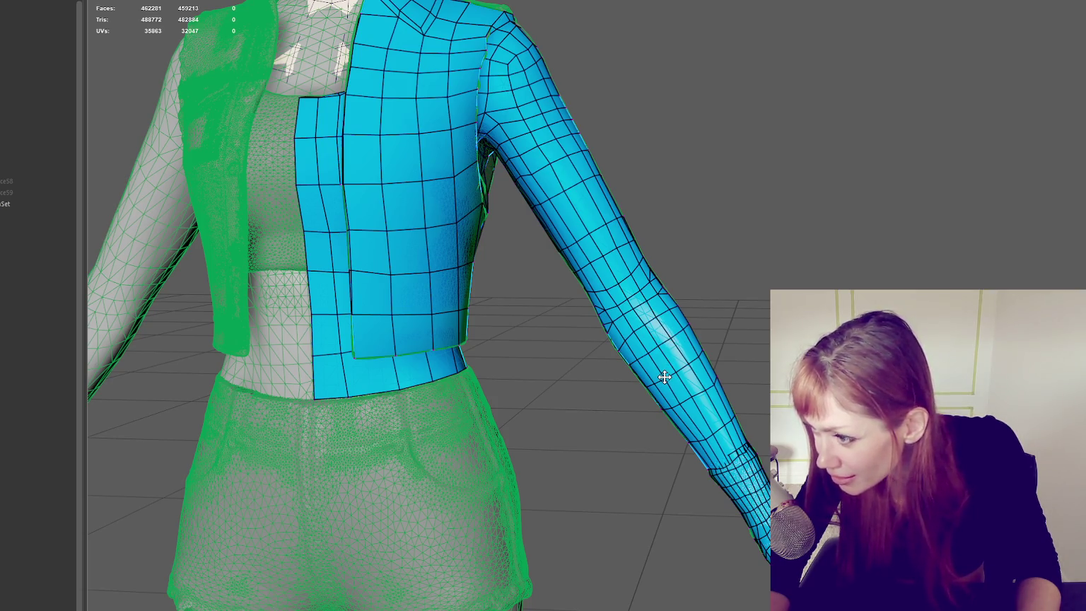
pyautogui.scroll(1, 664, 377)
pyautogui.scroll(1, 707, 382)
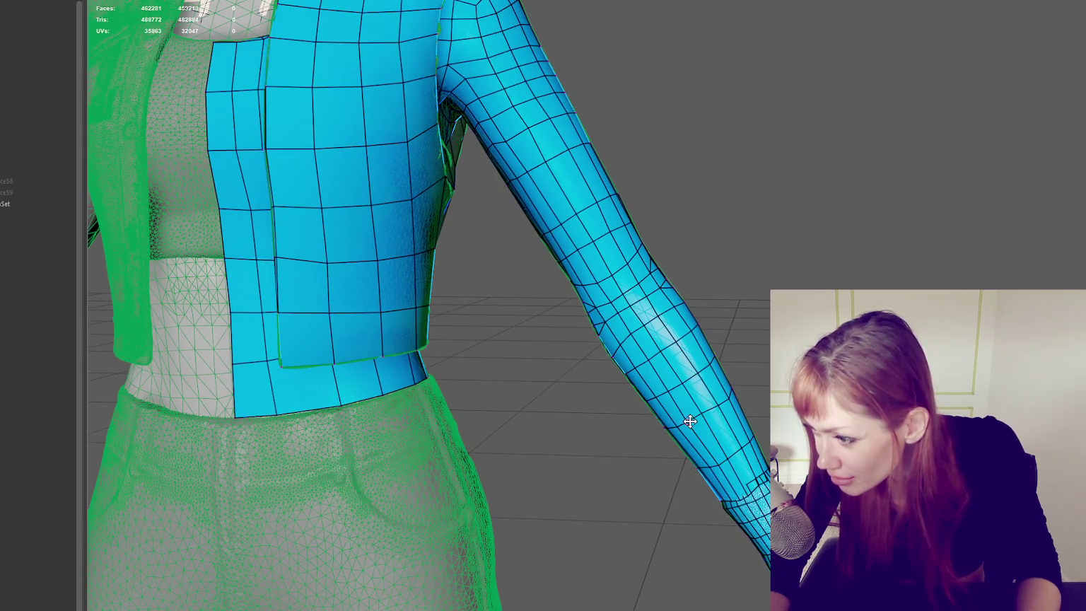
pyautogui.keyDown('alt'); pyautogui.moveTo(718, 406); pyautogui.dragTo(769, 377); pyautogui.keyUp('alt')
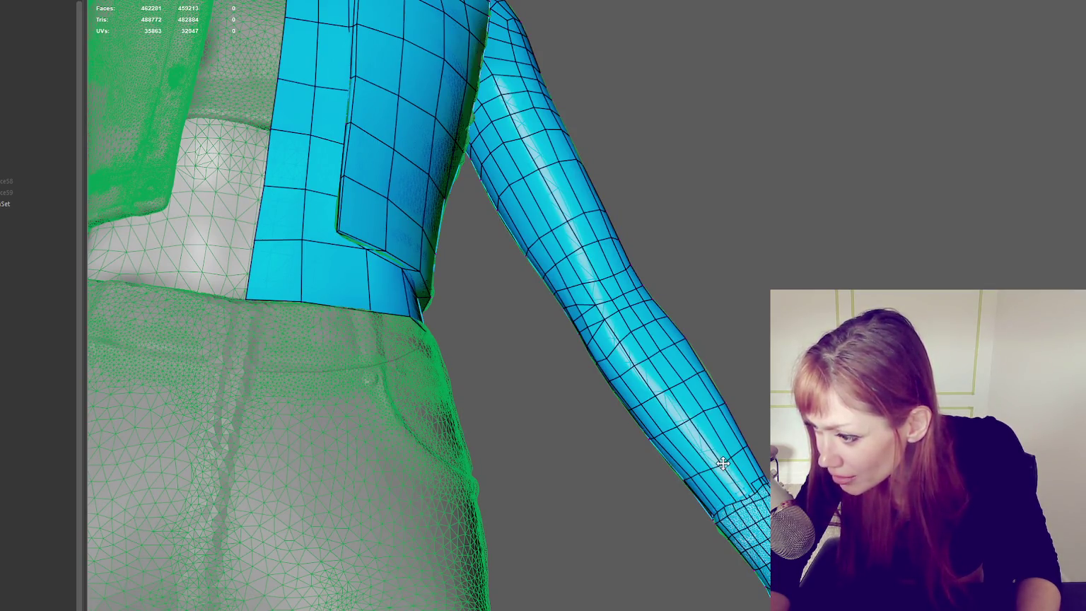
pyautogui.click(711, 437)
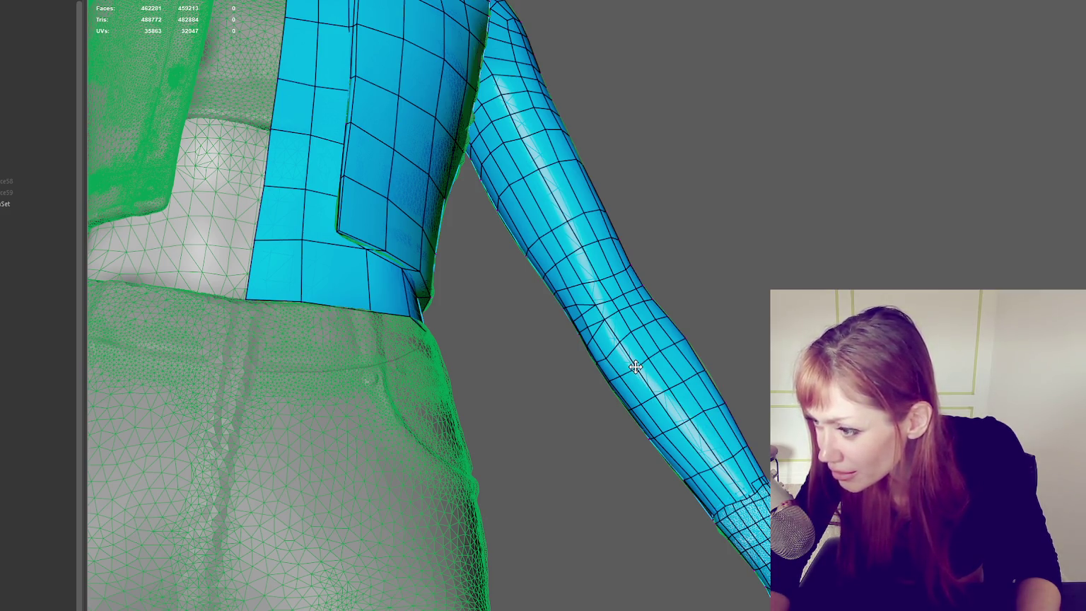
pyautogui.keyDown('alt'); pyautogui.moveTo(656, 347); pyautogui.dragTo(582, 215); pyautogui.keyUp('alt')
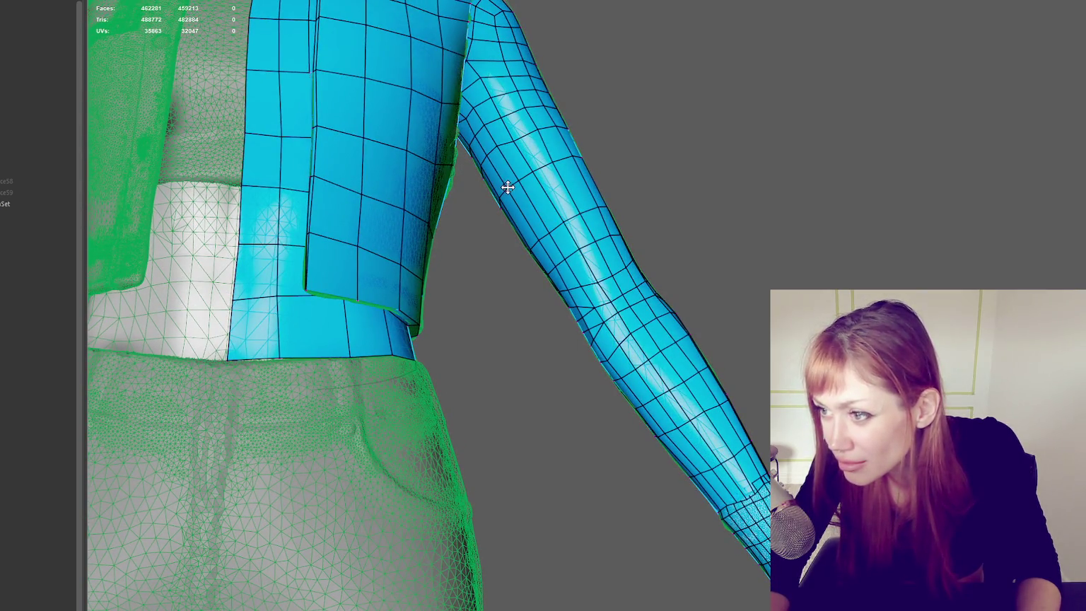
pyautogui.moveTo(511, 138)
pyautogui.keyDown('alt'); pyautogui.mouseDown()
pyautogui.moveTo(572, 223)
pyautogui.moveTo(558, 208)
pyautogui.moveTo(720, 204)
pyautogui.mouseUp(); pyautogui.keyUp('alt')
pyautogui.scroll(3, 720, 204)
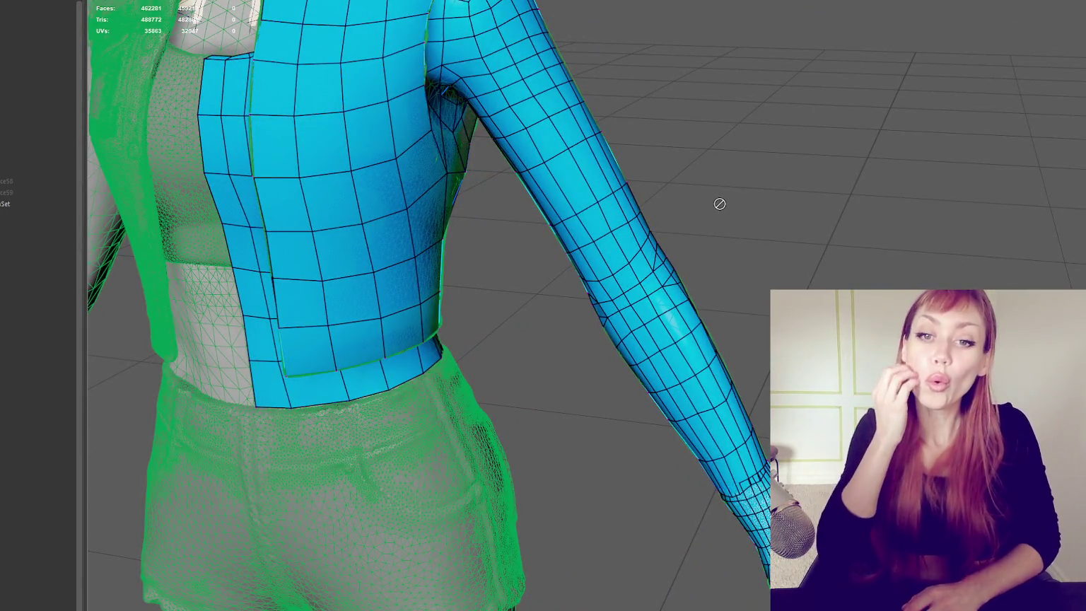
pyautogui.keyDown('alt'); pyautogui.moveTo(737, 160); pyautogui.dragTo(770, 212); pyautogui.keyUp('alt')
pyautogui.scroll(5, 771, 213)
pyautogui.scroll(-4, 770, 212)
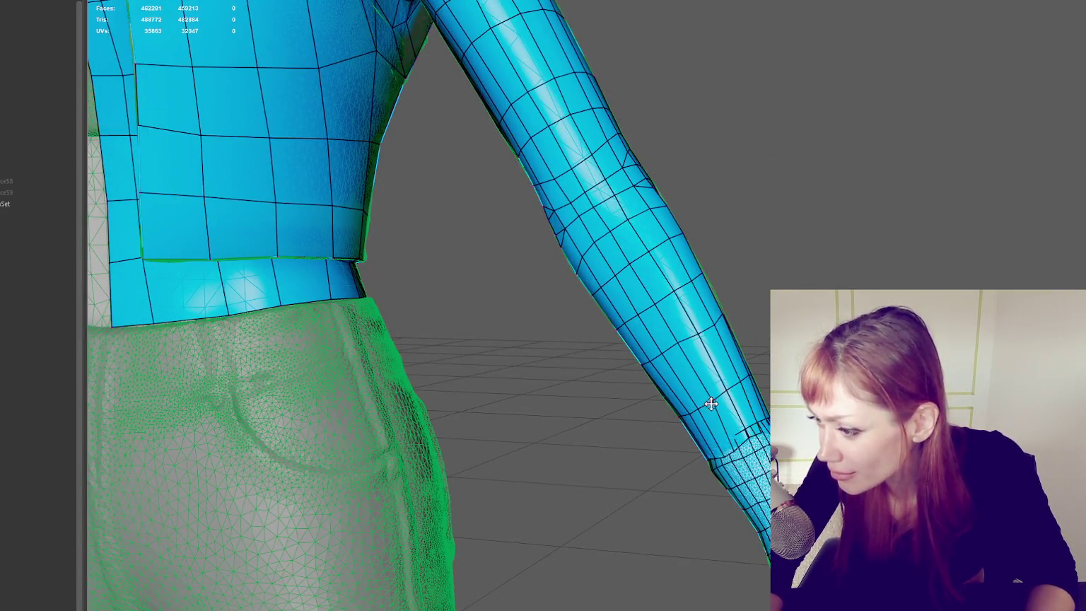
pyautogui.keyDown('alt'); pyautogui.moveTo(749, 391); pyautogui.dragTo(749, 367); pyautogui.keyUp('alt')
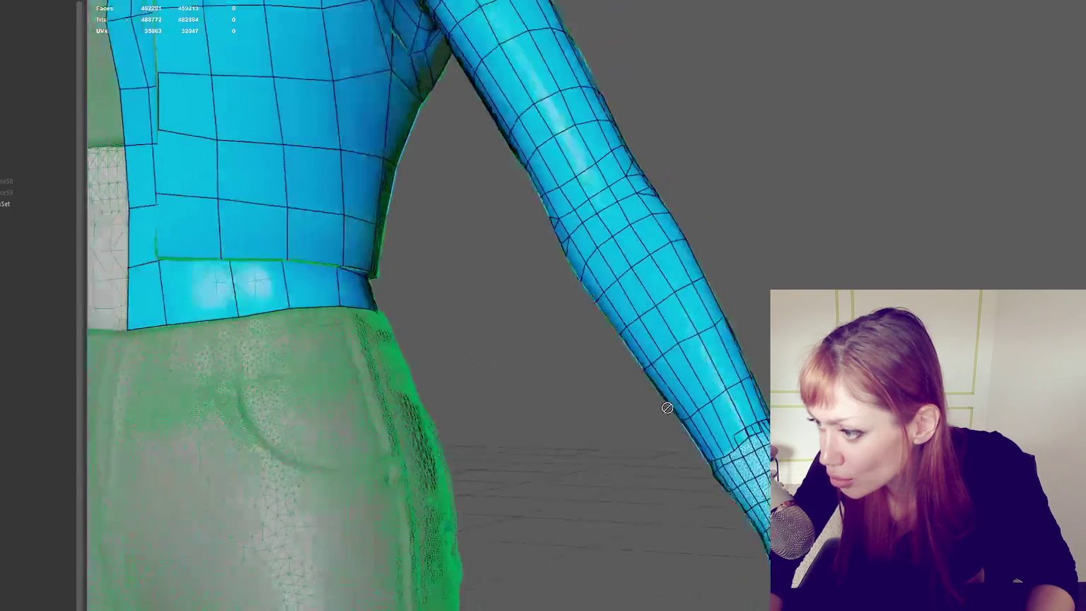
pyautogui.moveTo(732, 394)
pyautogui.keyDown('alt'); pyautogui.mouseDown()
pyautogui.moveTo(679, 340)
pyautogui.moveTo(651, 372)
pyautogui.moveTo(703, 327)
pyautogui.moveTo(728, 351)
pyautogui.moveTo(669, 354)
pyautogui.moveTo(669, 337)
pyautogui.moveTo(609, 349)
pyautogui.mouseUp(); pyautogui.keyUp('alt')
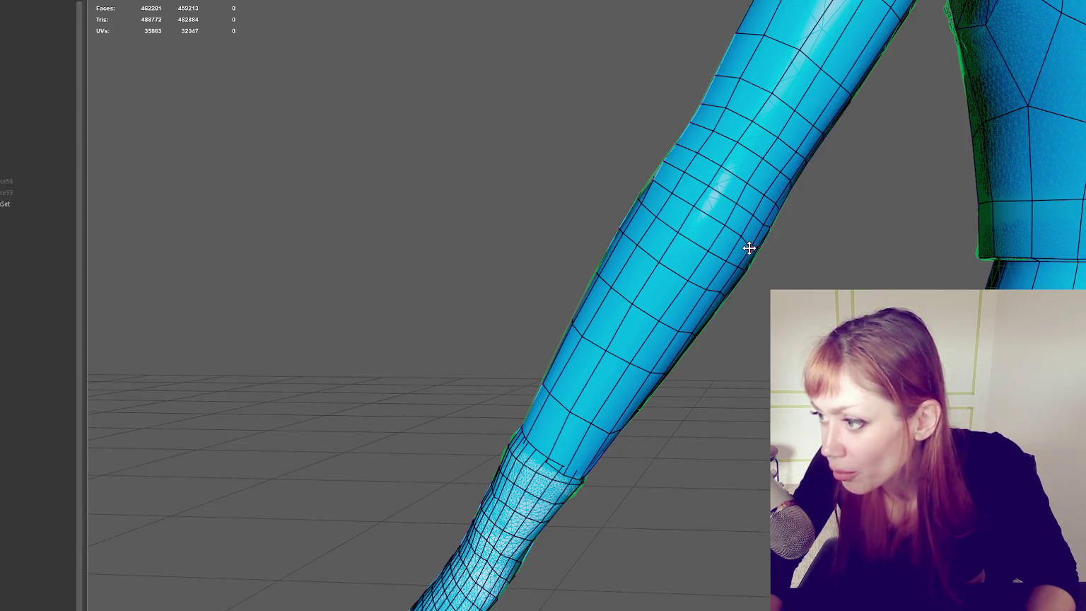
# Step: Check the sleeve's quad loops along the forearm and leg, then return the mesh to object mode
pyautogui.moveTo(763, 223)
pyautogui.keyDown('alt'); pyautogui.mouseDown()
pyautogui.moveTo(735, 228)
pyautogui.moveTo(591, 411)
pyautogui.mouseUp(); pyautogui.keyUp('alt')
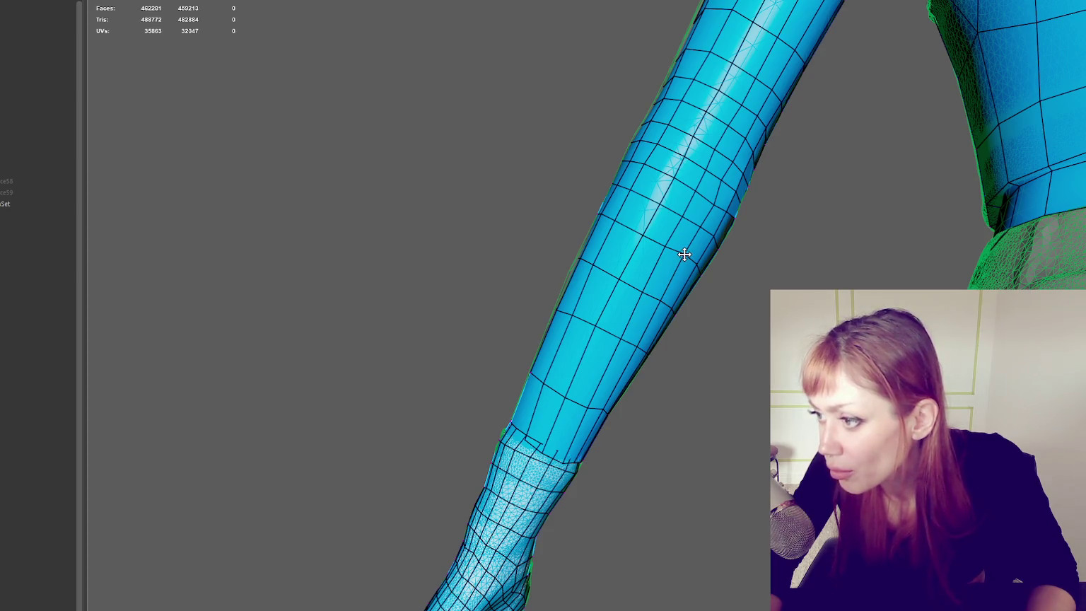
pyautogui.moveTo(683, 257)
pyautogui.keyDown('alt'); pyautogui.mouseDown()
pyautogui.moveTo(696, 274)
pyautogui.moveTo(676, 269)
pyautogui.moveTo(655, 232)
pyautogui.mouseUp(); pyautogui.keyUp('alt')
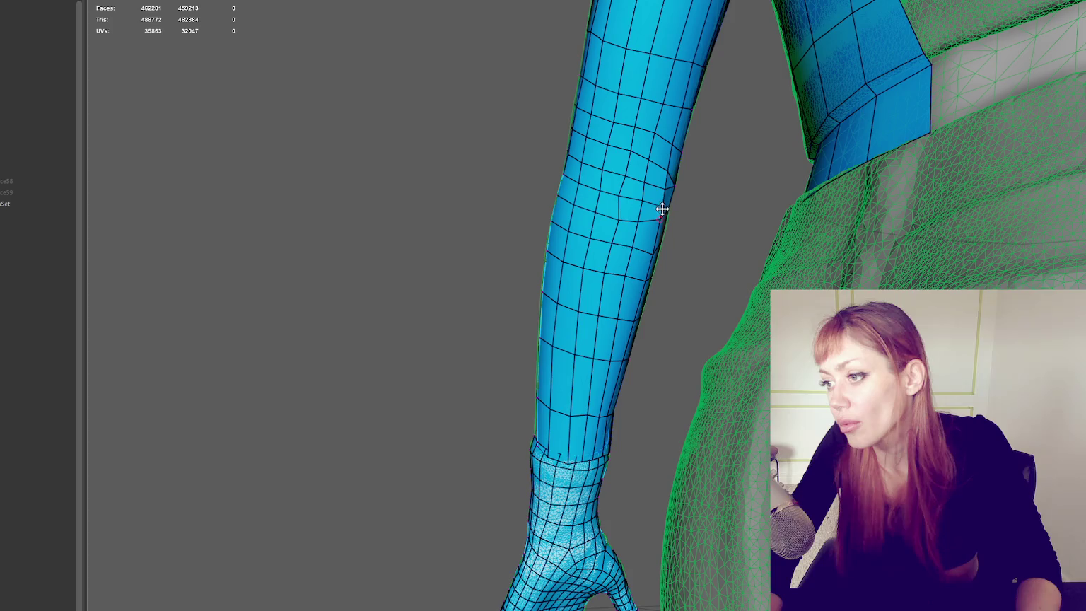
pyautogui.keyDown('alt'); pyautogui.moveTo(661, 204); pyautogui.dragTo(659, 214); pyautogui.keyUp('alt')
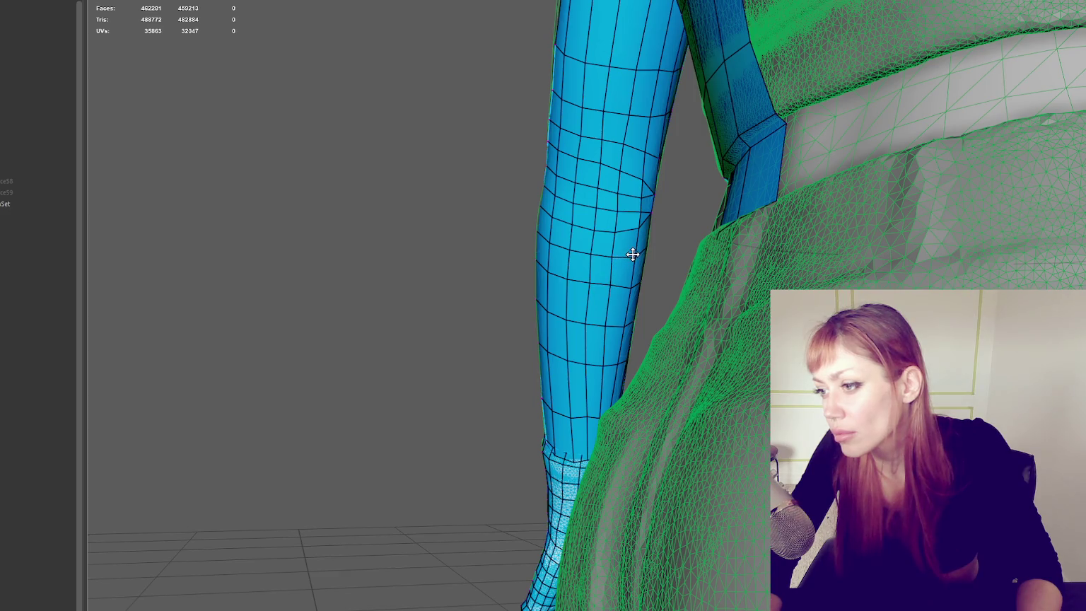
pyautogui.keyDown('alt'); pyautogui.moveTo(653, 222); pyautogui.dragTo(680, 370); pyautogui.keyUp('alt')
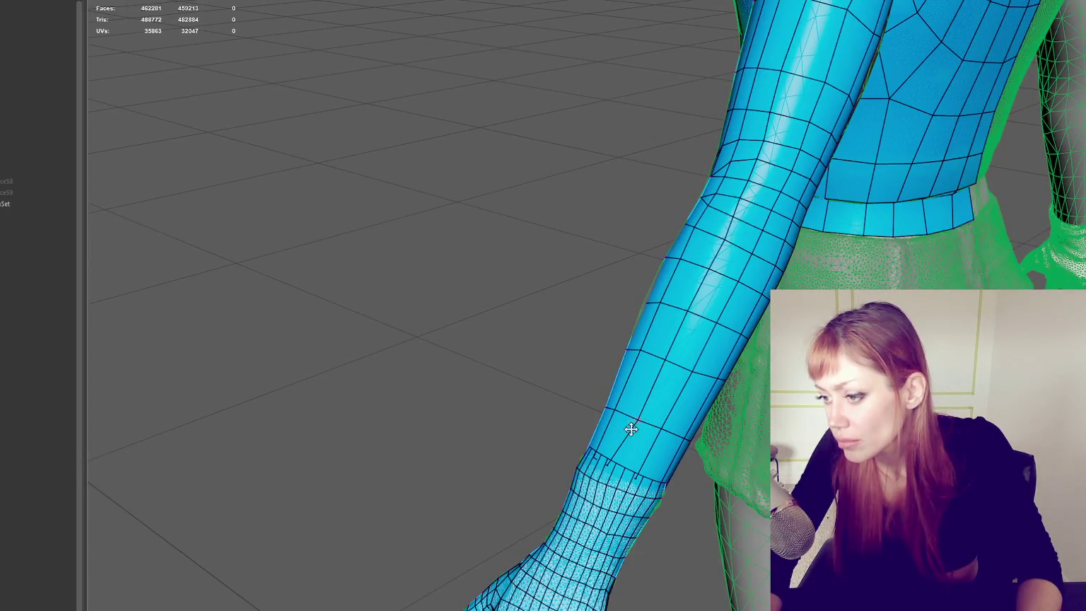
pyautogui.moveTo(500, 199); pyautogui.dragTo(555, 177, button='right')
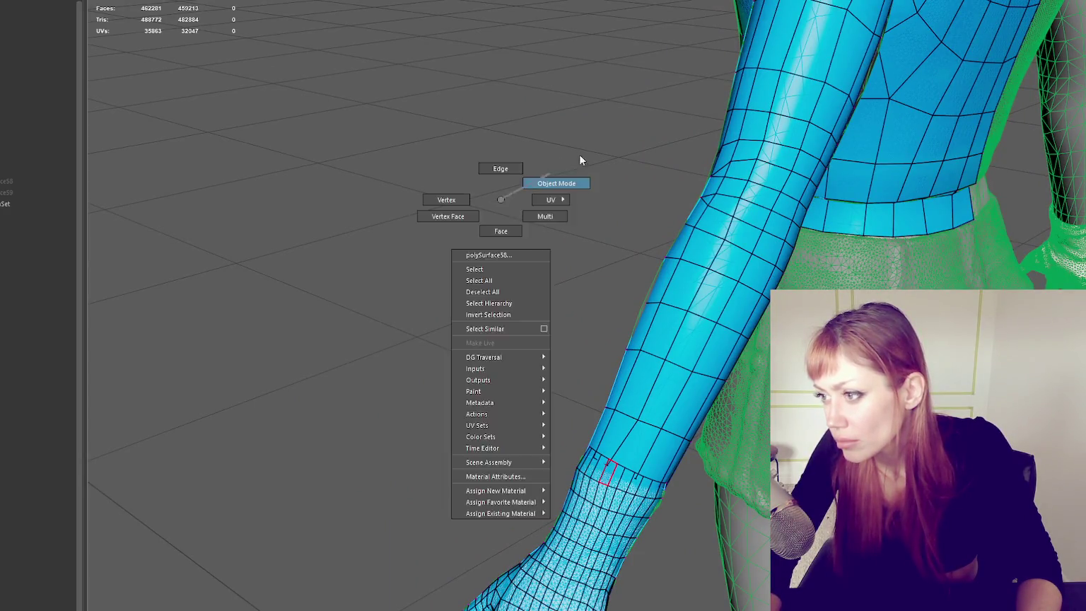
# Step: Turn off the low-poly overlay and view the high-res arm and torso in wireframe
pyautogui.click(443, 97)
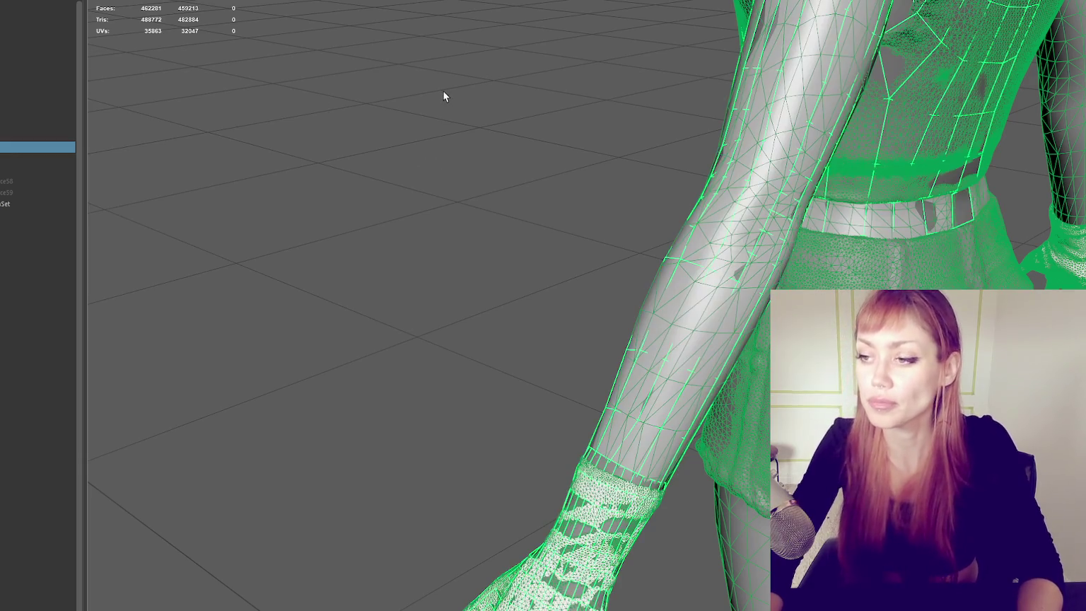
pyautogui.moveTo(444, 97)
pyautogui.keyDown('alt'); pyautogui.mouseDown()
pyautogui.moveTo(608, 160)
pyautogui.moveTo(586, 72)
pyautogui.mouseUp(); pyautogui.keyUp('alt')
pyautogui.rightClick(630, 51)
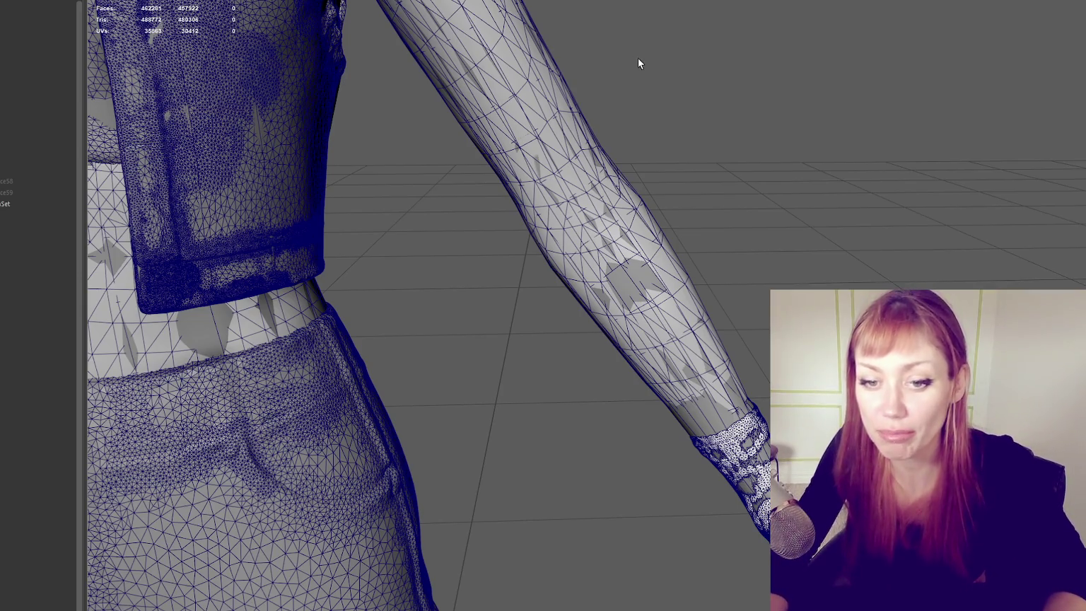
pyautogui.moveTo(726, 230)
pyautogui.keyDown('alt'); pyautogui.mouseDown()
pyautogui.moveTo(776, 243)
pyautogui.moveTo(669, 162)
pyautogui.moveTo(756, 291)
pyautogui.moveTo(714, 169)
pyautogui.mouseUp(); pyautogui.keyUp('alt')
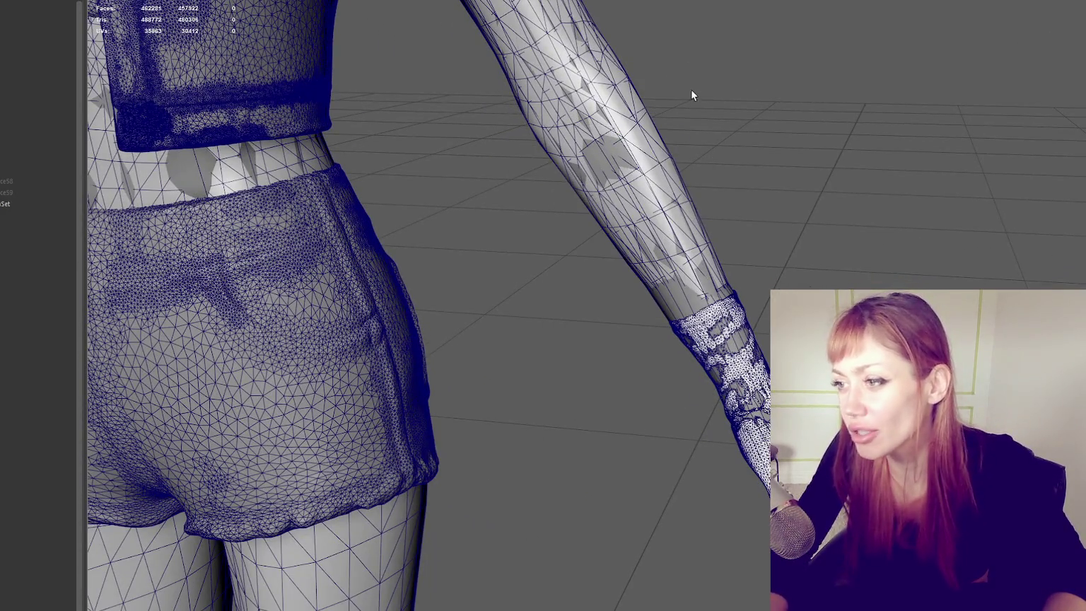
# Step: Select the low-poly mesh and isolate it in the viewport around the arm
pyautogui.click(632, 215)
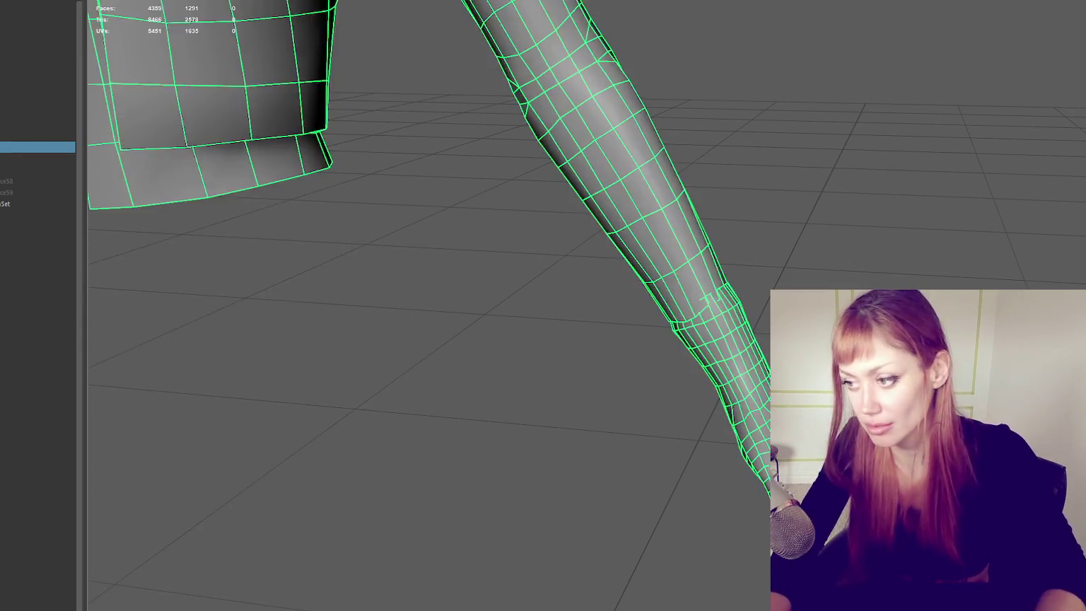
pyautogui.moveTo(673, 305)
pyautogui.keyDown('alt'); pyautogui.mouseDown()
pyautogui.moveTo(749, 287)
pyautogui.moveTo(645, 308)
pyautogui.moveTo(647, 328)
pyautogui.mouseUp(); pyautogui.keyUp('alt')
pyautogui.moveTo(679, 351); pyautogui.dragTo(669, 485, button='right')
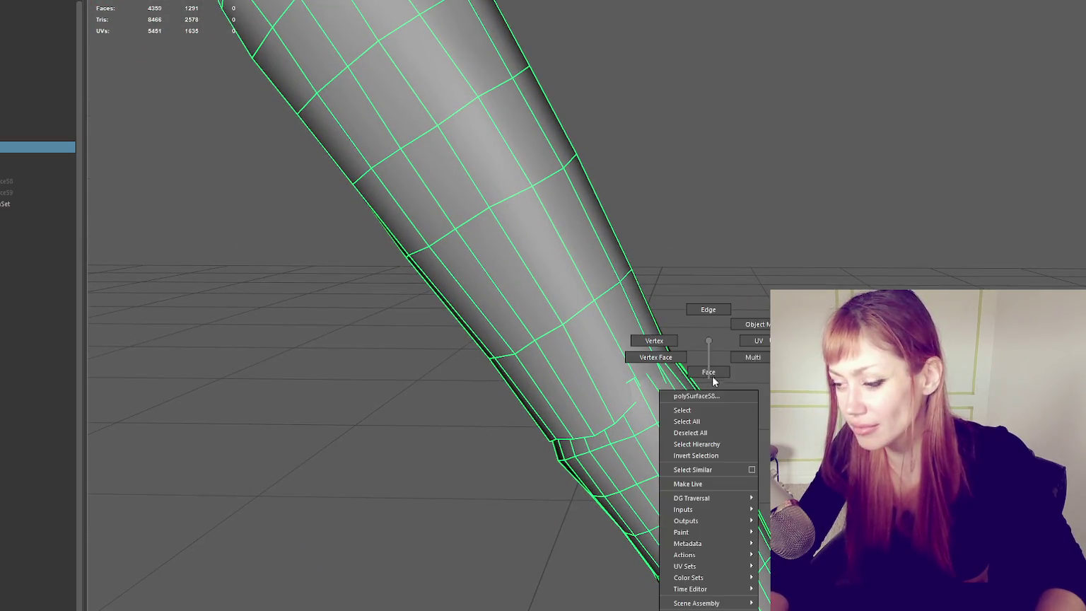
pyautogui.scroll(-10, 578, 145)
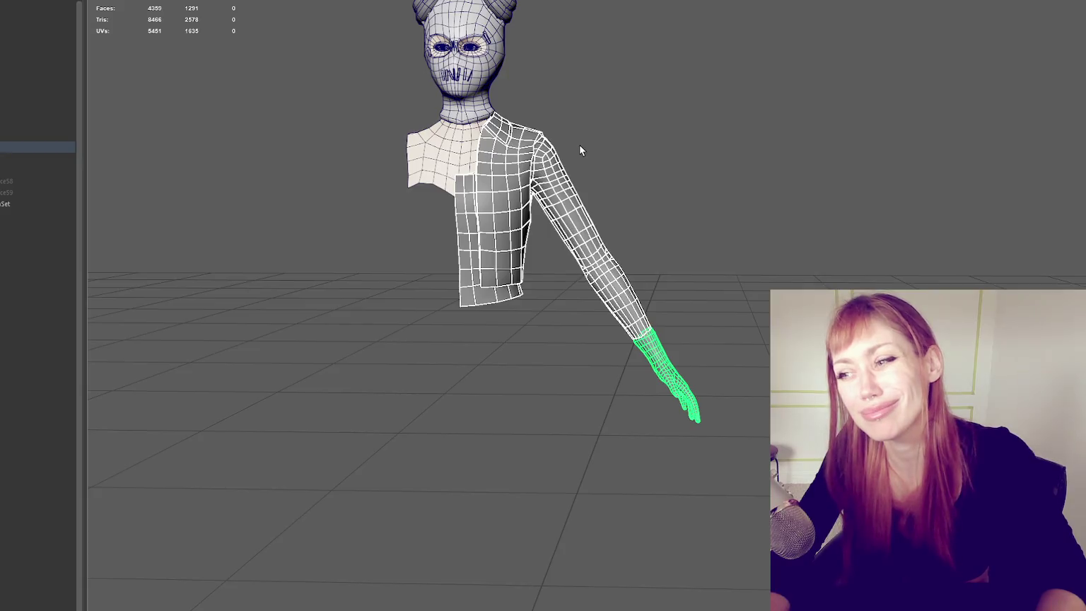
pyautogui.scroll(5, 570, 122)
pyautogui.scroll(5, 593, 230)
pyautogui.scroll(-5, 592, 236)
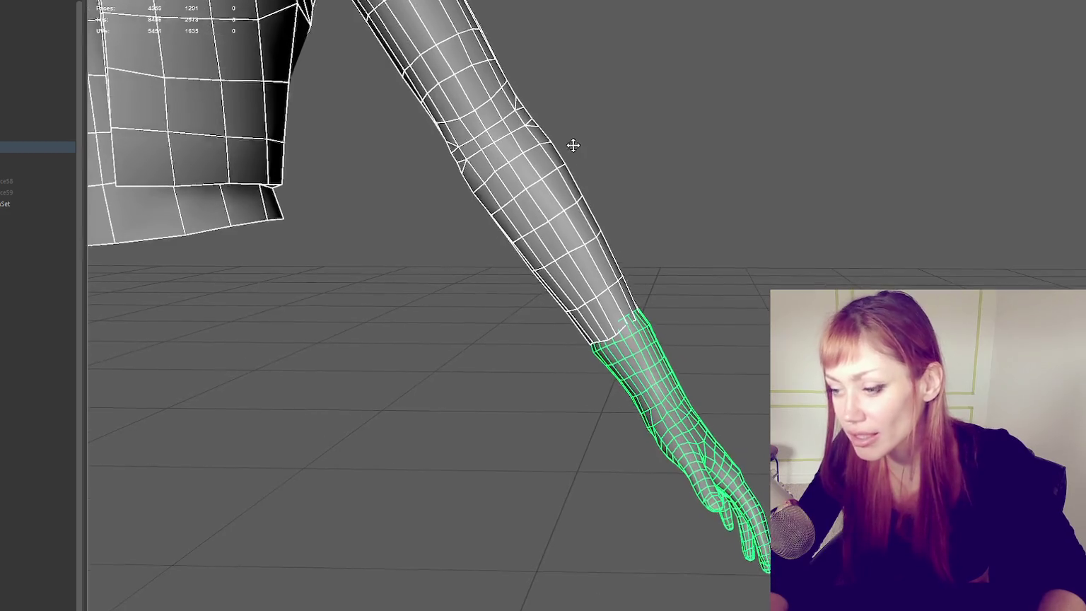
pyautogui.scroll(2, 572, 147)
pyautogui.rightClick(163, 7)
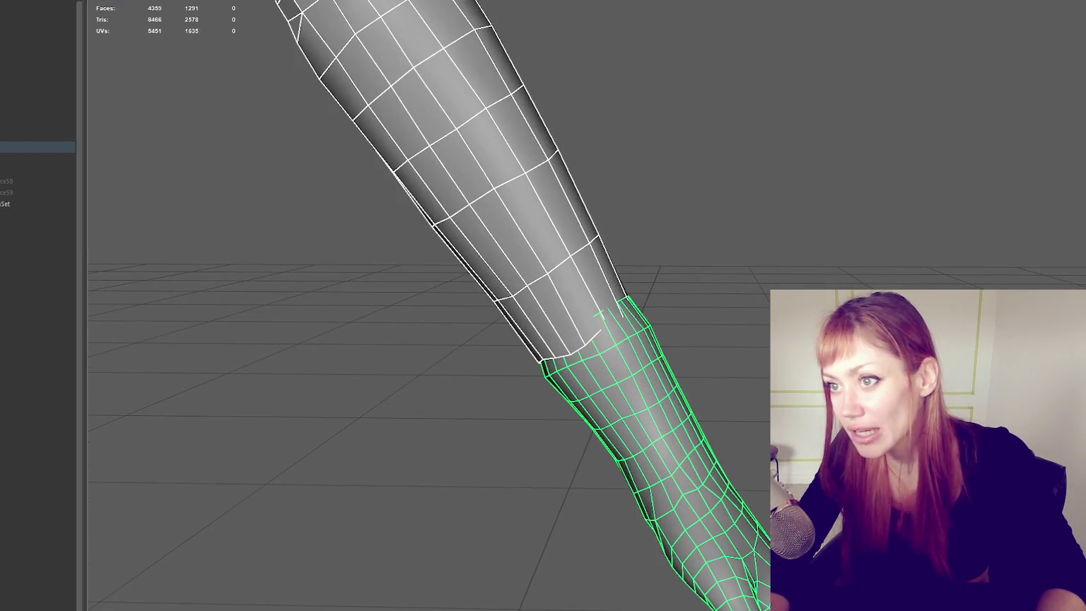
# Step: Select only the glove and view the hand frontally to inspect the wrist seam
pyautogui.click(619, 329)
pyautogui.scroll(2, 587, 266)
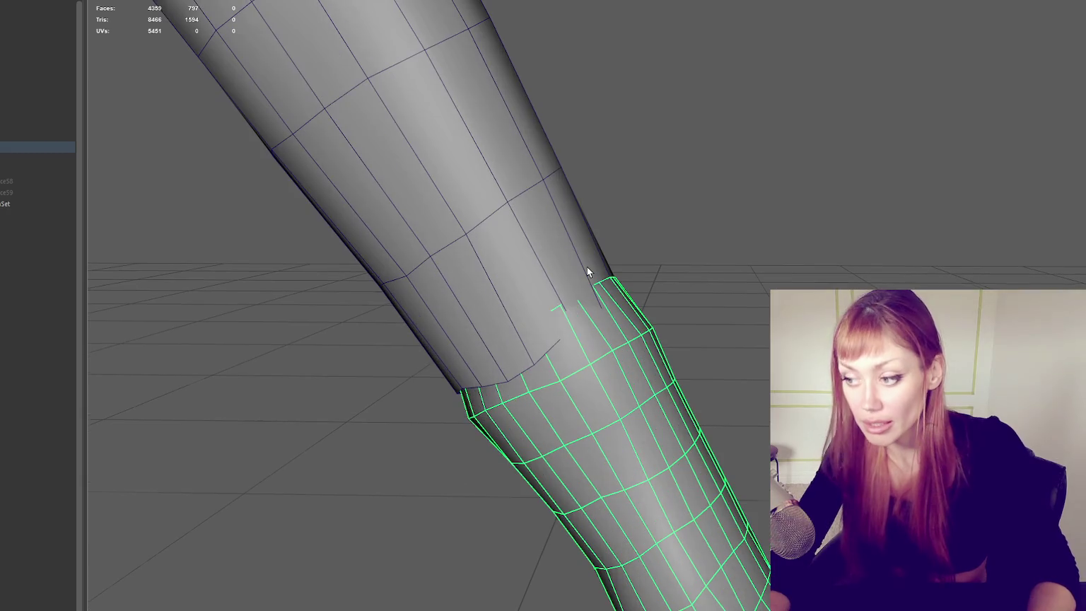
pyautogui.scroll(-3, 587, 272)
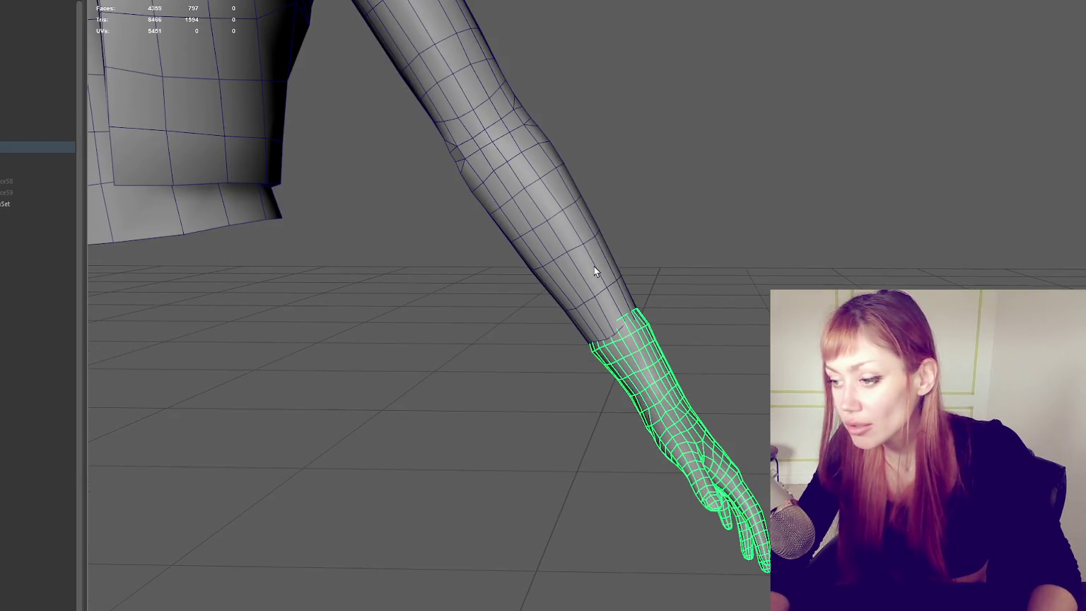
pyautogui.moveTo(594, 266)
pyautogui.keyDown('alt'); pyautogui.mouseDown()
pyautogui.moveTo(517, 301)
pyautogui.moveTo(529, 301)
pyautogui.mouseUp(); pyautogui.keyUp('alt')
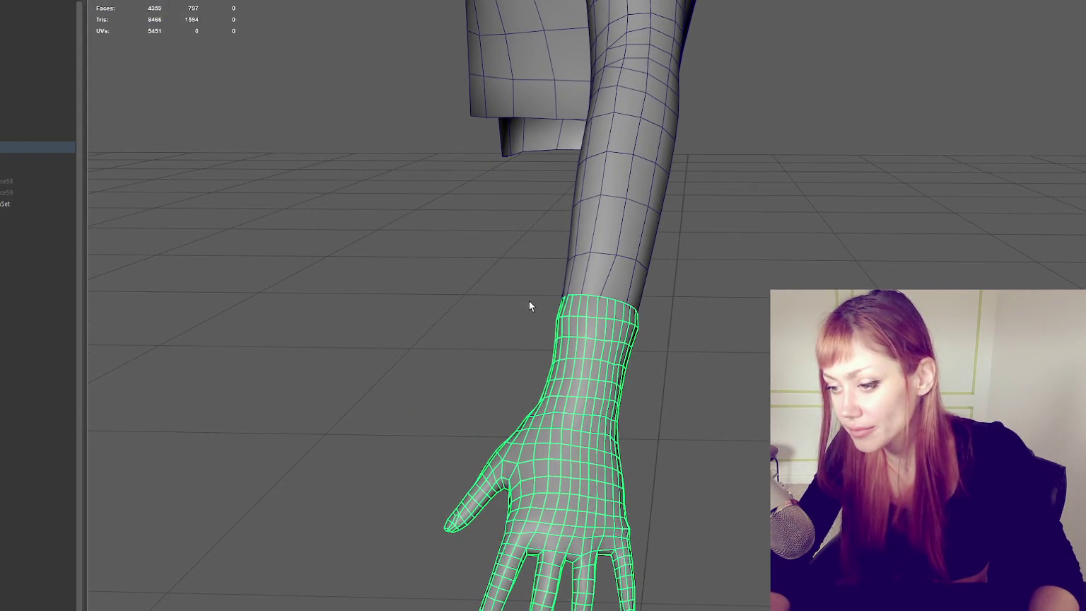
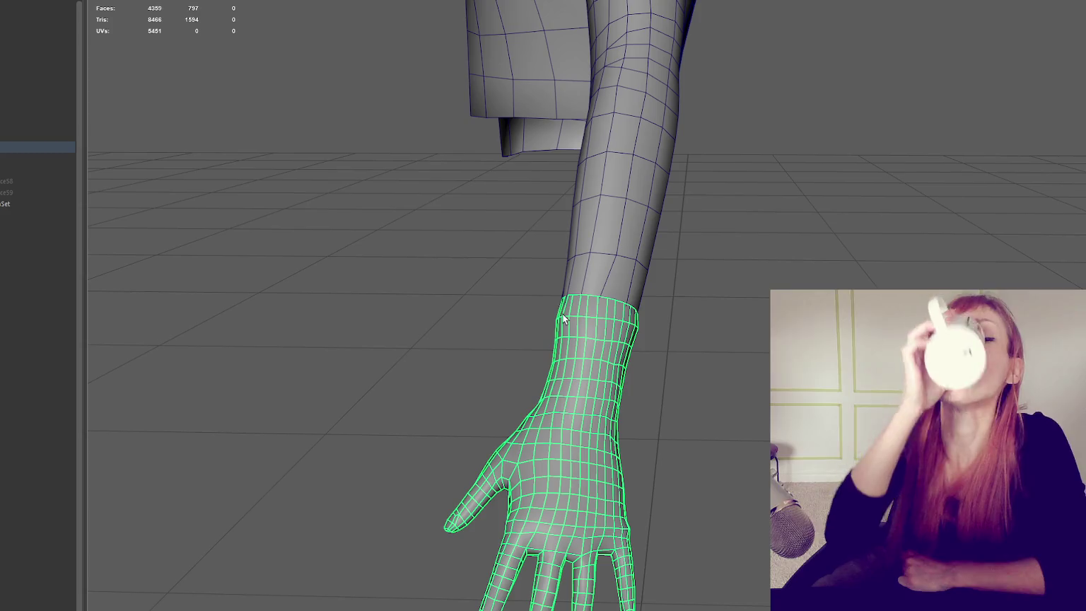
# Step: Merge two vertices on the forearm's open wrist rim with Merge to Center
pyautogui.scroll(-3, 587, 290)
pyautogui.moveTo(612, 266)
pyautogui.keyDown('alt'); pyautogui.mouseDown()
pyautogui.moveTo(777, 229)
pyautogui.moveTo(659, 332)
pyautogui.moveTo(647, 322)
pyautogui.moveTo(597, 329)
pyautogui.moveTo(752, 368)
pyautogui.moveTo(618, 312)
pyautogui.moveTo(585, 258)
pyautogui.mouseUp(); pyautogui.keyUp('alt')
pyautogui.moveTo(582, 186); pyautogui.dragTo(574, 148, button='right')
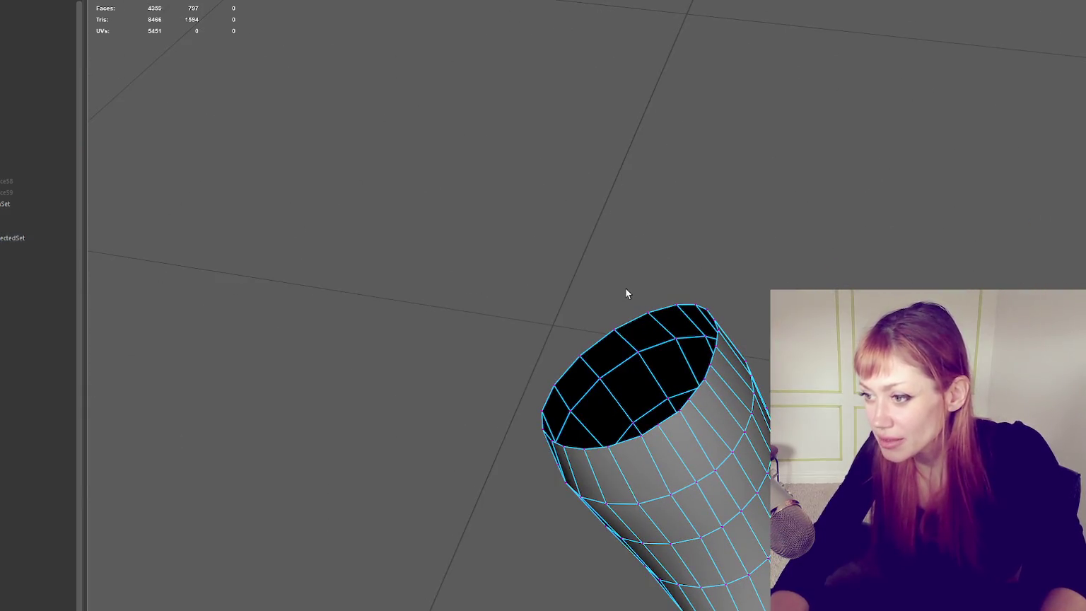
pyautogui.moveTo(643, 324); pyautogui.dragTo(650, 333)
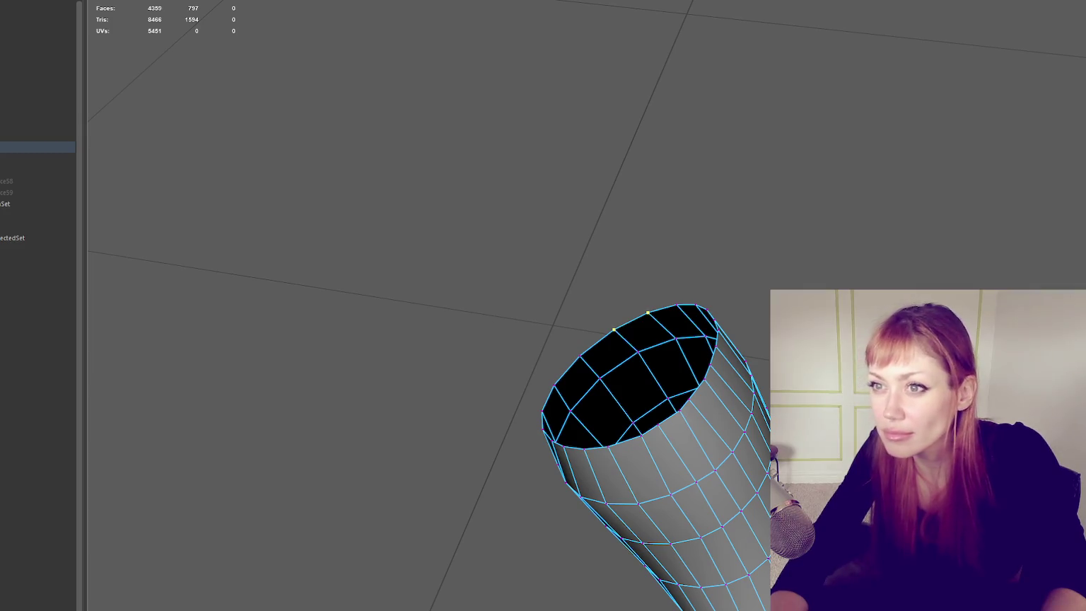
pyautogui.click(177, 37)
# Step: Select more rim vertices on the far side, then return the tube to object mode
pyautogui.moveTo(587, 345); pyautogui.dragTo(547, 384)
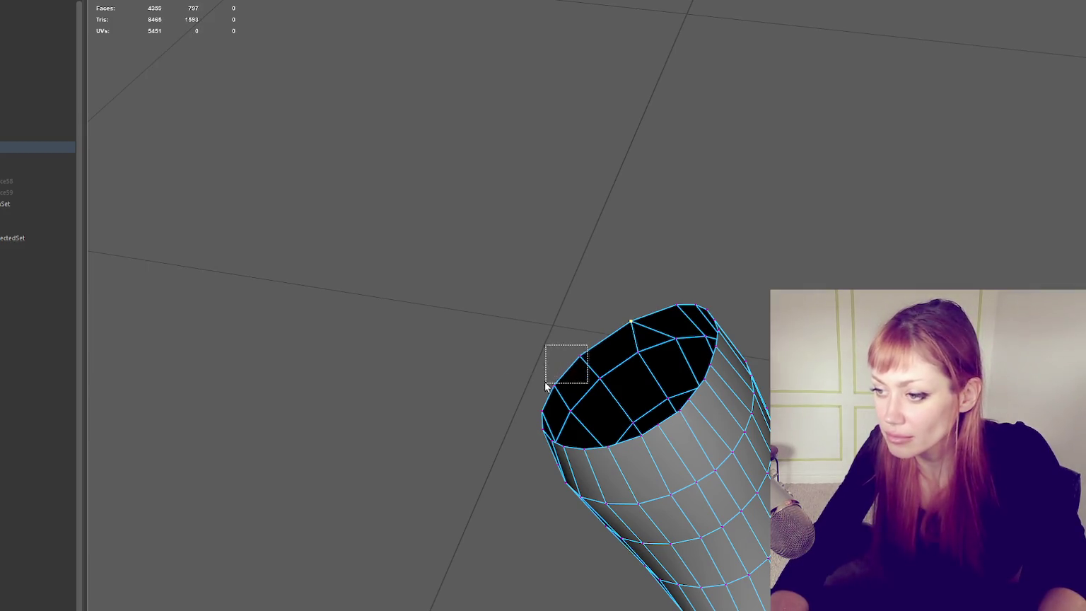
pyautogui.moveTo(696, 303); pyautogui.dragTo(679, 318)
pyautogui.keyDown('alt'); pyautogui.moveTo(669, 377); pyautogui.dragTo(671, 375); pyautogui.keyUp('alt')
pyautogui.moveTo(396, 149); pyautogui.dragTo(539, 58, button='right')
# Step: Select the forearm mesh and show it on its own
pyautogui.moveTo(531, 61)
pyautogui.keyDown('alt'); pyautogui.mouseDown()
pyautogui.moveTo(555, 218)
pyautogui.moveTo(331, 187)
pyautogui.moveTo(364, 168)
pyautogui.moveTo(490, 164)
pyautogui.mouseUp(); pyautogui.keyUp('alt')
pyautogui.click(490, 165)
pyautogui.press('F9')
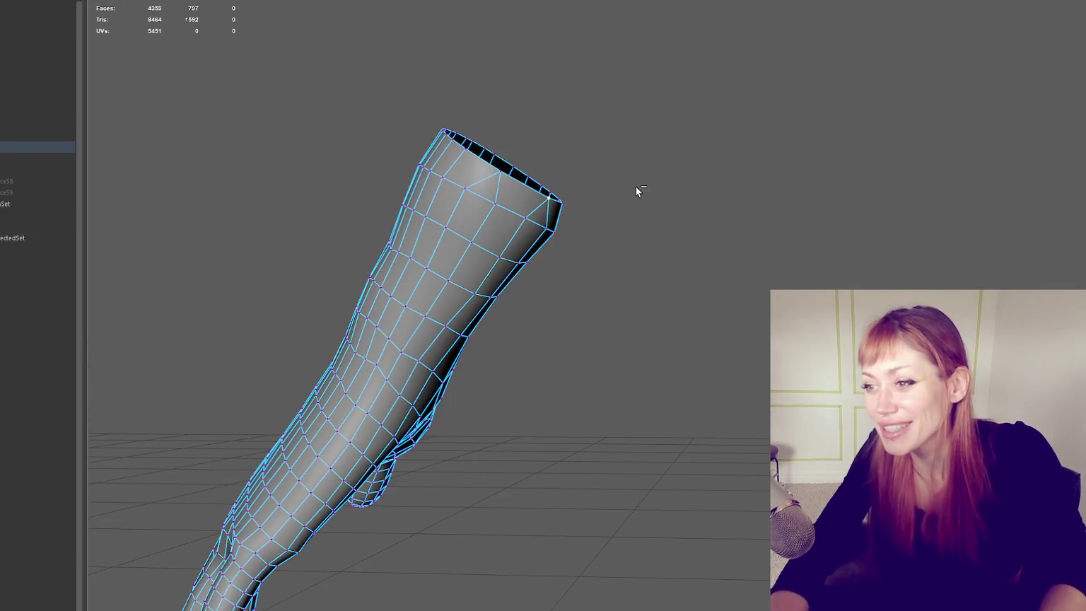
# Step: Undo the last merge, unhide all meshes, and make the upper arm a template with Ctrl+T
pyautogui.hotkey('ctrl', 'z')
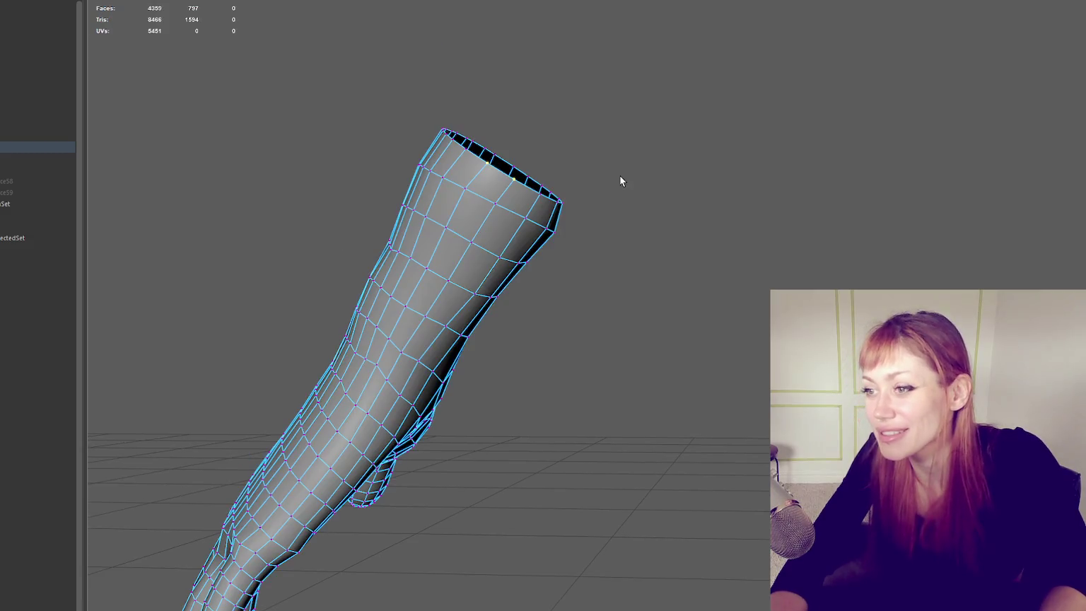
pyautogui.press('F8')
pyautogui.click(643, 150)
pyautogui.hotkey('ctrl', 'shift', 'h')
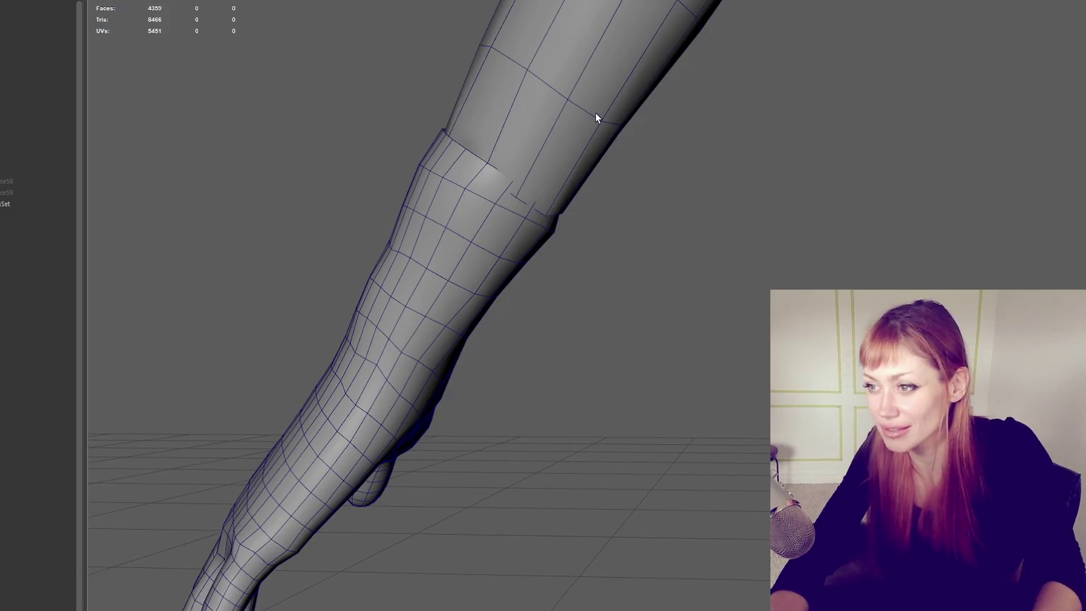
pyautogui.click(596, 113)
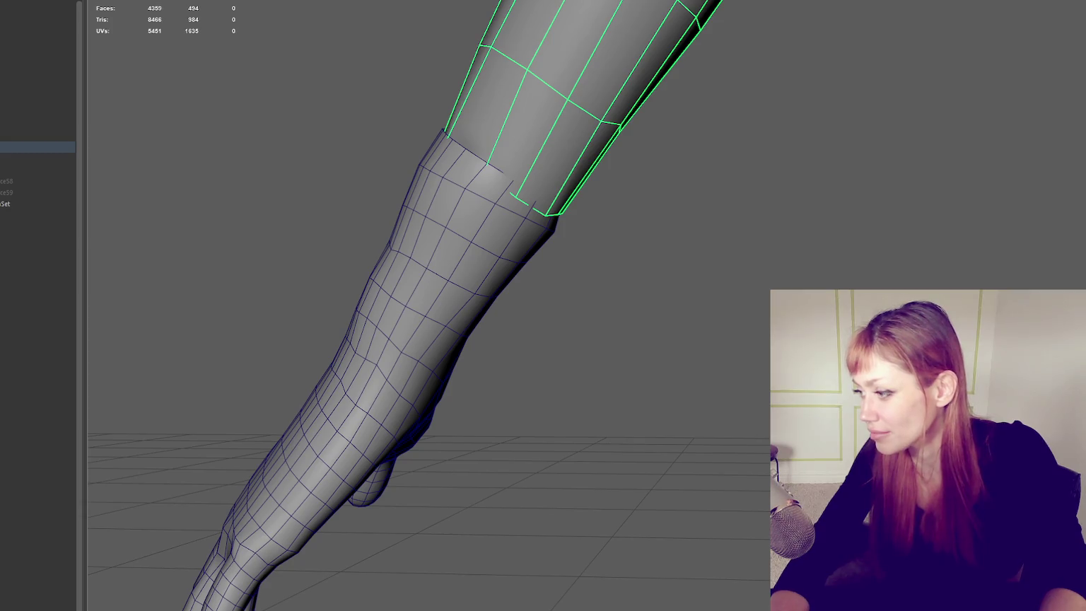
pyautogui.hotkey('ctrl', 't')
# Step: Test a Merge to Center on two forearm wrist vertices, then undo it
pyautogui.moveTo(535, 128); pyautogui.dragTo(613, 205)
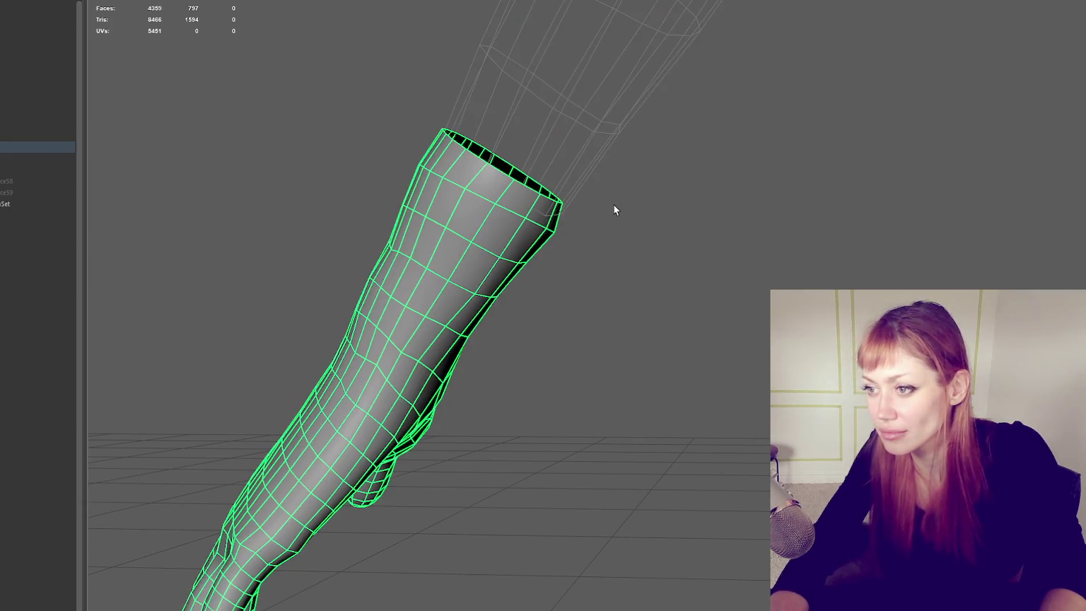
pyautogui.moveTo(555, 206); pyautogui.dragTo(521, 61, button='right')
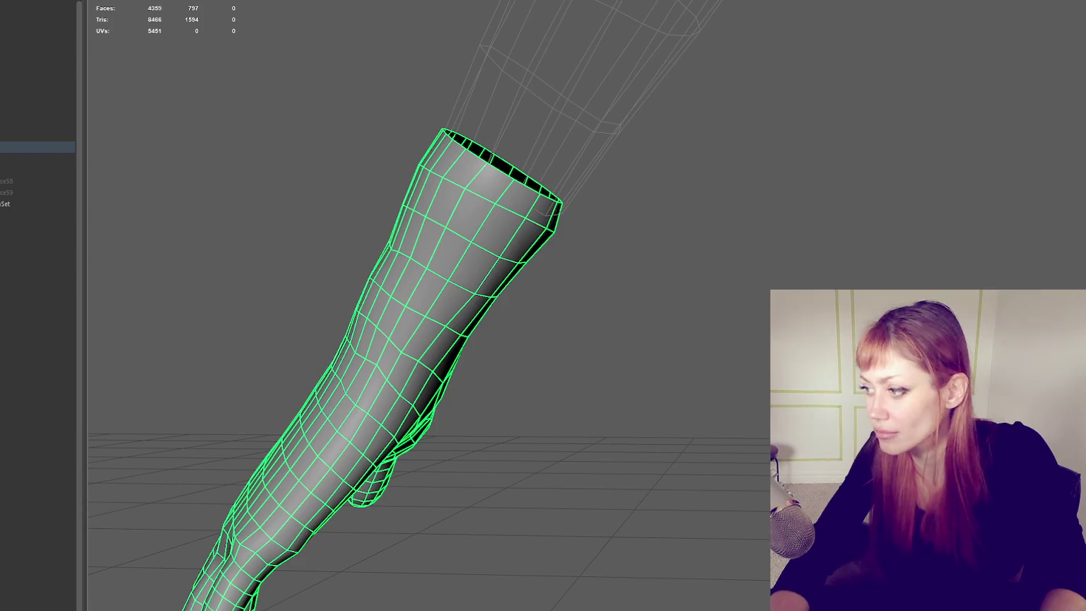
pyautogui.hotkey('shift', 't')
pyautogui.moveTo(722, 235); pyautogui.dragTo(650, 192, button='right')
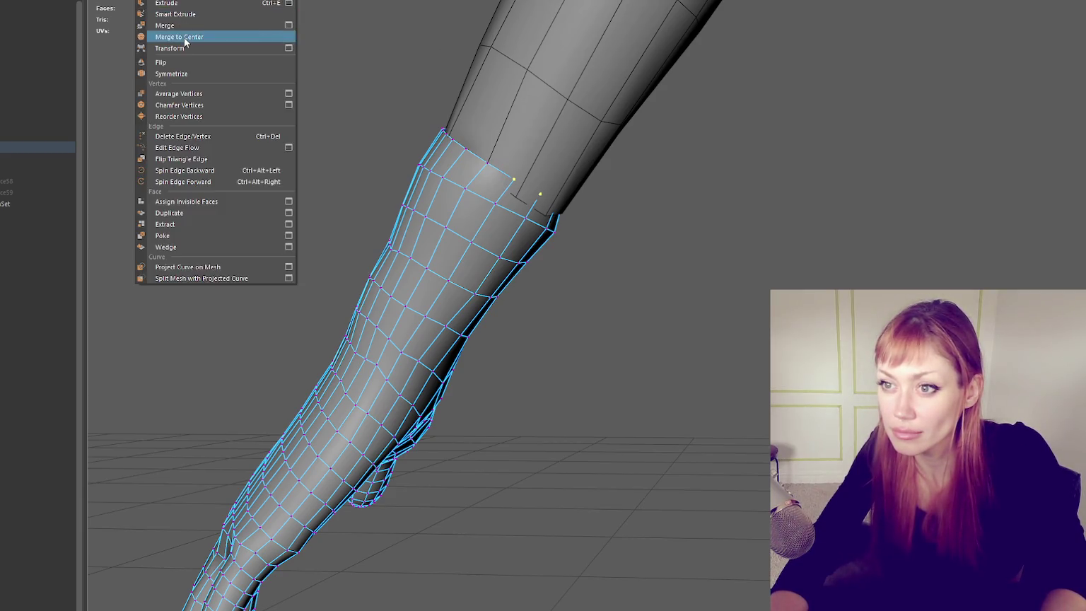
pyautogui.click(182, 36)
pyautogui.hotkey('ctrl', 'z')
# Step: In wireframe, zoom to the wrist and inspect the rim vertices, then clear the selection
pyautogui.press('4')
pyautogui.moveTo(531, 170)
pyautogui.keyDown('alt'); pyautogui.mouseDown()
pyautogui.moveTo(510, 184)
pyautogui.moveTo(553, 219)
pyautogui.moveTo(535, 216)
pyautogui.mouseUp(); pyautogui.keyUp('alt')
pyautogui.moveTo(514, 182); pyautogui.dragTo(542, 216)
pyautogui.click(507, 176)
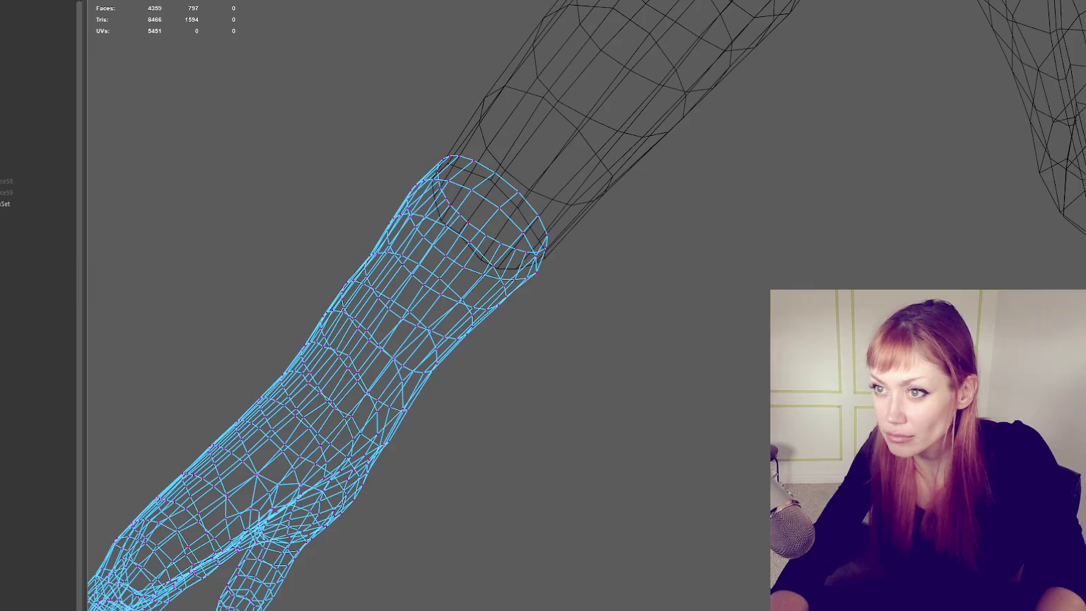
pyautogui.click(700, 141)
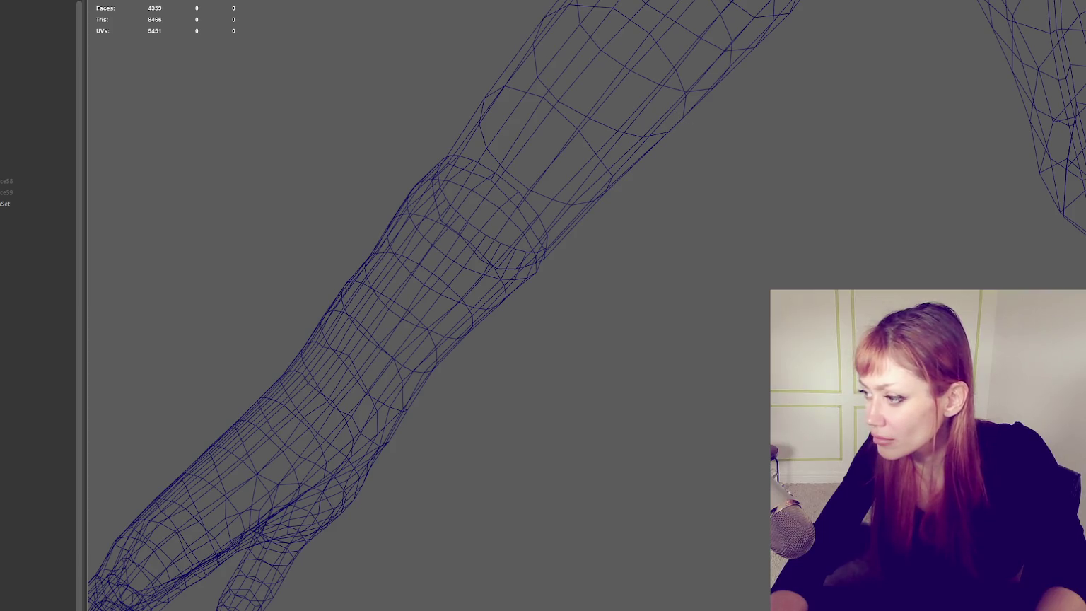
# Step: Set the upper arm as template, return to shaded display, and select the forearm
pyautogui.moveTo(389, 36); pyautogui.dragTo(557, 353)
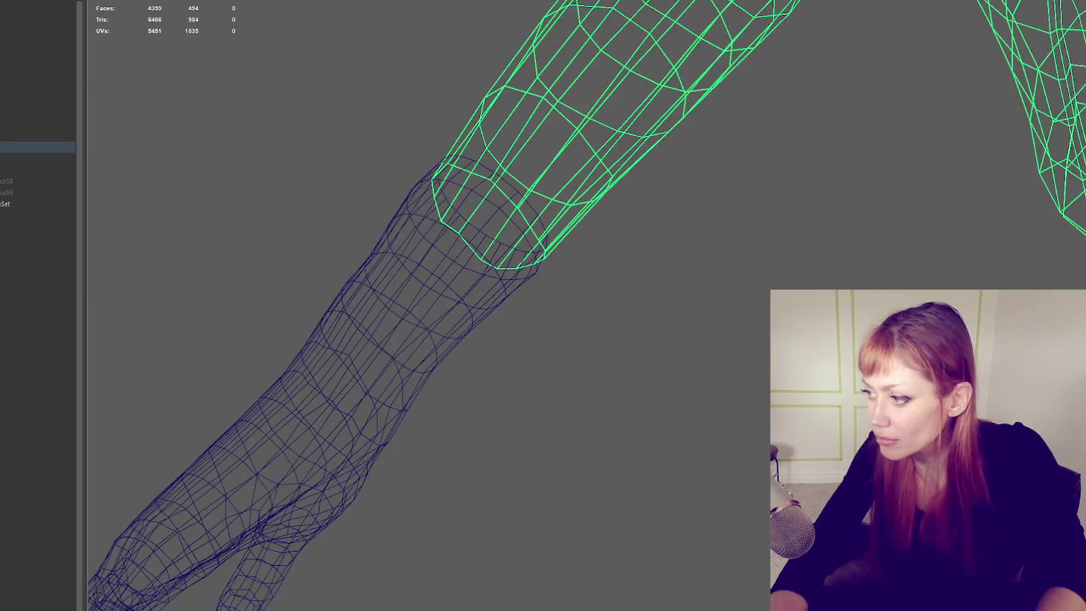
pyautogui.press('Escape')
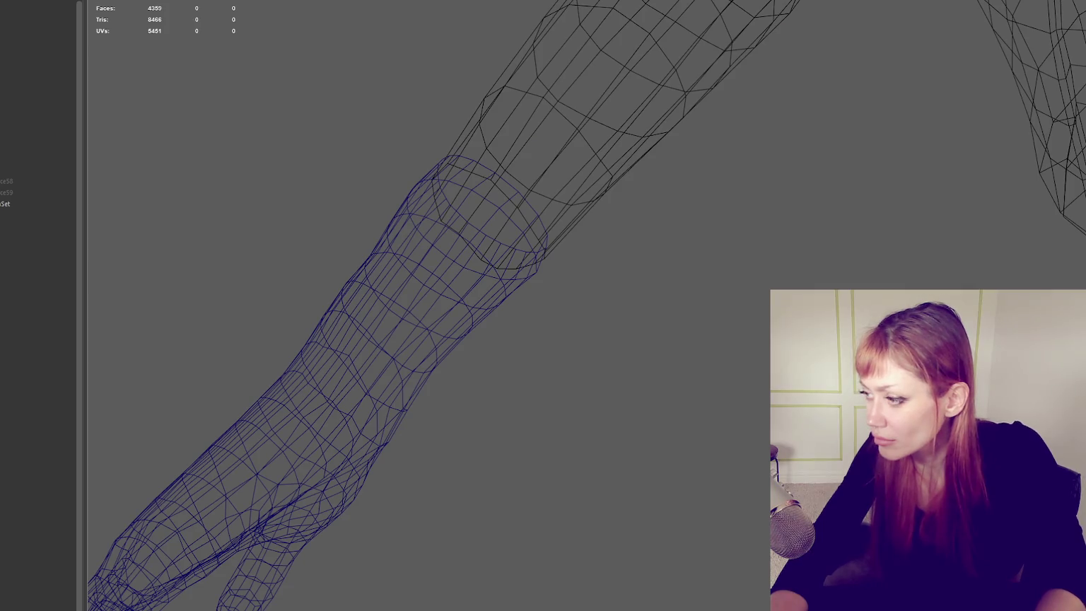
pyautogui.press('5')
pyautogui.click(488, 303)
# Step: Merge two selected forearm wrist vertices into one with Merge to Center
pyautogui.keyDown('alt'); pyautogui.moveTo(487, 303); pyautogui.dragTo(606, 274); pyautogui.keyUp('alt')
pyautogui.moveTo(696, 131); pyautogui.dragTo(606, 109, button='right')
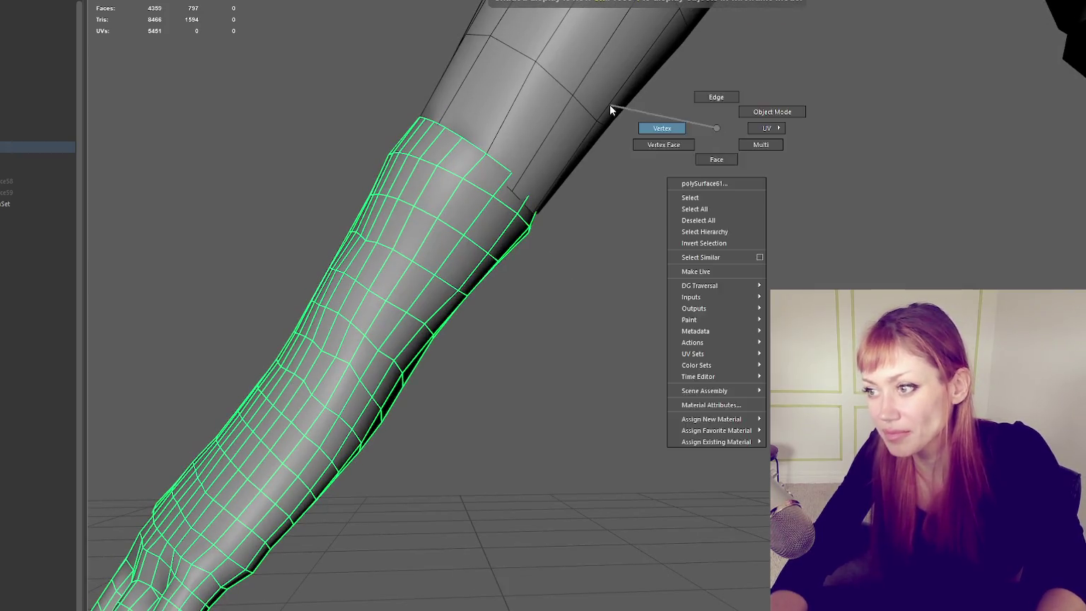
pyautogui.press('4')
pyautogui.press('5')
pyautogui.moveTo(528, 184)
pyautogui.keyDown('alt'); pyautogui.mouseDown()
pyautogui.moveTo(523, 191)
pyautogui.moveTo(561, 222)
pyautogui.mouseUp(); pyautogui.keyUp('alt')
pyautogui.press('4')
pyautogui.press('5')
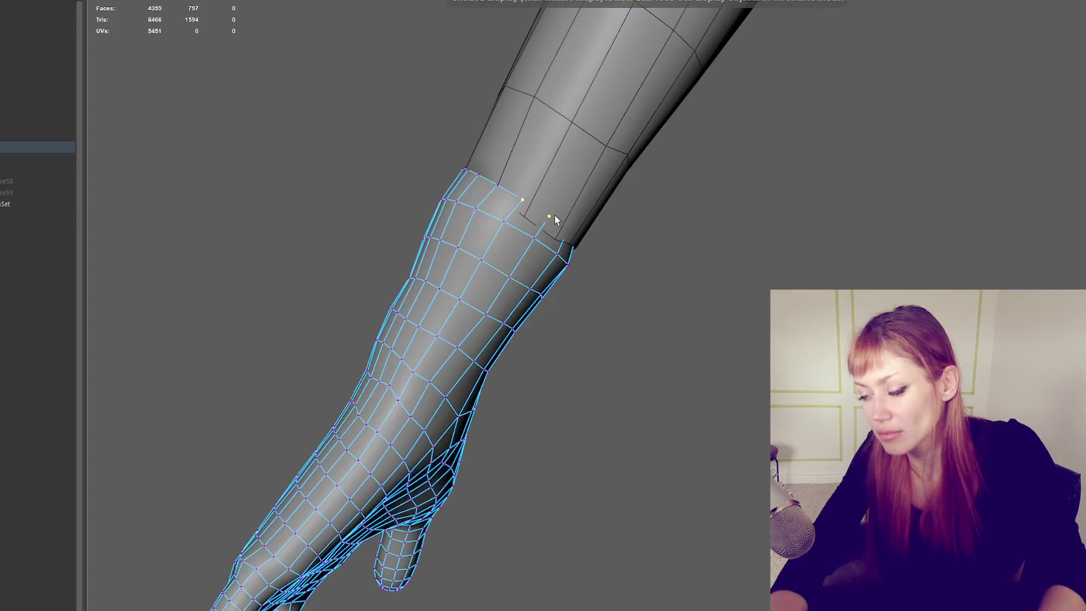
pyautogui.click(145, 0)
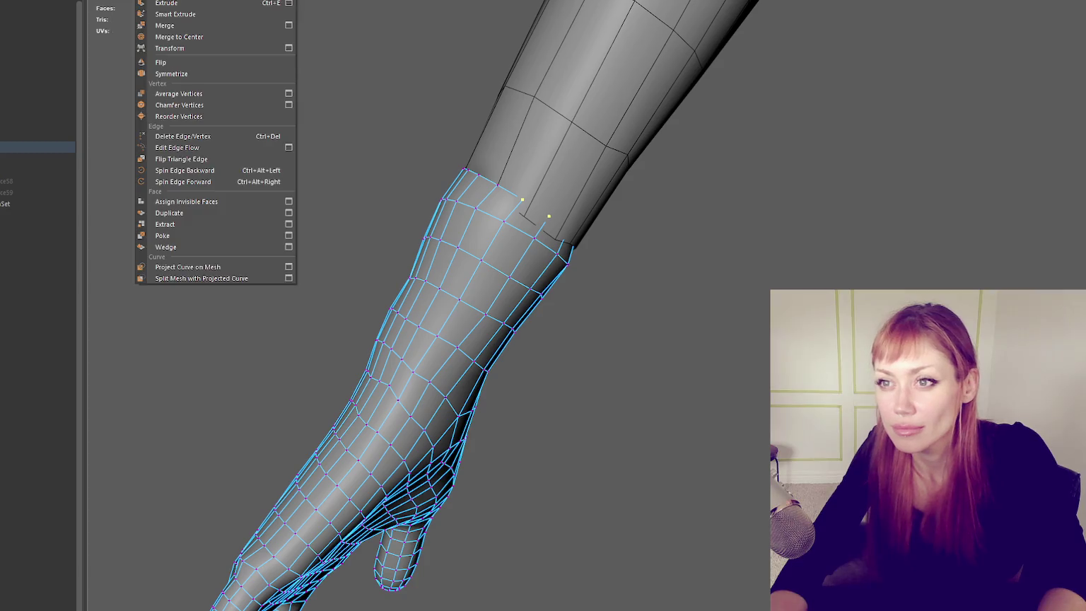
pyautogui.click(178, 37)
# Step: Inspect the wrist in wireframe, return the forearm to object mode, and briefly hide the arm
pyautogui.moveTo(587, 213)
pyautogui.keyDown('alt'); pyautogui.mouseDown()
pyautogui.moveTo(461, 121)
pyautogui.moveTo(478, 129)
pyautogui.mouseUp(); pyautogui.keyUp('alt')
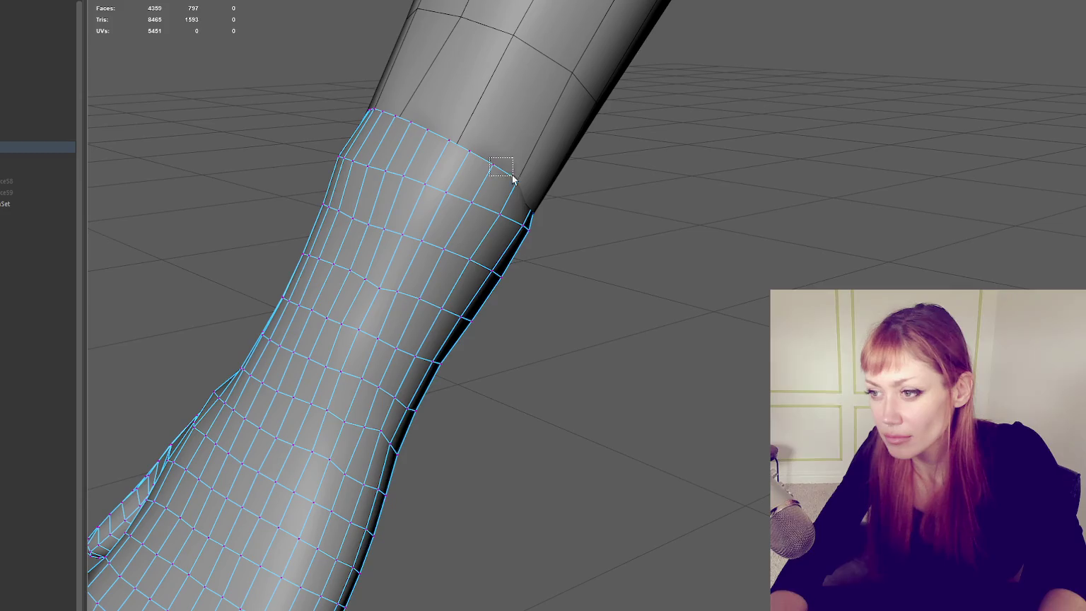
pyautogui.moveTo(520, 186); pyautogui.dragTo(521, 189)
pyautogui.press('4')
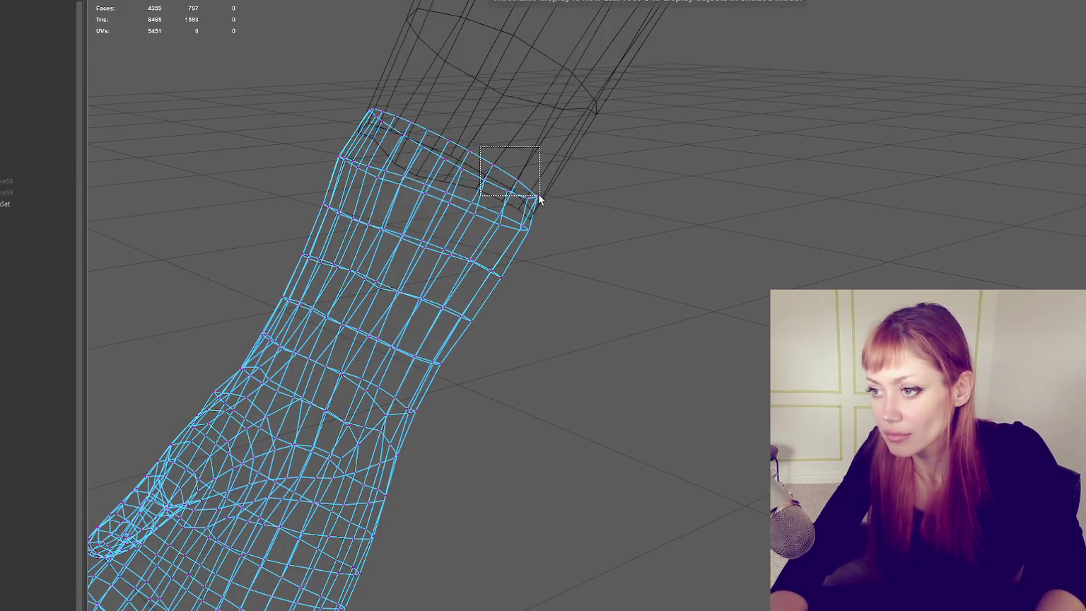
pyautogui.moveTo(642, 140); pyautogui.dragTo(671, 124, button='right')
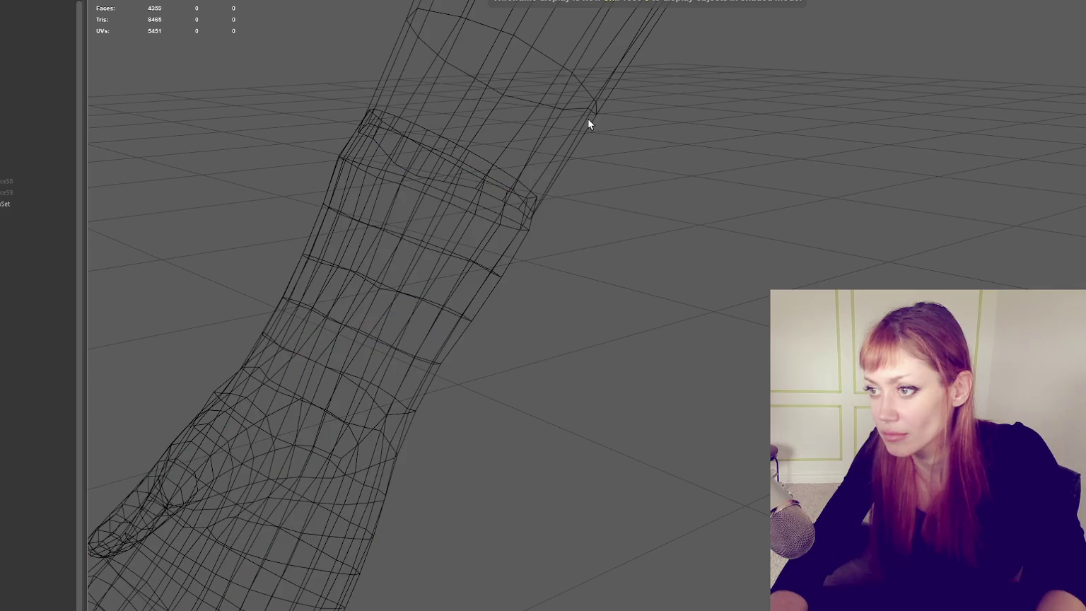
pyautogui.hotkey('ctrl', 'h')
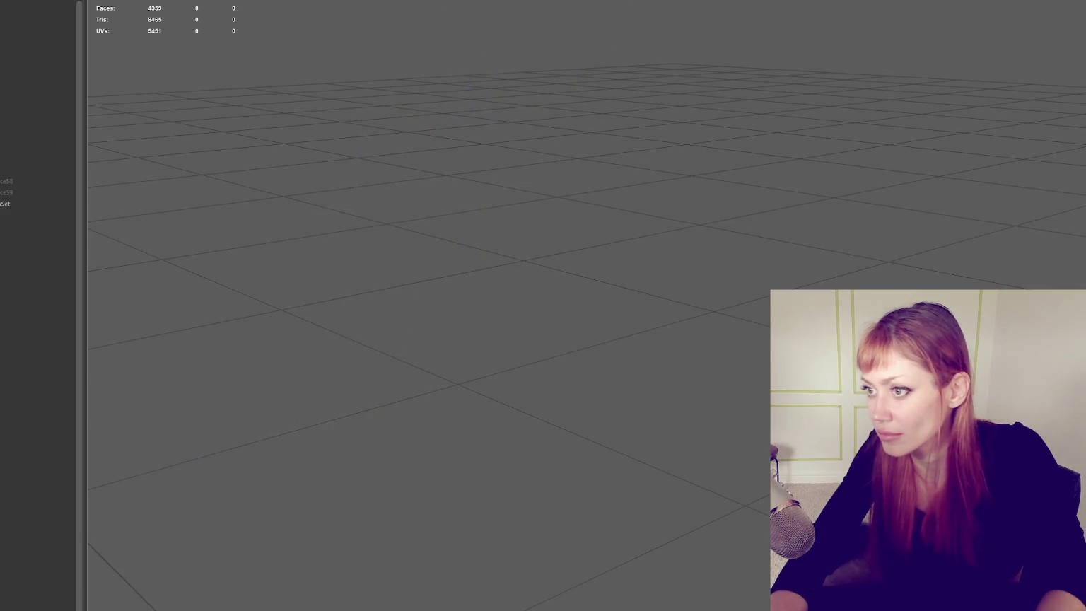
pyautogui.hotkey('ctrl', 'shift', 'h')
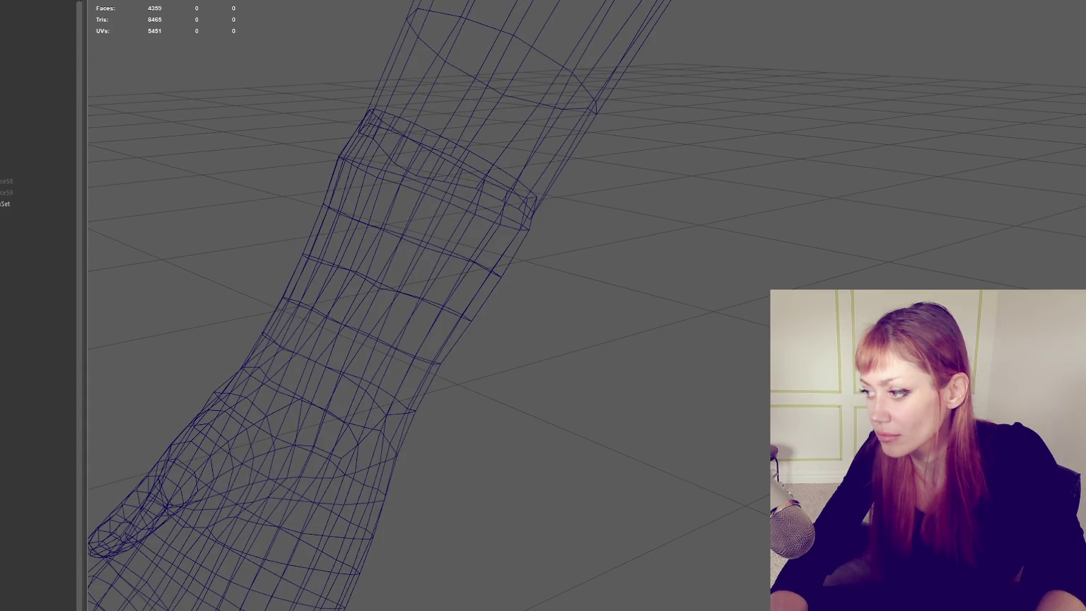
# Step: Select the forearm, upper arm and hand meshes in turn, then clear the selection
pyautogui.click(362, 234)
pyautogui.click(476, 129)
pyautogui.click(477, 128)
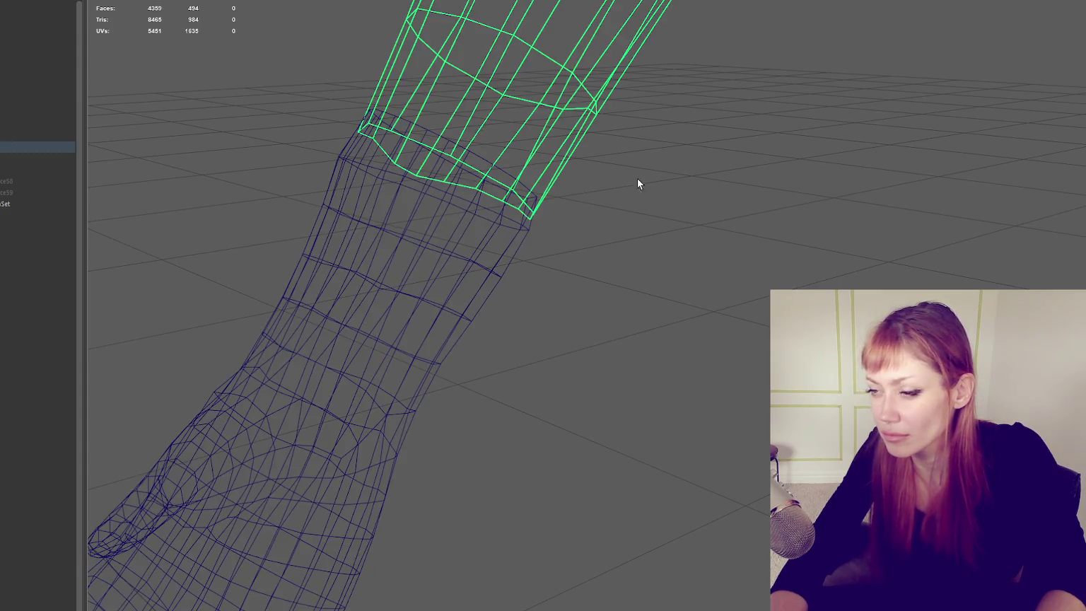
pyautogui.scroll(-5, 636, 178)
pyautogui.click(555, 301)
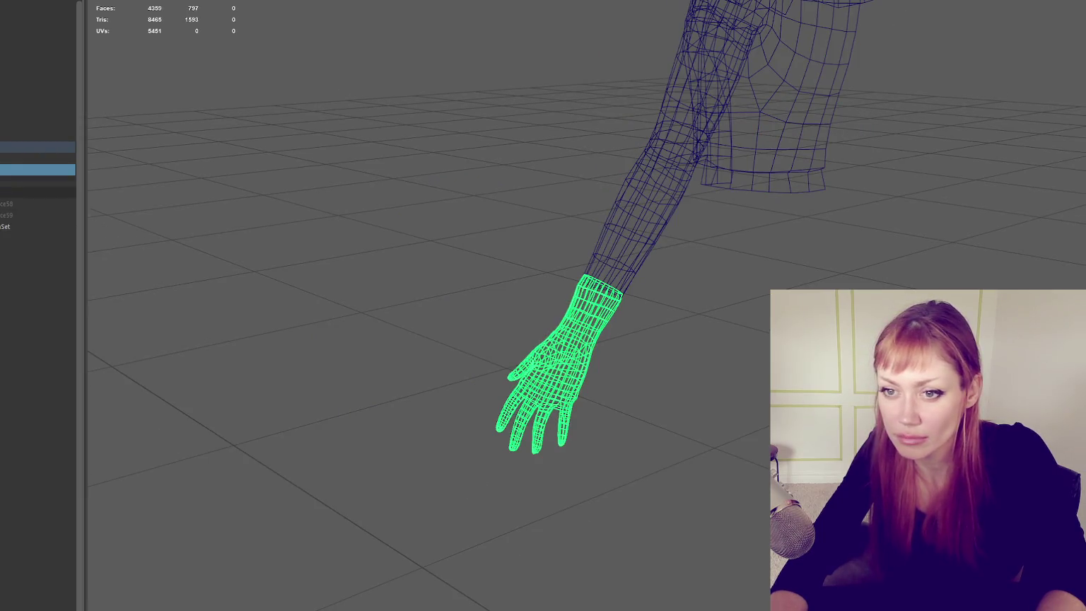
pyautogui.moveTo(14, 166); pyautogui.dragTo(22, 142, button='middle')
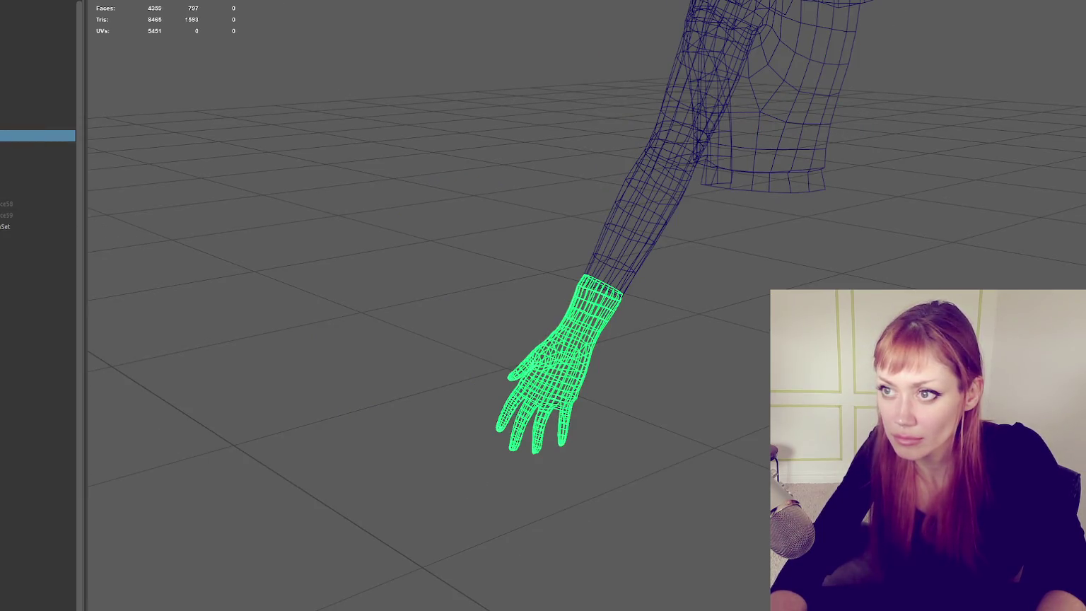
pyautogui.scroll(3, 573, 226)
pyautogui.scroll(3, 613, 239)
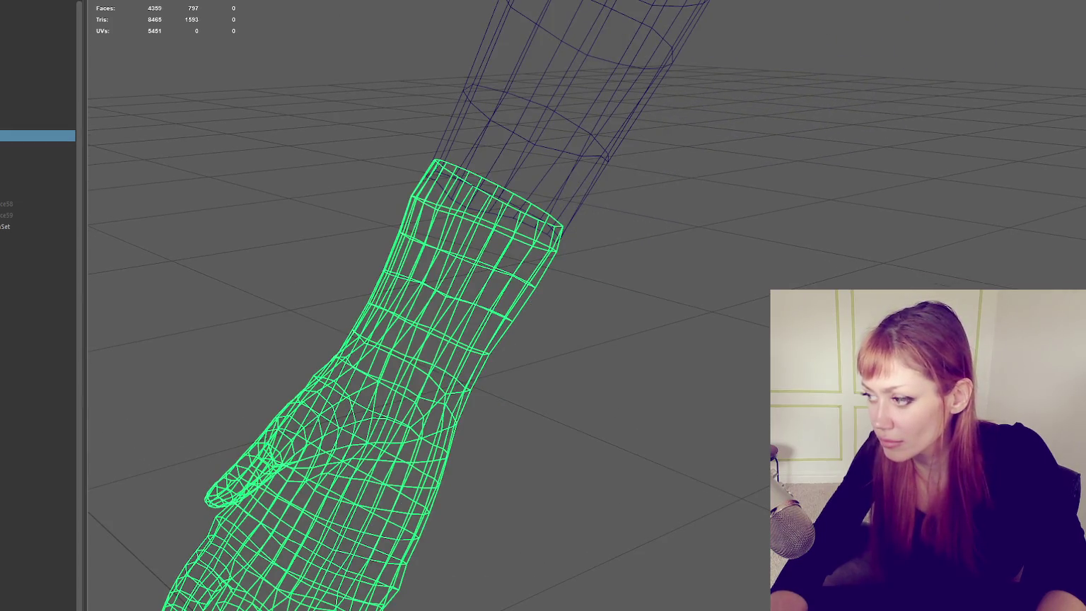
pyautogui.click(802, 270)
pyautogui.click(773, 186)
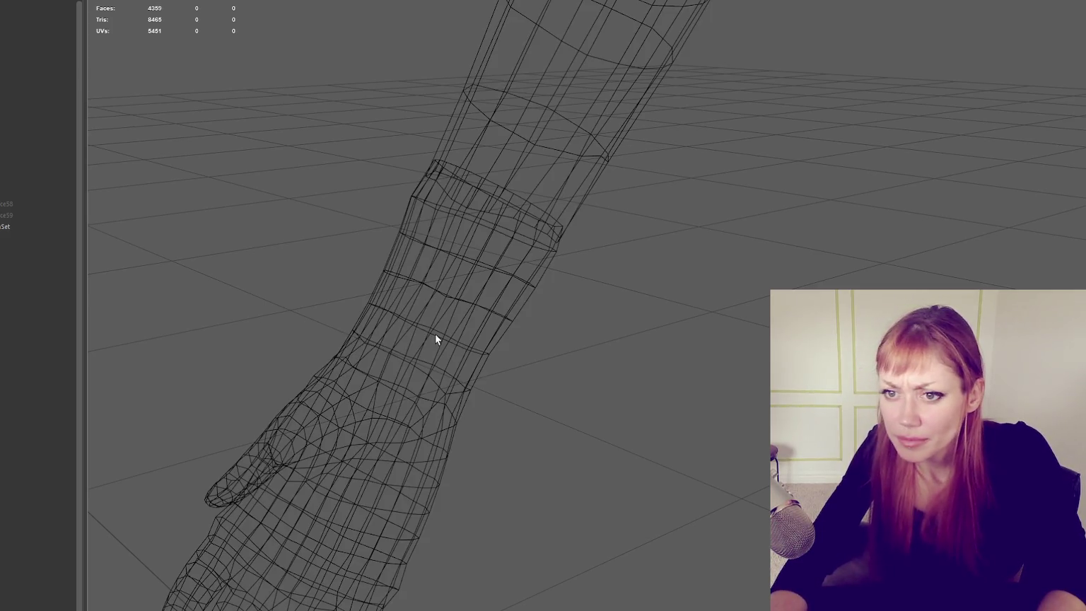
# Step: Toggle selection of the hand and upper arm meshes to compare them
pyautogui.click(457, 288)
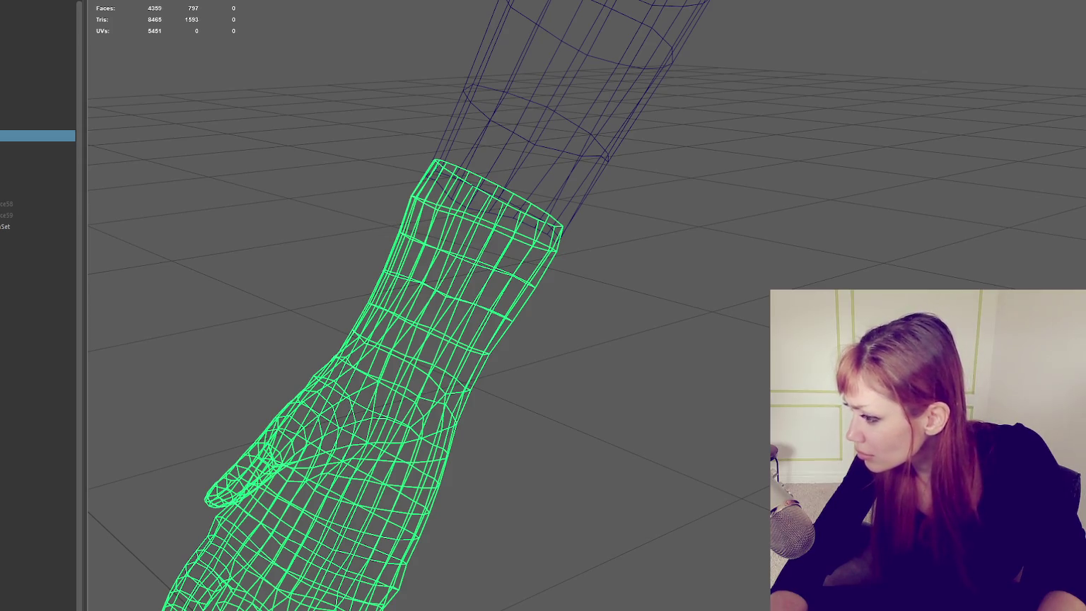
pyautogui.click(549, 224)
pyautogui.click(507, 286)
pyautogui.click(453, 331)
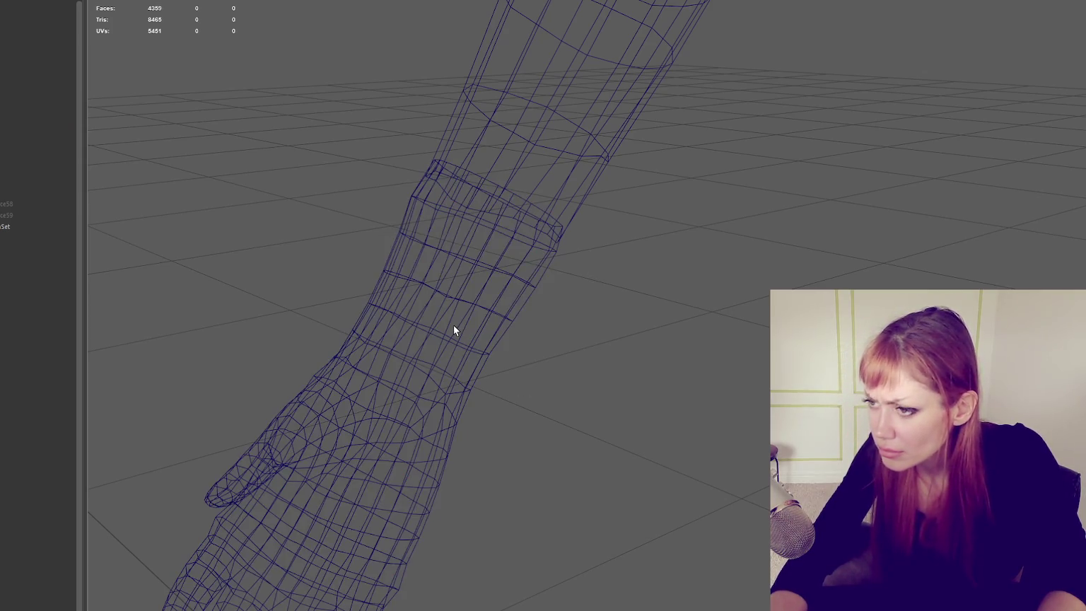
pyautogui.moveTo(619, 289); pyautogui.dragTo(606, 284, button='right')
pyautogui.click(572, 155)
pyautogui.click(492, 262)
# Step: Select only the hand in vertex mode, then compare it with the arm in shaded view
pyautogui.rightClick(695, 241)
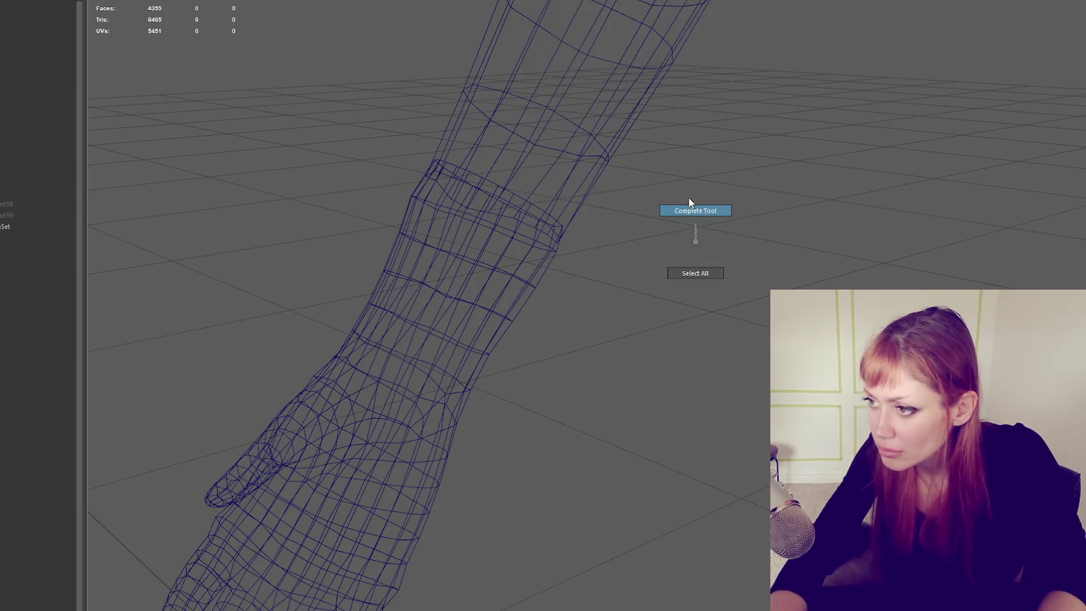
pyautogui.moveTo(491, 242); pyautogui.dragTo(595, 320)
pyautogui.moveTo(460, 327); pyautogui.dragTo(564, 550)
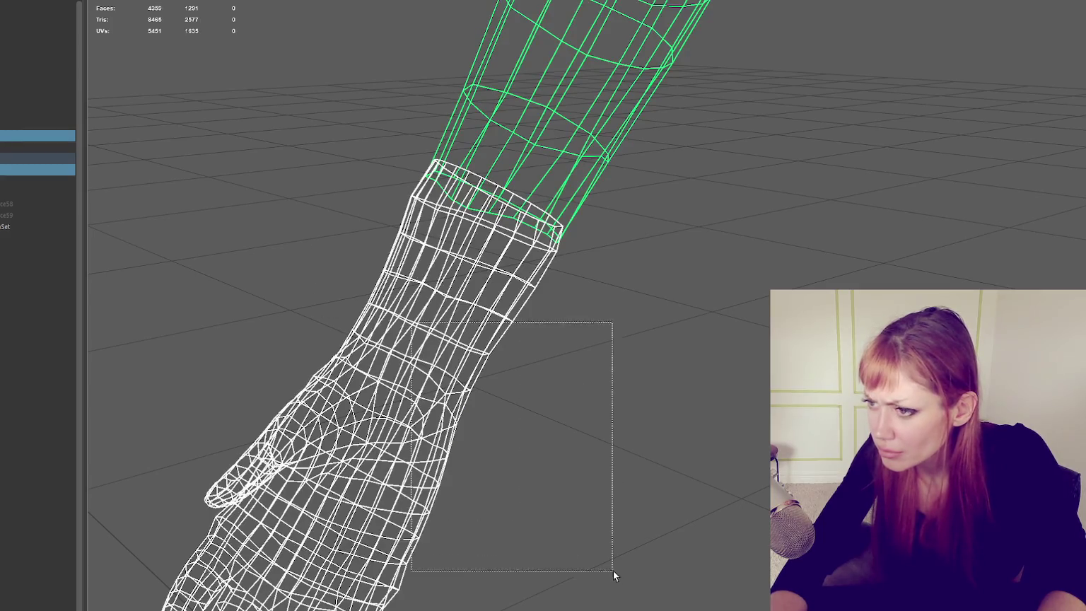
pyautogui.moveTo(715, 336); pyautogui.dragTo(686, 340, button='right')
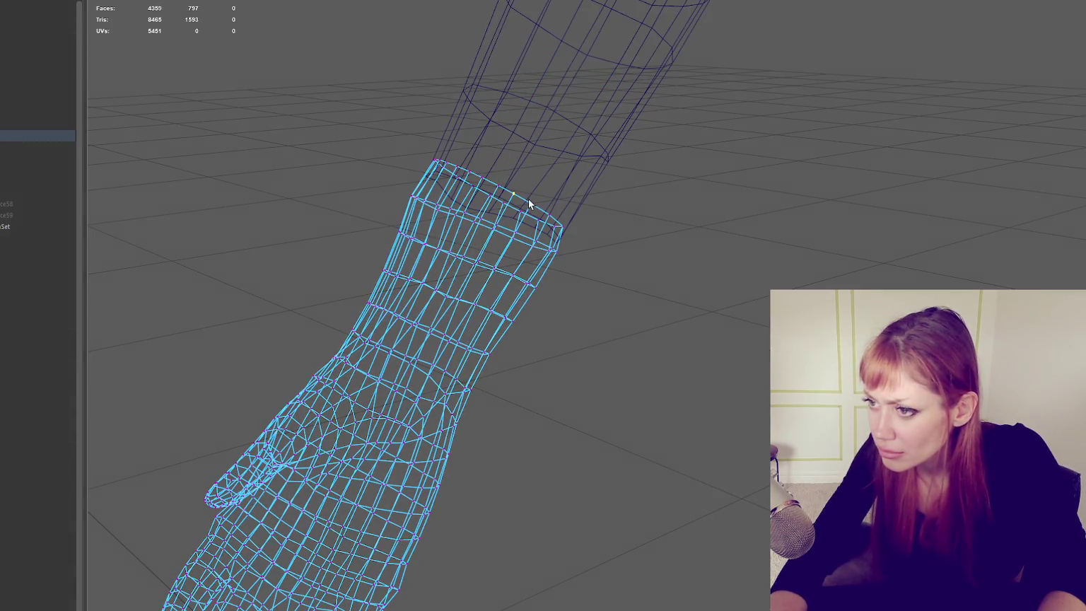
pyautogui.press('5')
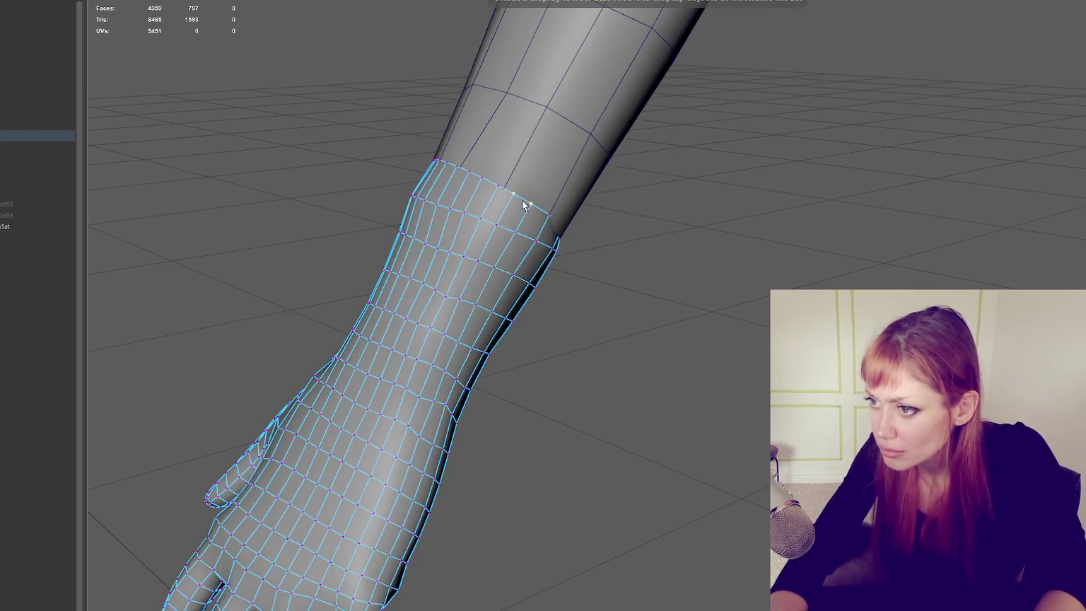
pyautogui.keyDown('shift'); pyautogui.click(508, 181); pyautogui.keyUp('shift')
pyautogui.click(508, 95)
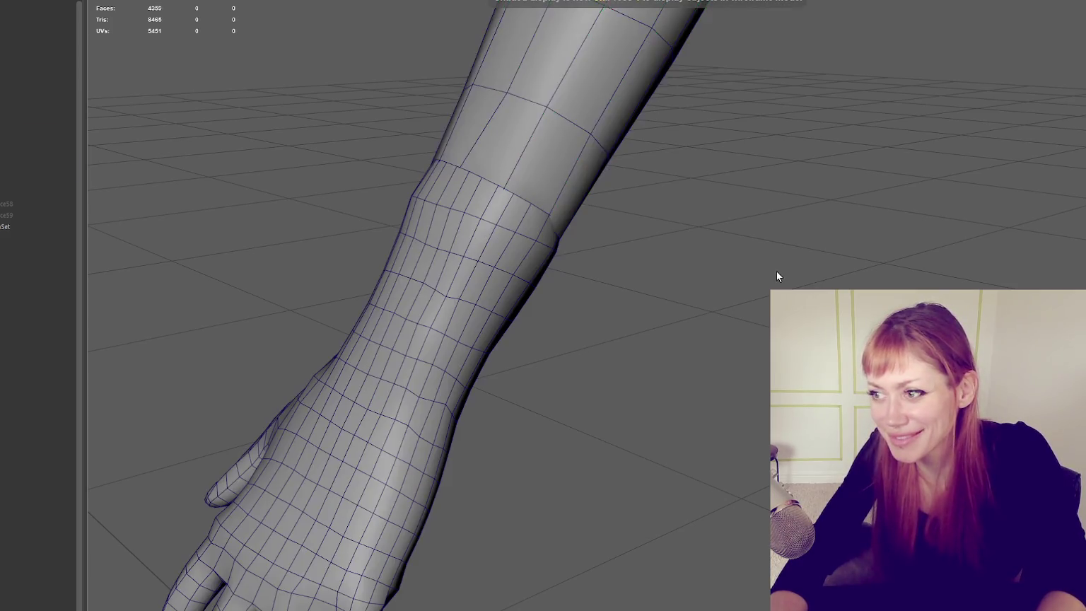
pyautogui.click(468, 261)
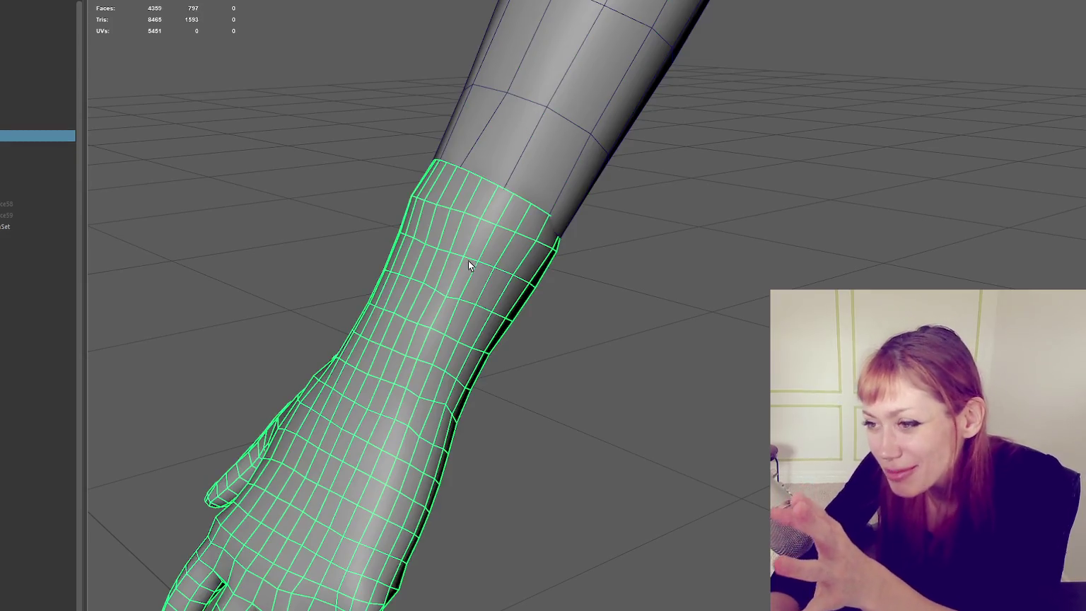
# Step: Select vertices on the hand's wrist ring and merge them to center
pyautogui.press('4')
pyautogui.keyDown('alt'); pyautogui.moveTo(493, 240); pyautogui.dragTo(680, 269, button='middle'); pyautogui.keyUp('alt')
pyautogui.press('5')
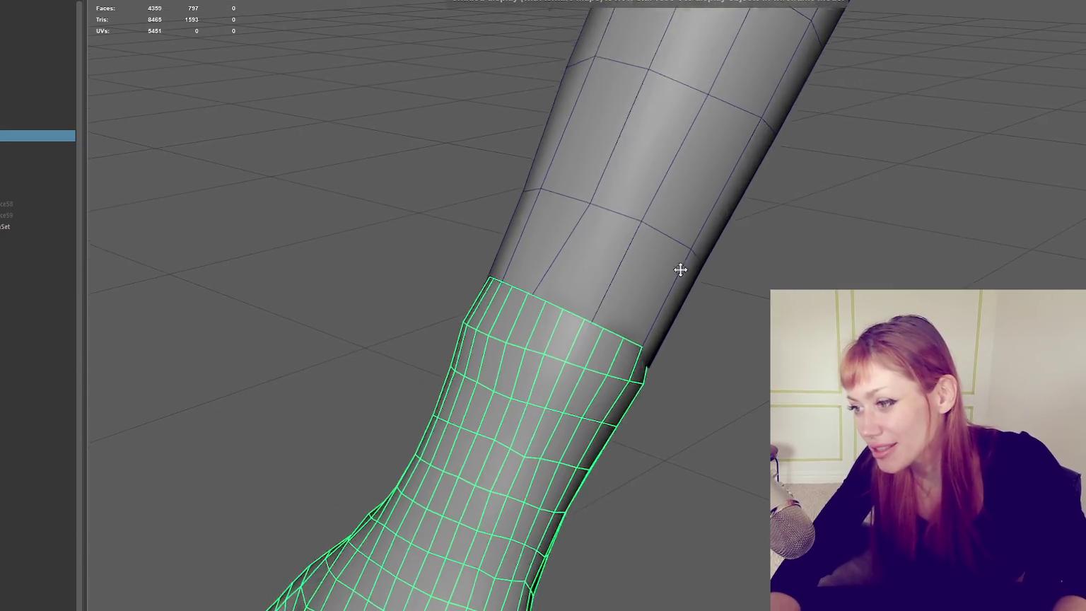
pyautogui.moveTo(680, 269)
pyautogui.keyDown('alt'); pyautogui.mouseDown()
pyautogui.moveTo(696, 272)
pyautogui.moveTo(618, 275)
pyautogui.mouseUp(); pyautogui.keyUp('alt')
pyautogui.press('F9')
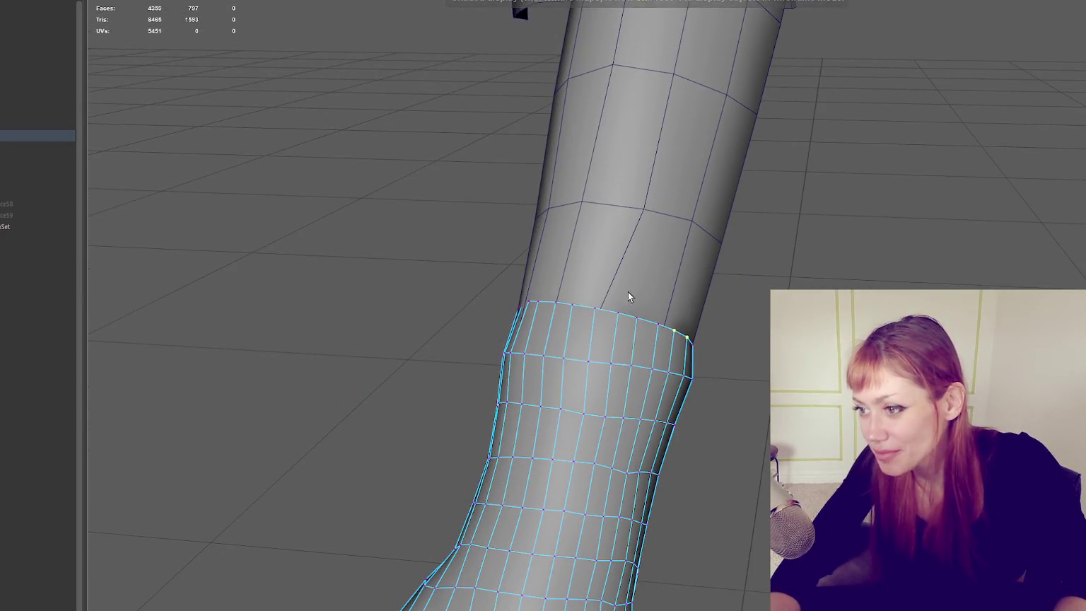
pyautogui.click(618, 312)
pyautogui.click(212, 0)
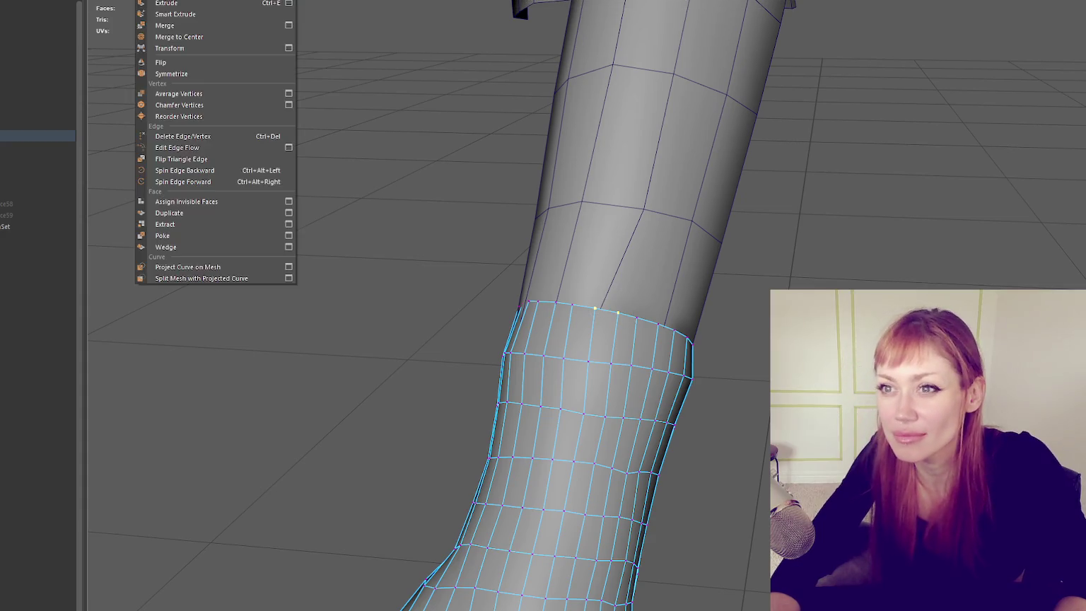
pyautogui.click(179, 37)
# Step: Try the merge on the next pair of wrist vertices, then undo it
pyautogui.keyDown('alt'); pyautogui.moveTo(615, 322); pyautogui.dragTo(918, 284); pyautogui.keyUp('alt')
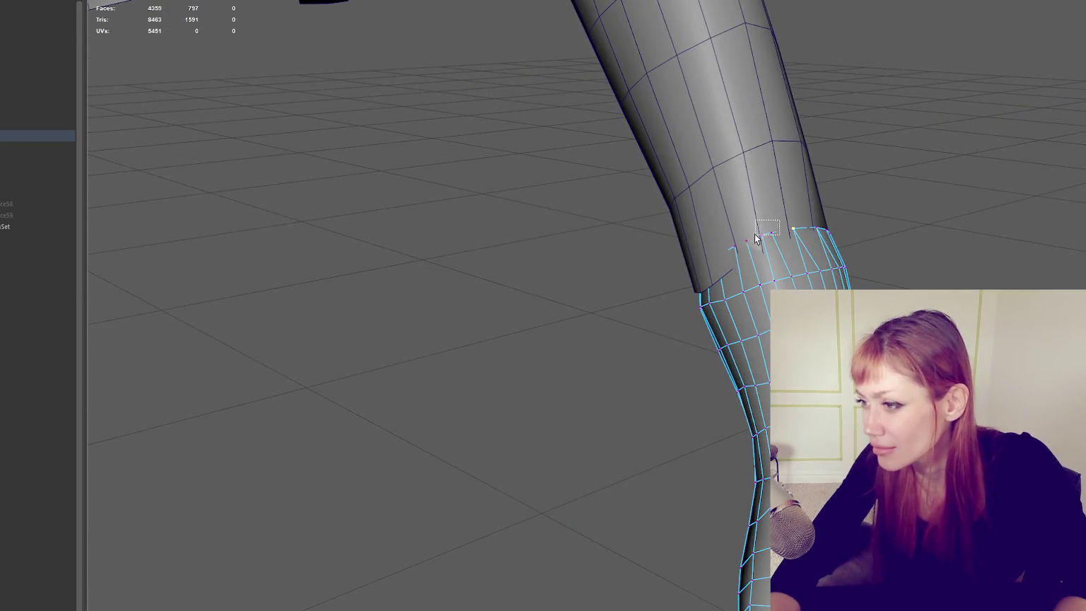
pyautogui.press('g')
pyautogui.moveTo(742, 246)
pyautogui.mouseDown()
pyautogui.moveTo(1035, 177)
pyautogui.moveTo(812, 162)
pyautogui.moveTo(570, 174)
pyautogui.mouseUp()
pyautogui.hotkey('ctrl', 'z')
# Step: Inspect the wrist from below and snap a ring vertex onto its neighbour with Move
pyautogui.keyDown('alt'); pyautogui.moveTo(570, 175); pyautogui.dragTo(732, 193, button='right'); pyautogui.keyUp('alt')
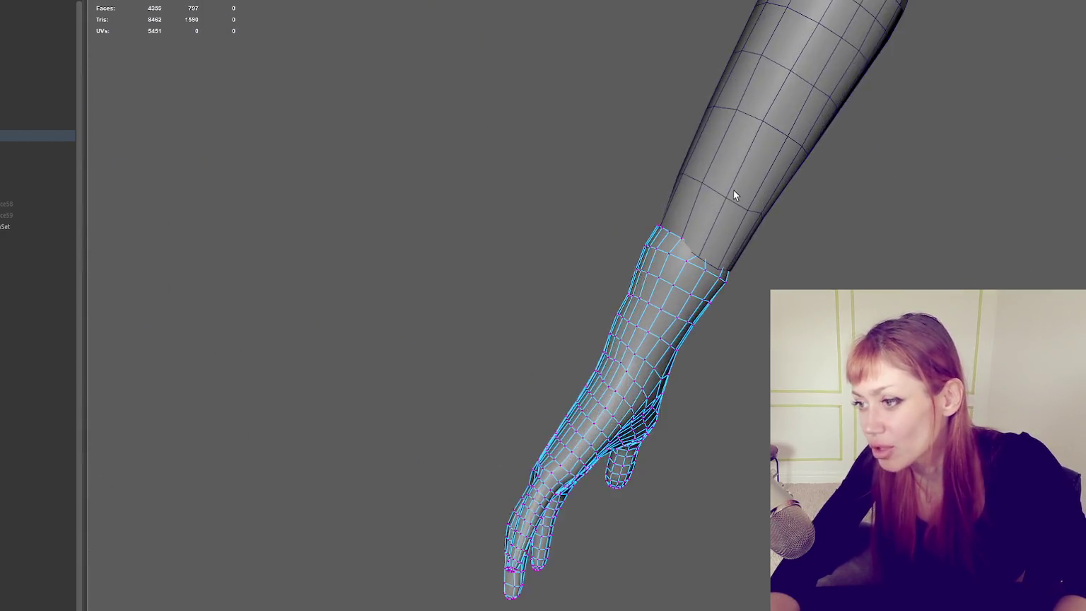
pyautogui.scroll(3, 731, 191)
pyautogui.moveTo(728, 181)
pyautogui.keyDown('alt'); pyautogui.mouseDown()
pyautogui.moveTo(757, 172)
pyautogui.moveTo(671, 203)
pyautogui.moveTo(637, 242)
pyautogui.mouseUp(); pyautogui.keyUp('alt')
pyautogui.moveTo(667, 275)
pyautogui.keyDown('alt'); pyautogui.mouseDown()
pyautogui.moveTo(540, 181)
pyautogui.moveTo(654, 260)
pyautogui.mouseUp(); pyautogui.keyUp('alt')
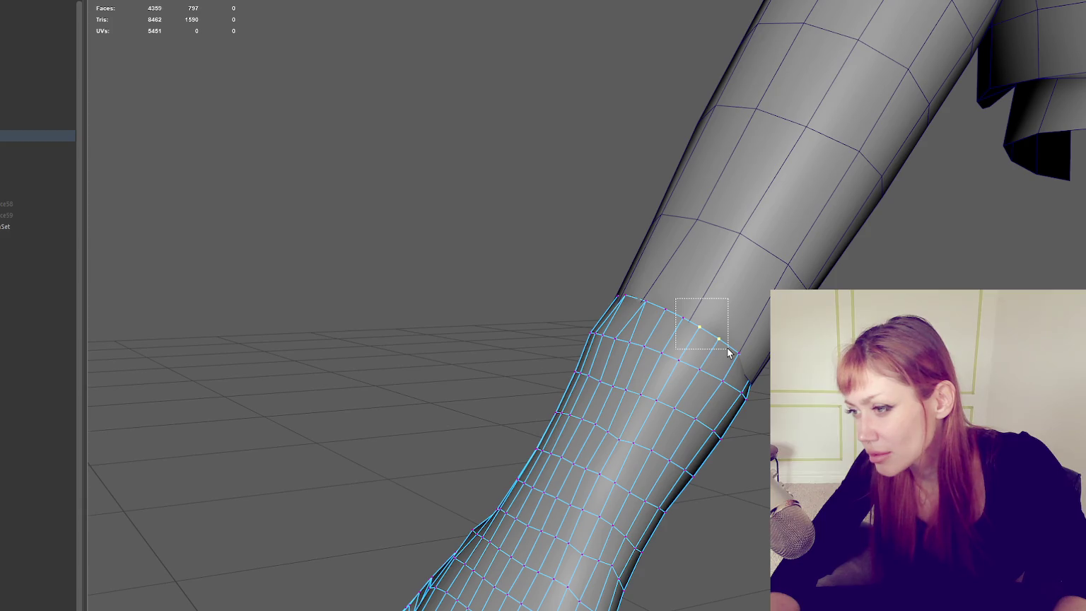
pyautogui.press('4')
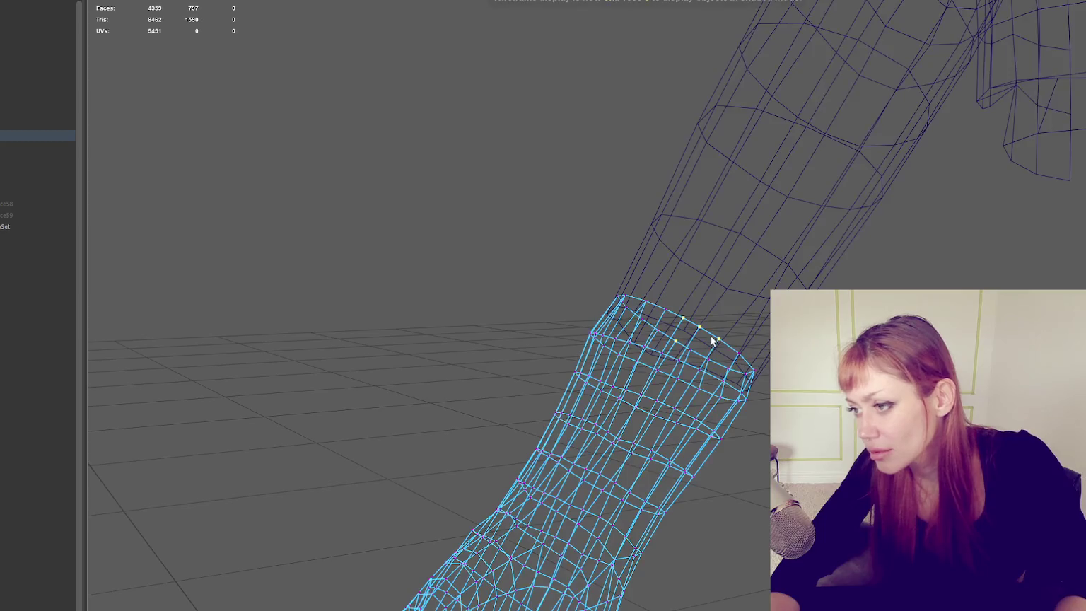
pyautogui.keyDown('alt'); pyautogui.moveTo(712, 336); pyautogui.dragTo(675, 309); pyautogui.keyUp('alt')
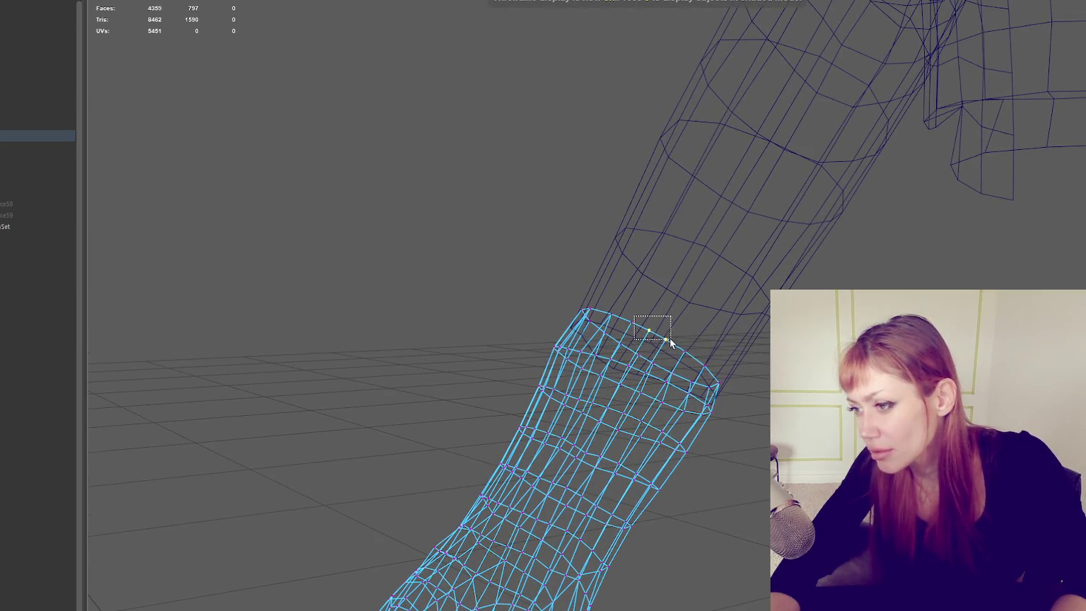
pyautogui.press('5')
pyautogui.press('w')
pyautogui.moveTo(684, 349)
pyautogui.mouseDown()
pyautogui.moveTo(733, 373)
pyautogui.moveTo(722, 353)
pyautogui.moveTo(583, 345)
pyautogui.moveTo(749, 316)
pyautogui.moveTo(528, 364)
pyautogui.moveTo(654, 323)
pyautogui.mouseUp()
# Step: Move another wrist vertex along the ring and snap it onto its neighbour
pyautogui.click(703, 364)
pyautogui.moveTo(705, 298); pyautogui.dragTo(683, 304)
pyautogui.press('4')
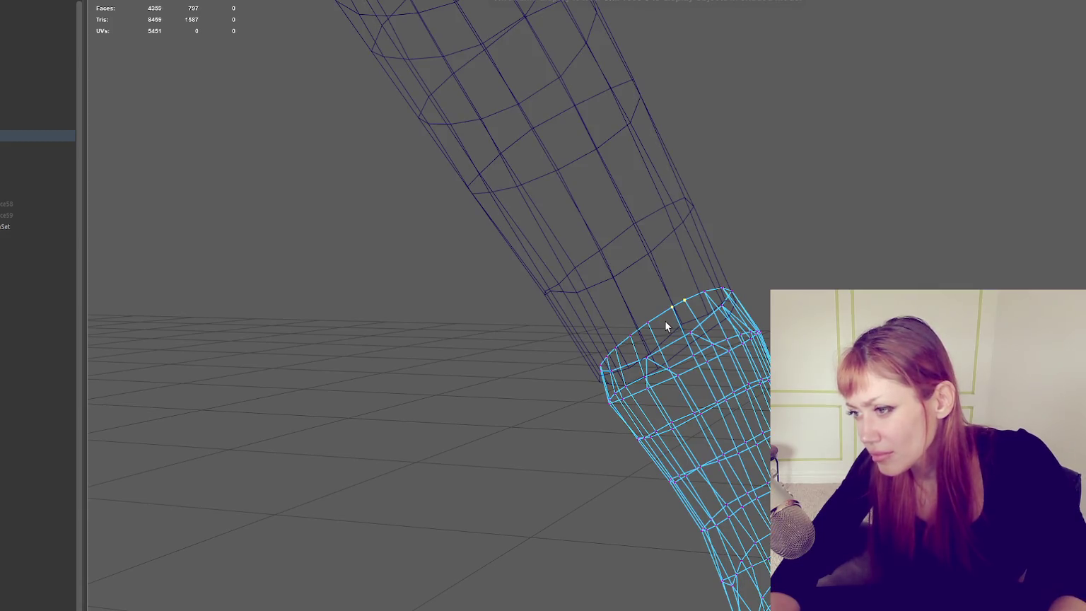
pyautogui.press('5')
pyautogui.moveTo(684, 315); pyautogui.dragTo(705, 296)
pyautogui.click(705, 297)
# Step: Frame the wrist and select a pair of wrist-ring vertices in wireframe
pyautogui.press('f')
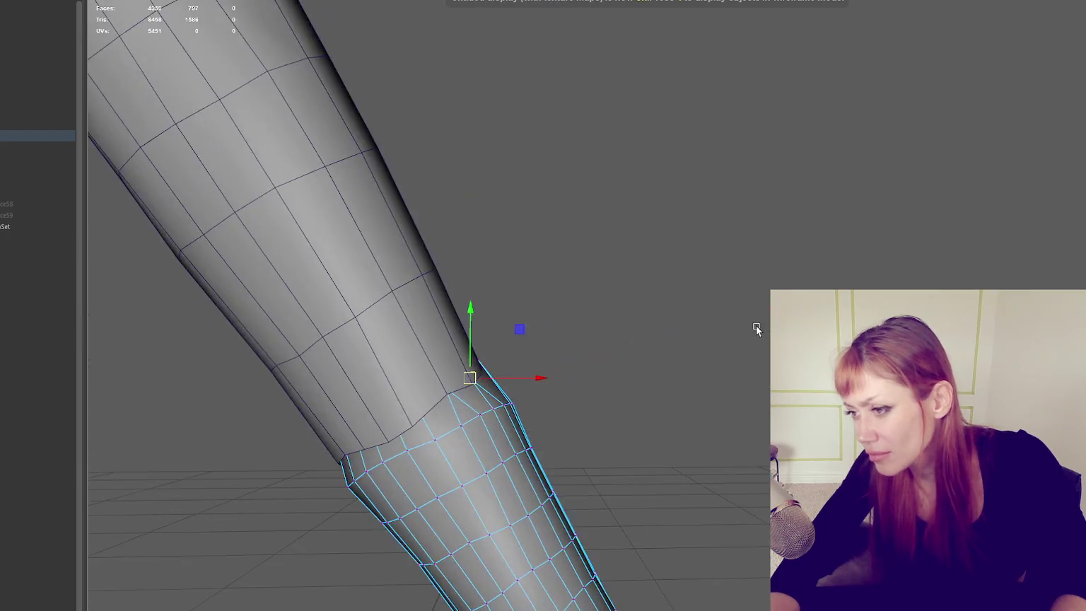
pyautogui.press('4')
pyautogui.moveTo(669, 349)
pyautogui.keyDown('alt'); pyautogui.mouseDown()
pyautogui.moveTo(1023, 192)
pyautogui.moveTo(704, 289)
pyautogui.mouseUp(); pyautogui.keyUp('alt')
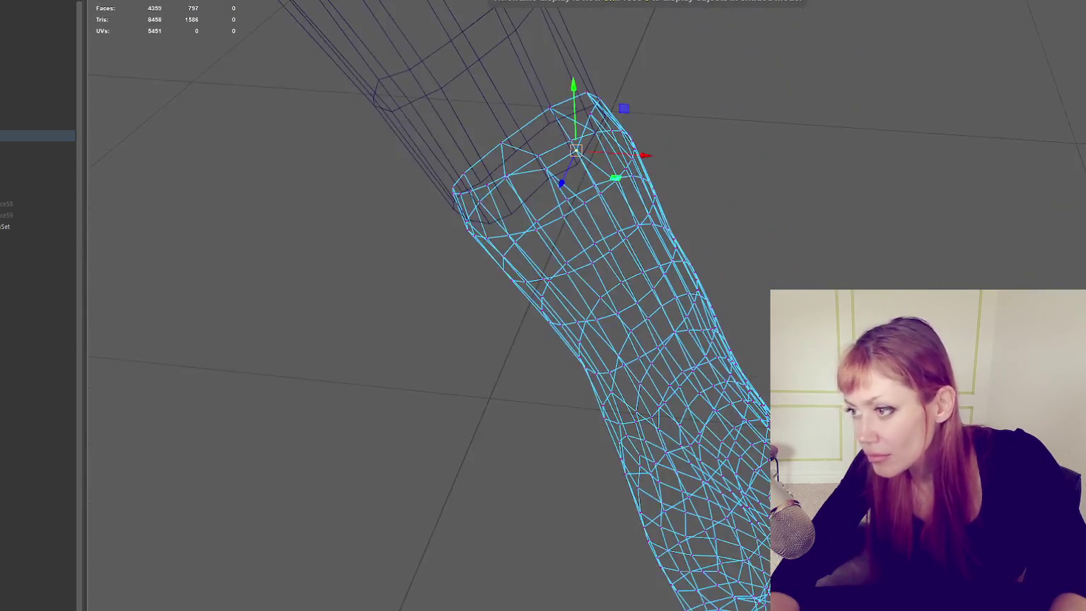
pyautogui.keyDown('alt'); pyautogui.moveTo(703, 289); pyautogui.dragTo(708, 260); pyautogui.keyUp('alt')
pyautogui.scroll(2, 714, 271)
pyautogui.scroll(5, 714, 271)
pyautogui.press('5')
pyautogui.press('4')
pyautogui.moveTo(546, 332)
pyautogui.mouseDown()
pyautogui.moveTo(483, 382)
pyautogui.moveTo(640, 373)
pyautogui.mouseUp()
pyautogui.press('5')
# Step: Undo a trial move and merge the selected wrist-ring vertices to their centre
pyautogui.moveTo(563, 349); pyautogui.dragTo(598, 396)
pyautogui.hotkey('ctrl', 'z')
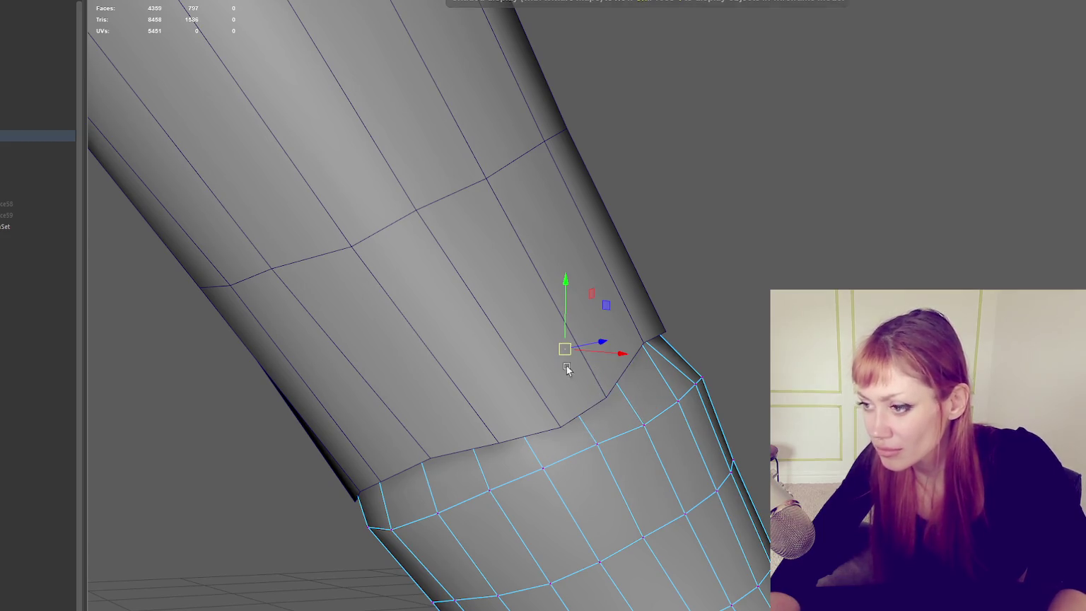
pyautogui.click(138, 0)
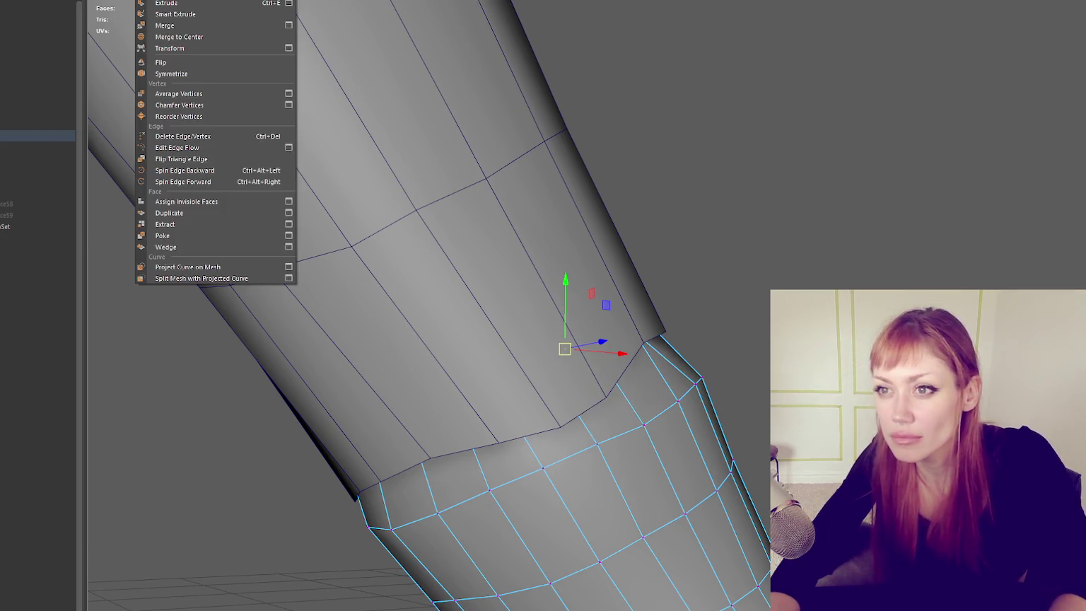
pyautogui.click(211, 39)
pyautogui.press('4')
pyautogui.press('5')
# Step: Move a wrist vertex onto the arm's edge to reshape the ring, then review the forearm
pyautogui.moveTo(608, 353)
pyautogui.keyDown('alt'); pyautogui.mouseDown()
pyautogui.moveTo(648, 364)
pyautogui.moveTo(649, 302)
pyautogui.moveTo(675, 331)
pyautogui.moveTo(517, 275)
pyautogui.mouseUp(); pyautogui.keyUp('alt')
pyautogui.press('4')
pyautogui.press('5')
pyautogui.moveTo(452, 338)
pyautogui.keyDown('alt'); pyautogui.mouseDown()
pyautogui.moveTo(657, 324)
pyautogui.moveTo(663, 298)
pyautogui.moveTo(642, 324)
pyautogui.mouseUp(); pyautogui.keyUp('alt')
pyautogui.moveTo(642, 324); pyautogui.dragTo(639, 316, button='middle')
pyautogui.keyDown('alt'); pyautogui.moveTo(533, 333); pyautogui.dragTo(665, 322); pyautogui.keyUp('alt')
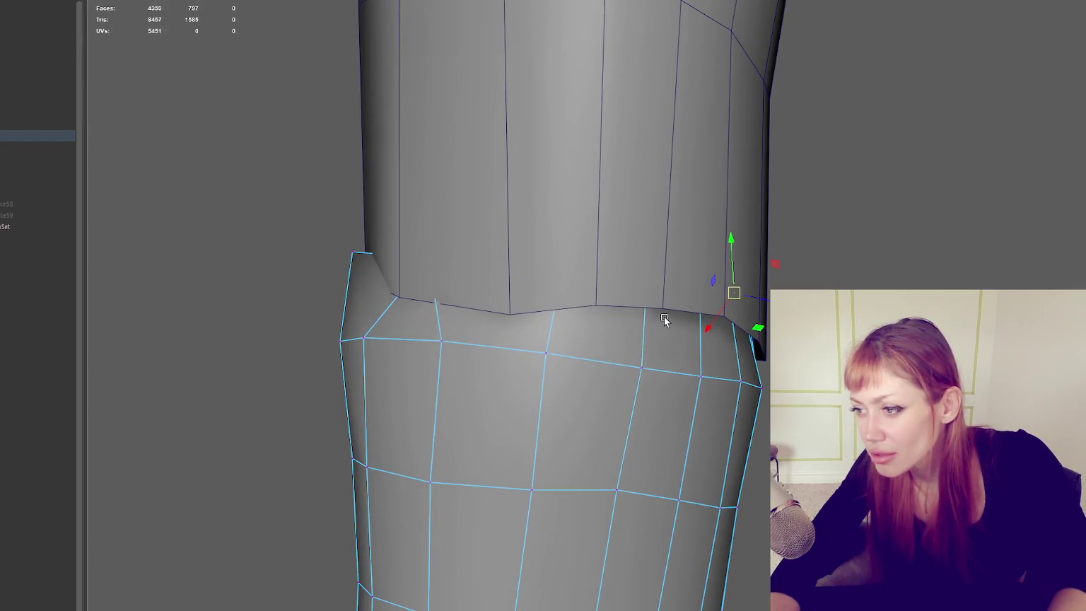
pyautogui.scroll(-5, 665, 321)
pyautogui.moveTo(677, 308)
pyautogui.keyDown('alt'); pyautogui.mouseDown()
pyautogui.moveTo(531, 341)
pyautogui.moveTo(328, 342)
pyautogui.moveTo(624, 349)
pyautogui.moveTo(635, 366)
pyautogui.moveTo(556, 371)
pyautogui.mouseUp(); pyautogui.keyUp('alt')
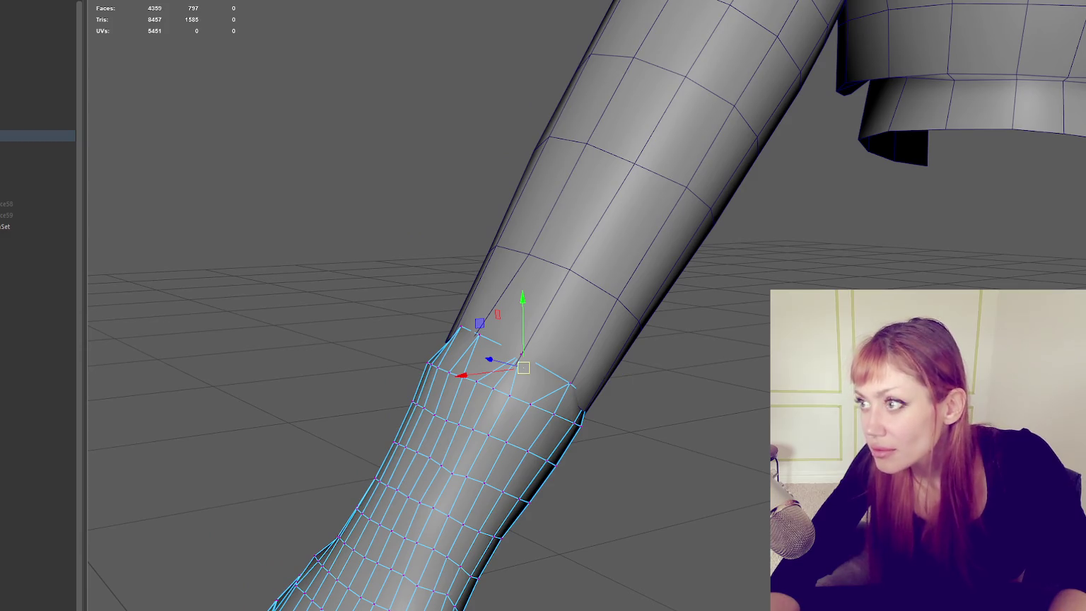
# Step: Try Multi-Cut edge cuts across the wrist face, undoing the trial cuts
pyautogui.press('F10')
pyautogui.click(544, 367)
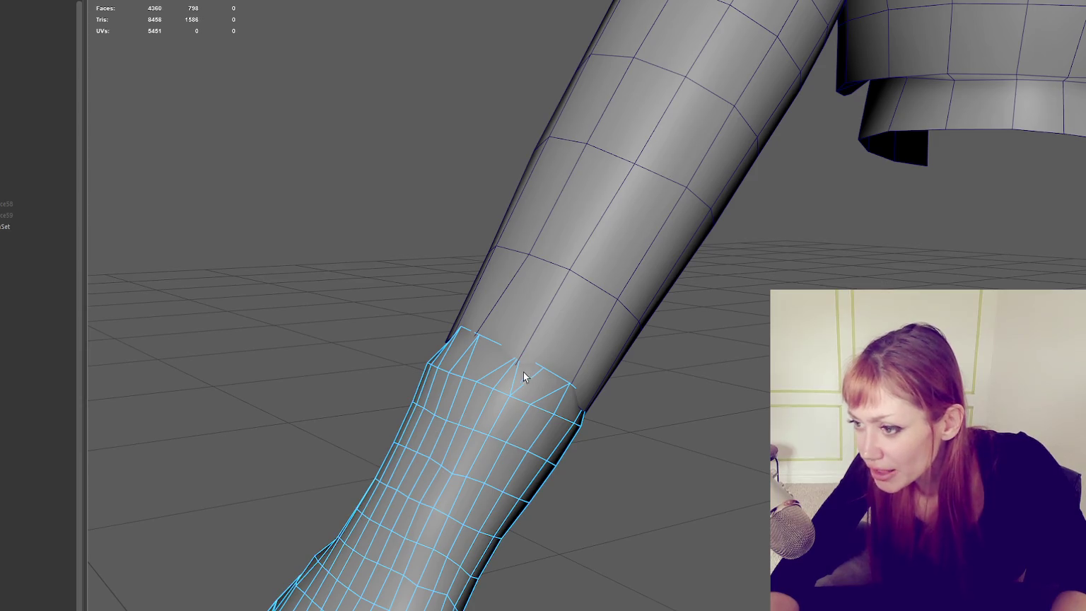
pyautogui.hotkey('ctrl', 'z')
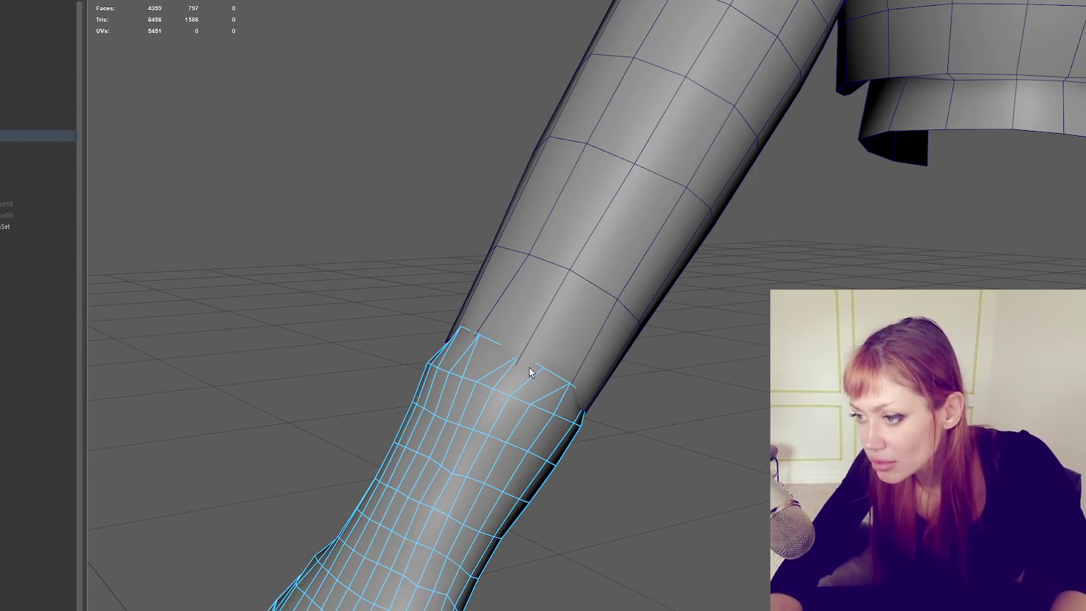
pyautogui.hotkey('ctrl', 'z')
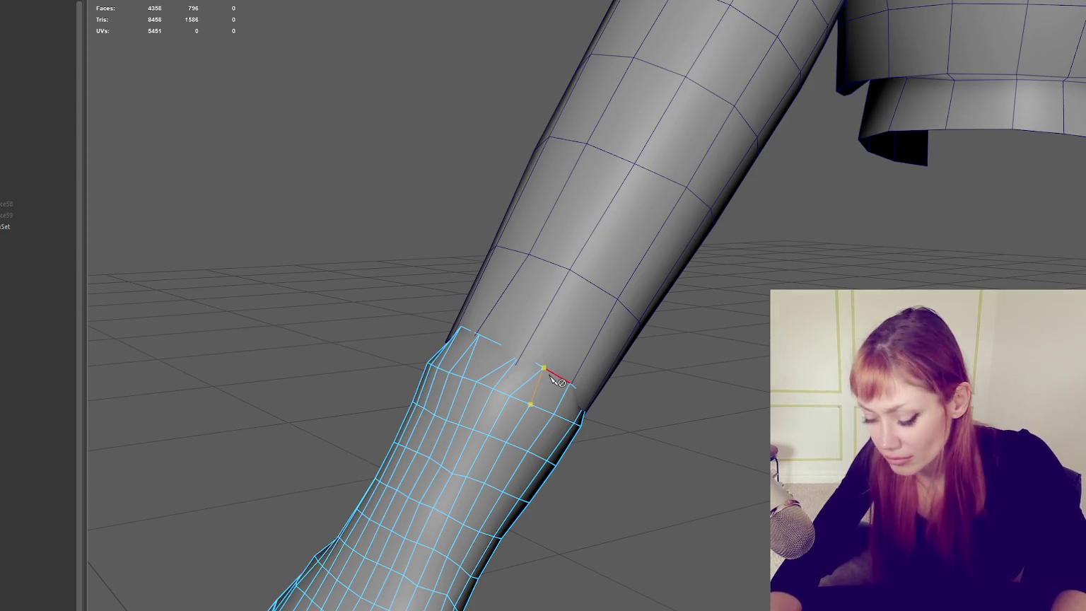
pyautogui.keyDown('alt'); pyautogui.moveTo(555, 380); pyautogui.dragTo(561, 384); pyautogui.keyUp('alt')
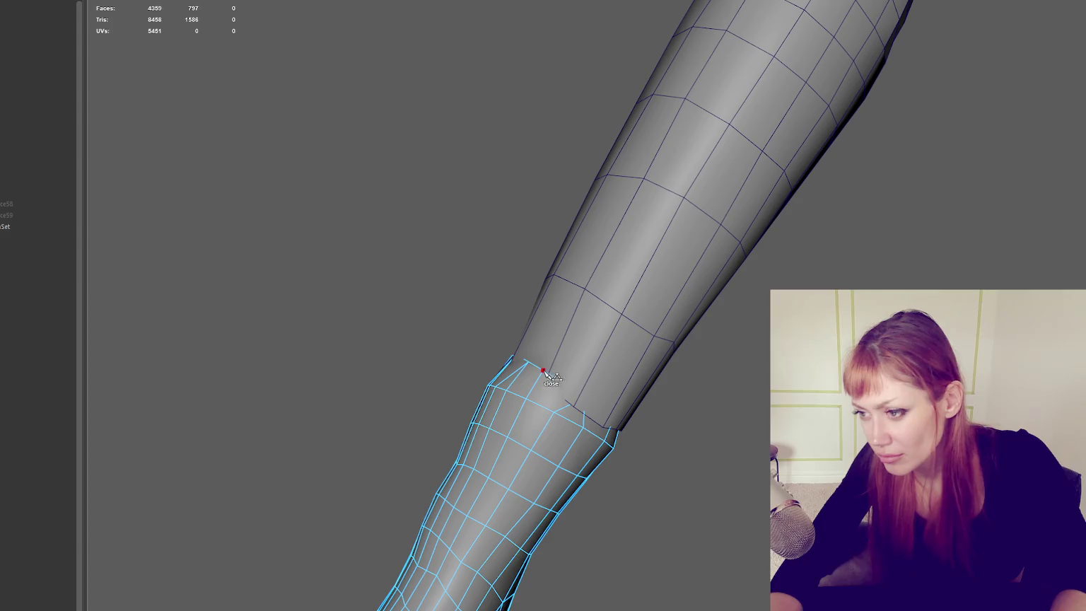
pyautogui.click(554, 411)
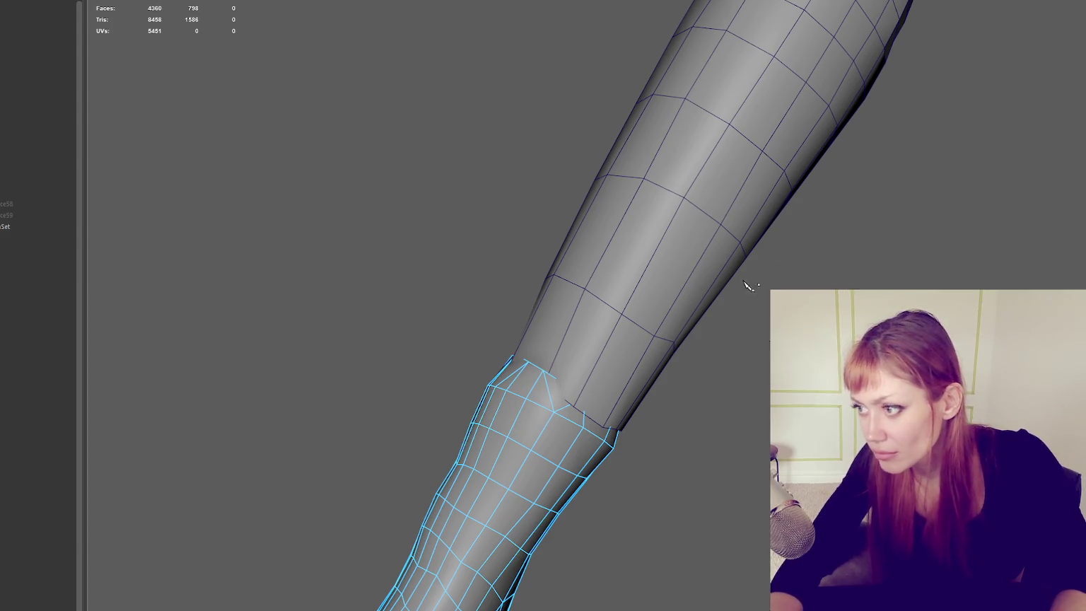
pyautogui.hotkey('ctrl', 'z')
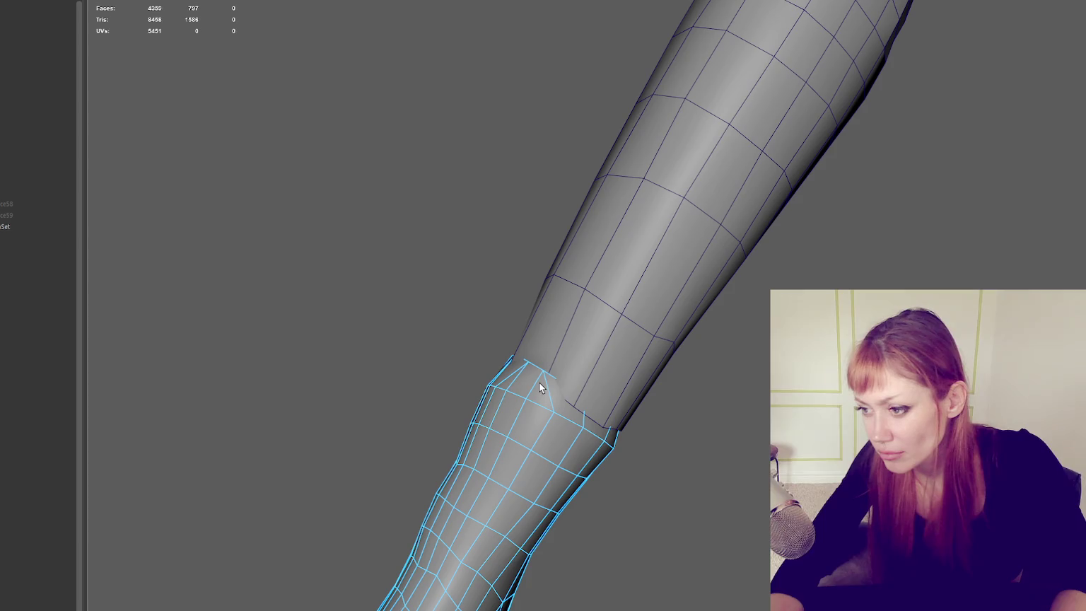
# Step: In wireframe view, merge the selected wrist vertices to their centre with Edit Mesh > Merge to Center
pyautogui.press('4')
pyautogui.moveTo(701, 417)
pyautogui.keyDown('alt'); pyautogui.mouseDown()
pyautogui.moveTo(631, 400)
pyautogui.moveTo(648, 385)
pyautogui.moveTo(665, 426)
pyautogui.mouseUp(); pyautogui.keyUp('alt')
pyautogui.press('6')
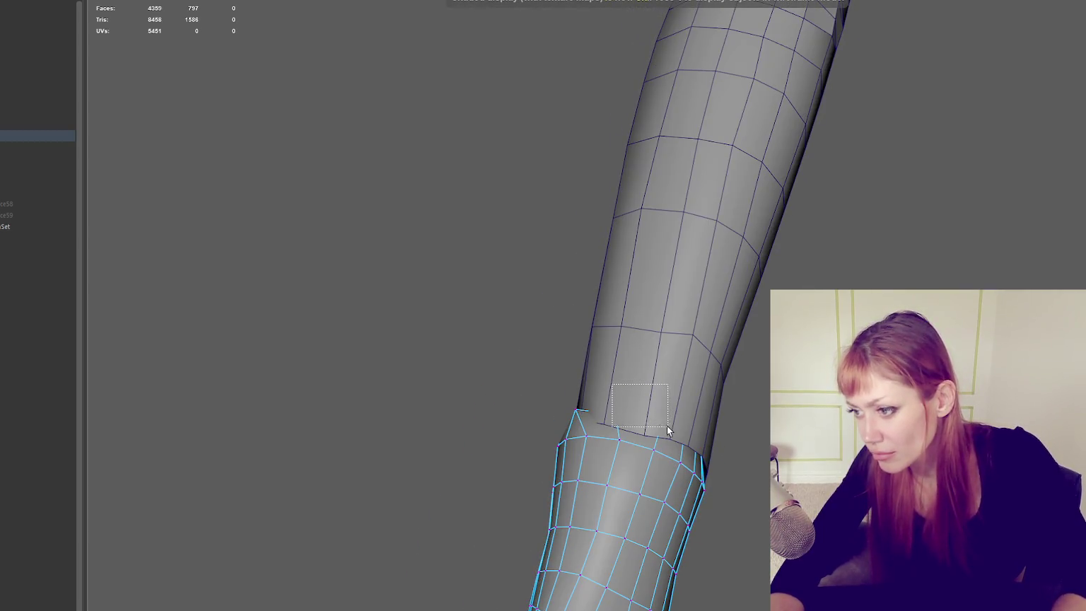
pyautogui.press('4')
pyautogui.click(152, 2)
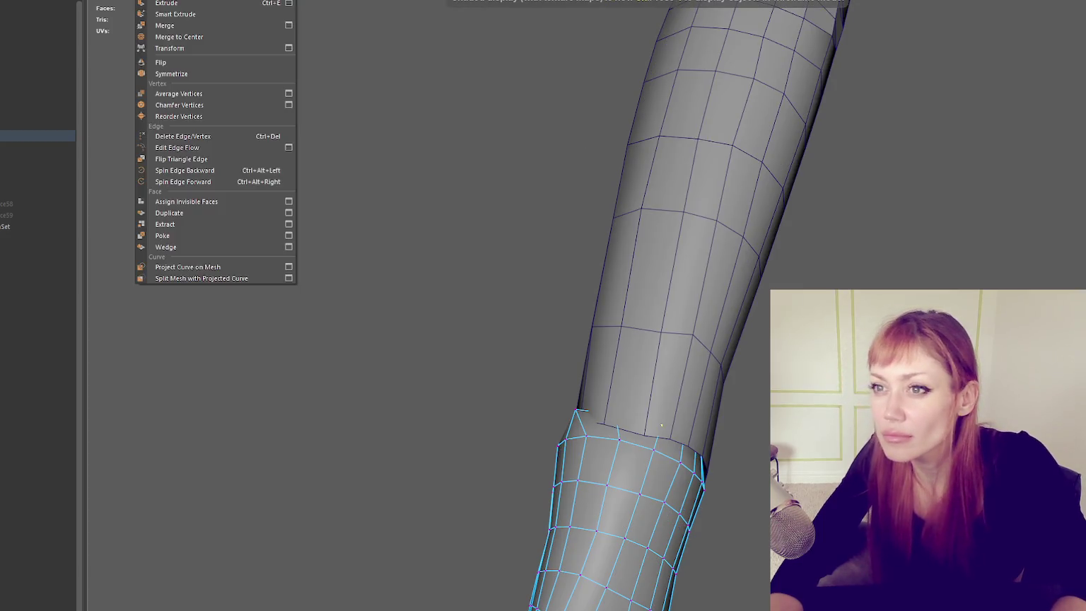
pyautogui.click(184, 35)
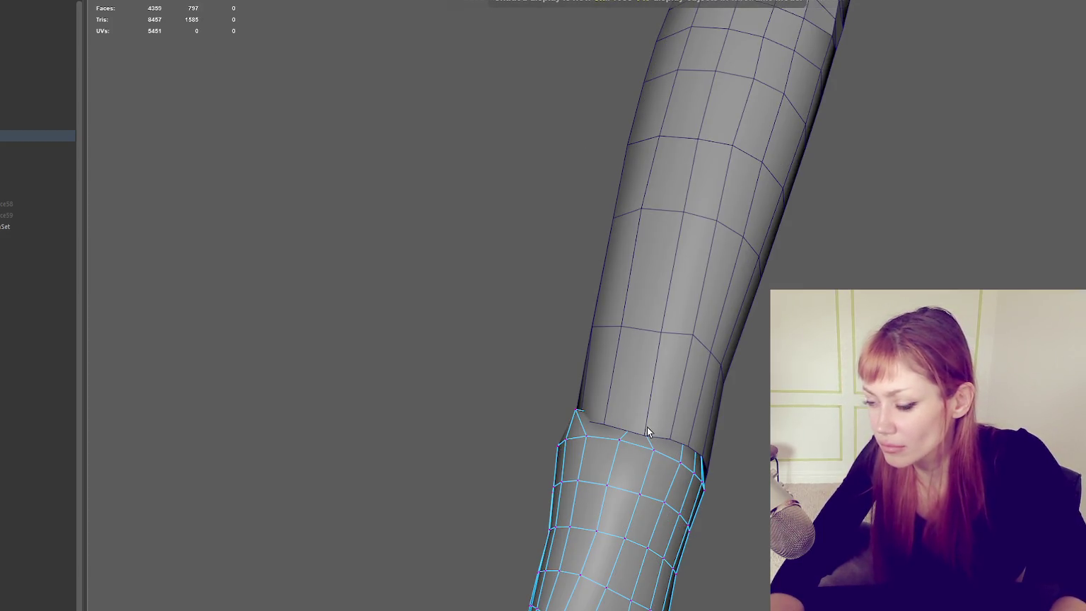
# Step: Select a vertex on the wrist edge and inspect it in wireframe and shaded views
pyautogui.keyDown('alt'); pyautogui.moveTo(648, 431); pyautogui.dragTo(745, 456); pyautogui.keyUp('alt')
pyautogui.click(594, 407)
pyautogui.keyDown('alt'); pyautogui.moveTo(594, 407); pyautogui.dragTo(480, 387); pyautogui.keyUp('alt')
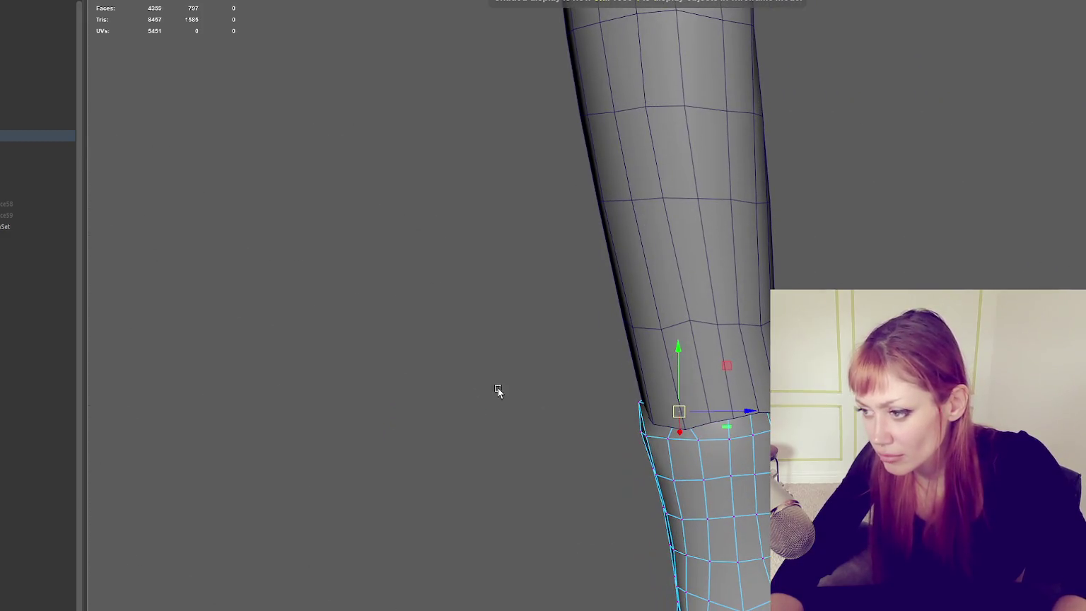
pyautogui.moveTo(661, 418)
pyautogui.keyDown('alt'); pyautogui.mouseDown()
pyautogui.moveTo(707, 414)
pyautogui.moveTo(716, 379)
pyautogui.moveTo(756, 417)
pyautogui.moveTo(678, 415)
pyautogui.moveTo(714, 396)
pyautogui.moveTo(643, 376)
pyautogui.moveTo(686, 379)
pyautogui.moveTo(580, 379)
pyautogui.moveTo(605, 383)
pyautogui.moveTo(703, 316)
pyautogui.moveTo(707, 382)
pyautogui.moveTo(684, 351)
pyautogui.moveTo(584, 330)
pyautogui.moveTo(582, 318)
pyautogui.moveTo(611, 315)
pyautogui.moveTo(611, 339)
pyautogui.moveTo(545, 382)
pyautogui.mouseUp(); pyautogui.keyUp('alt')
pyautogui.press('4')
pyautogui.press('5')
pyautogui.press('4')
pyautogui.press('5')
# Step: Restore the undone wrist edge cut and check the forearm from new angles
pyautogui.hotkey('ctrl', 'z')
pyautogui.moveTo(589, 413)
pyautogui.keyDown('alt'); pyautogui.mouseDown()
pyautogui.moveTo(544, 366)
pyautogui.moveTo(596, 388)
pyautogui.moveTo(511, 356)
pyautogui.moveTo(564, 362)
pyautogui.moveTo(499, 350)
pyautogui.mouseUp(); pyautogui.keyUp('alt')
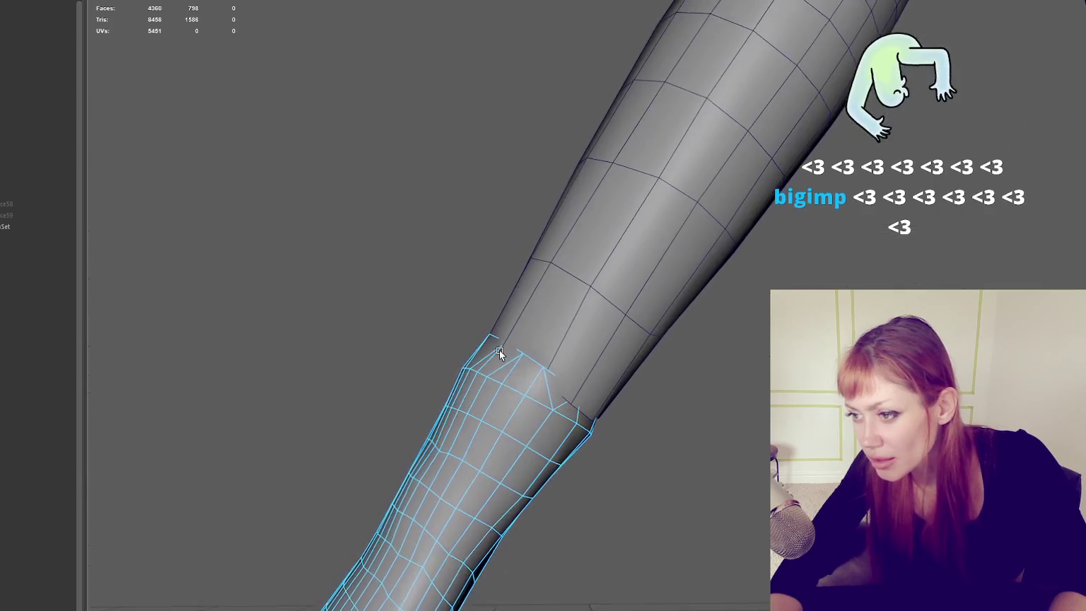
pyautogui.moveTo(561, 381)
pyautogui.keyDown('alt'); pyautogui.mouseDown()
pyautogui.moveTo(541, 371)
pyautogui.moveTo(594, 396)
pyautogui.moveTo(407, 369)
pyautogui.moveTo(308, 381)
pyautogui.moveTo(385, 358)
pyautogui.moveTo(558, 355)
pyautogui.moveTo(596, 381)
pyautogui.moveTo(545, 367)
pyautogui.moveTo(588, 398)
pyautogui.moveTo(686, 409)
pyautogui.moveTo(412, 358)
pyautogui.moveTo(575, 339)
pyautogui.moveTo(683, 277)
pyautogui.moveTo(905, 343)
pyautogui.moveTo(1037, 253)
pyautogui.moveTo(736, 318)
pyautogui.moveTo(596, 262)
pyautogui.moveTo(517, 255)
pyautogui.moveTo(572, 256)
pyautogui.moveTo(611, 272)
pyautogui.moveTo(466, 257)
pyautogui.moveTo(538, 281)
pyautogui.moveTo(746, 317)
pyautogui.moveTo(707, 304)
pyautogui.mouseUp(); pyautogui.keyUp('alt')
pyautogui.scroll(3, 735, 318)
pyautogui.scroll(3, 718, 316)
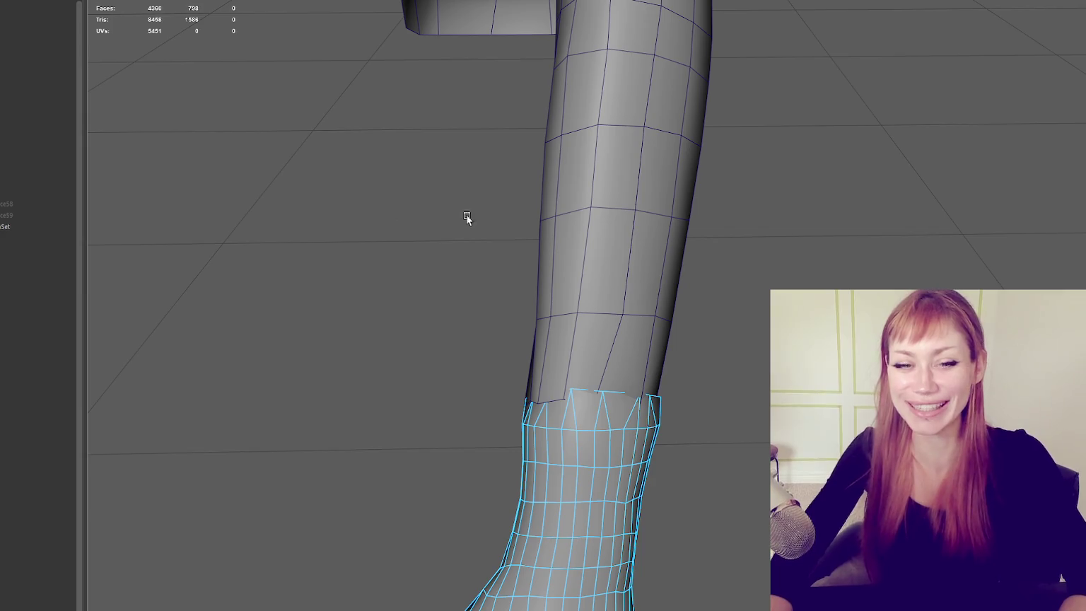
pyautogui.moveTo(680, 296)
pyautogui.keyDown('alt'); pyautogui.mouseDown()
pyautogui.moveTo(569, 246)
pyautogui.moveTo(580, 257)
pyautogui.moveTo(688, 297)
pyautogui.moveTo(374, 138)
pyautogui.moveTo(677, 374)
pyautogui.moveTo(843, 231)
pyautogui.moveTo(897, 271)
pyautogui.moveTo(1015, 270)
pyautogui.moveTo(798, 242)
pyautogui.moveTo(507, 164)
pyautogui.moveTo(652, 151)
pyautogui.moveTo(606, 150)
pyautogui.mouseUp(); pyautogui.keyUp('alt')
pyautogui.click(528, 150)
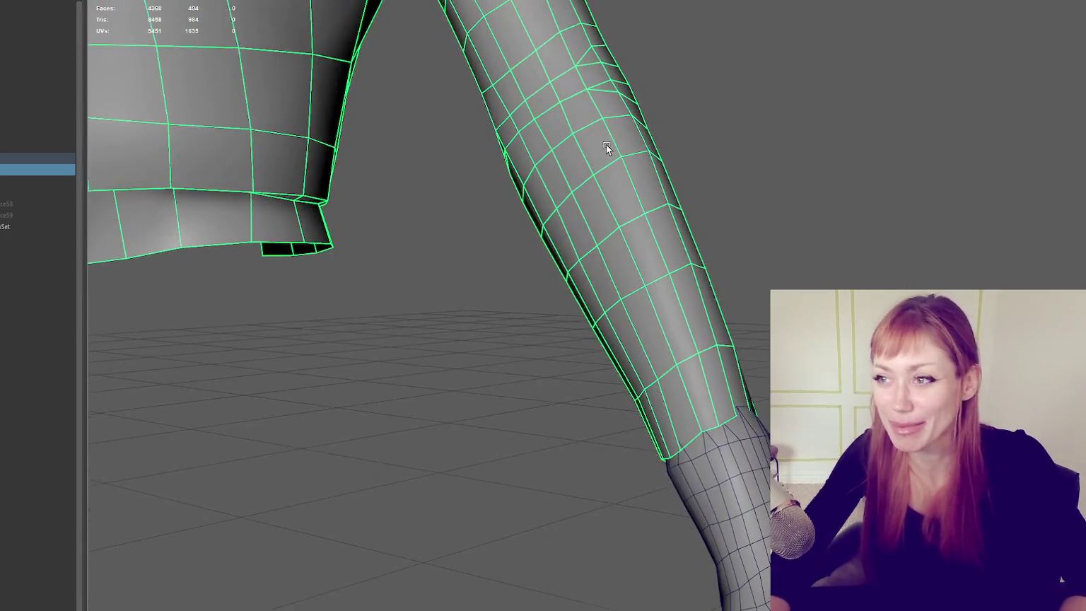
pyautogui.keyDown('alt'); pyautogui.moveTo(529, 78); pyautogui.dragTo(672, 43); pyautogui.keyUp('alt')
pyautogui.scroll(5, 671, 44)
pyautogui.scroll(-5, 640, 156)
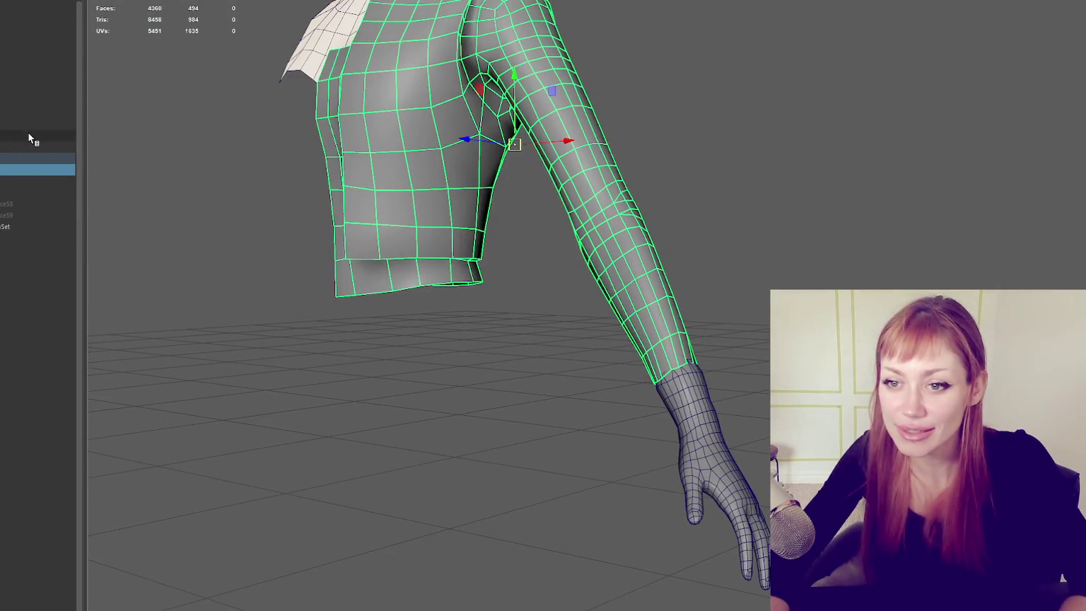
pyautogui.click(28, 132)
pyautogui.click(8, 147)
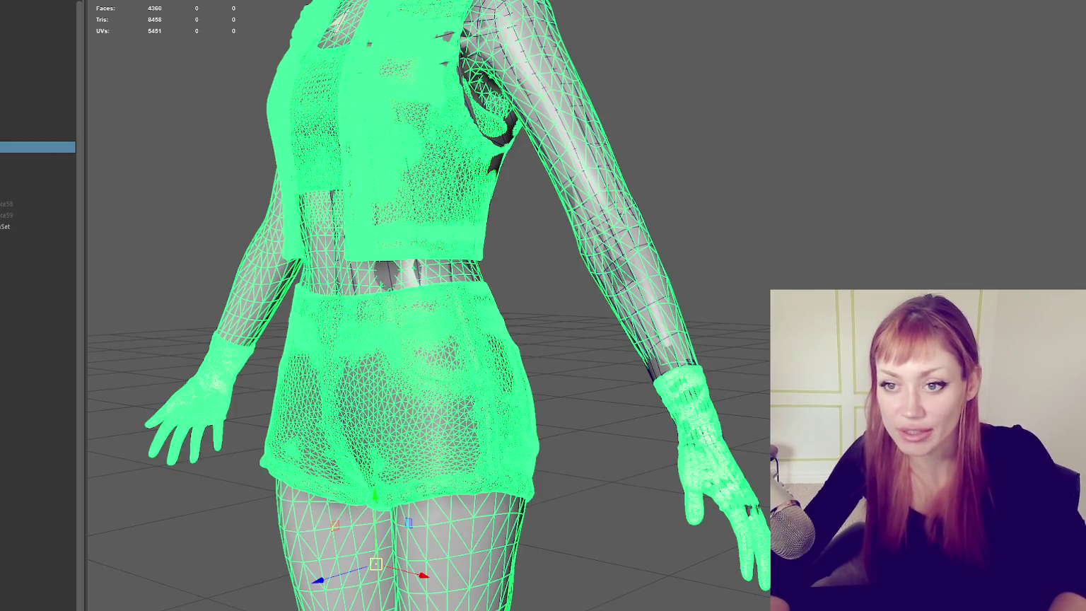
# Step: Select the hand mesh polySurface61 in the Outliner, then the retopologized arm and sleeve mesh
pyautogui.doubleClick(8, 147)
pyautogui.press('Return')
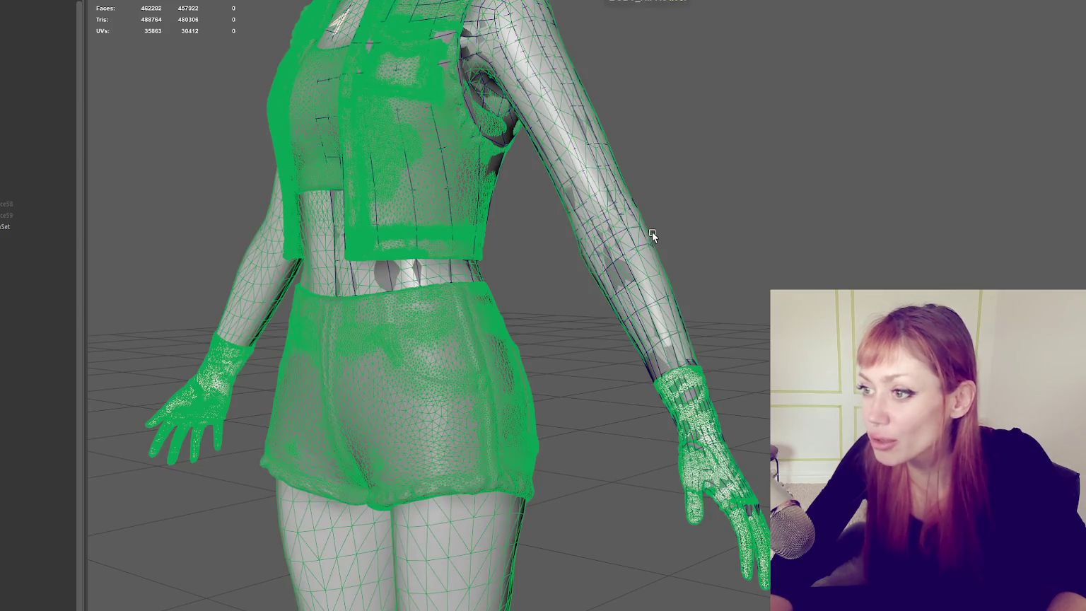
pyautogui.click(3, 136)
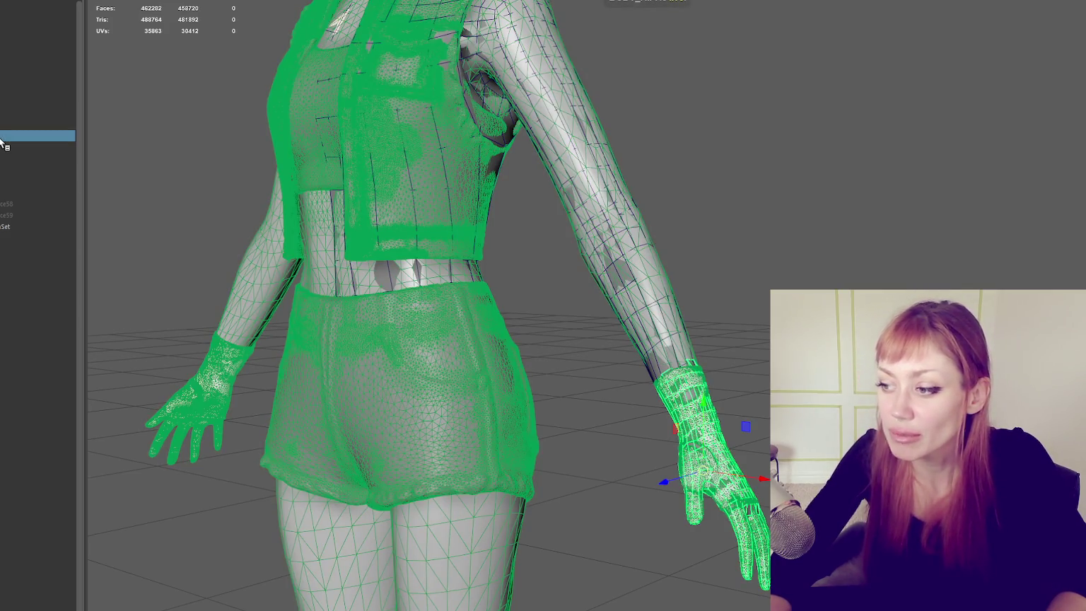
pyautogui.doubleClick(3, 137)
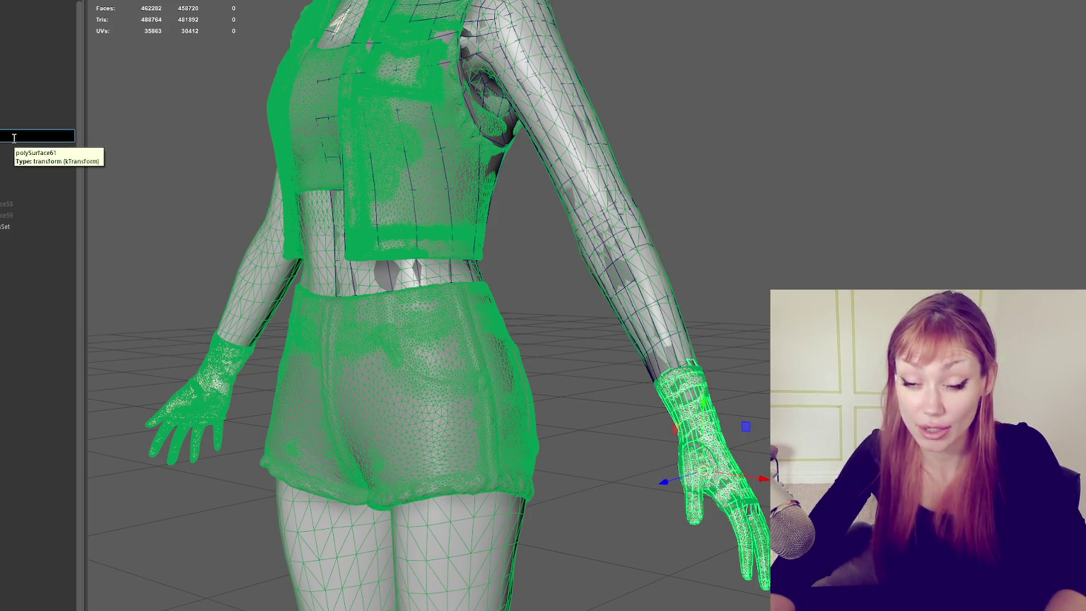
pyautogui.click(875, 210)
pyautogui.click(635, 222)
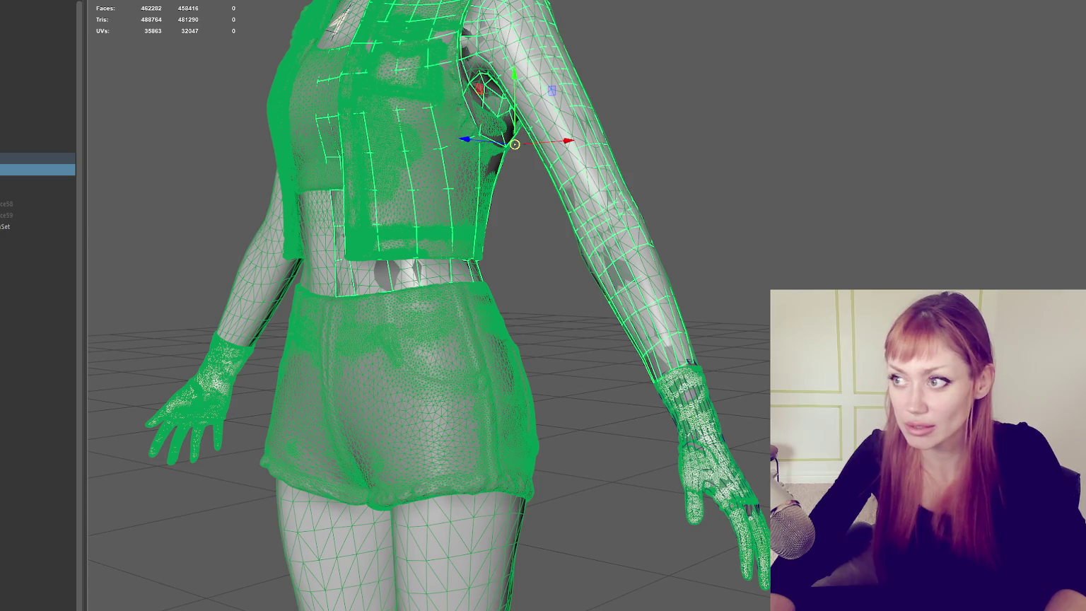
pyautogui.scroll(5, 746, 342)
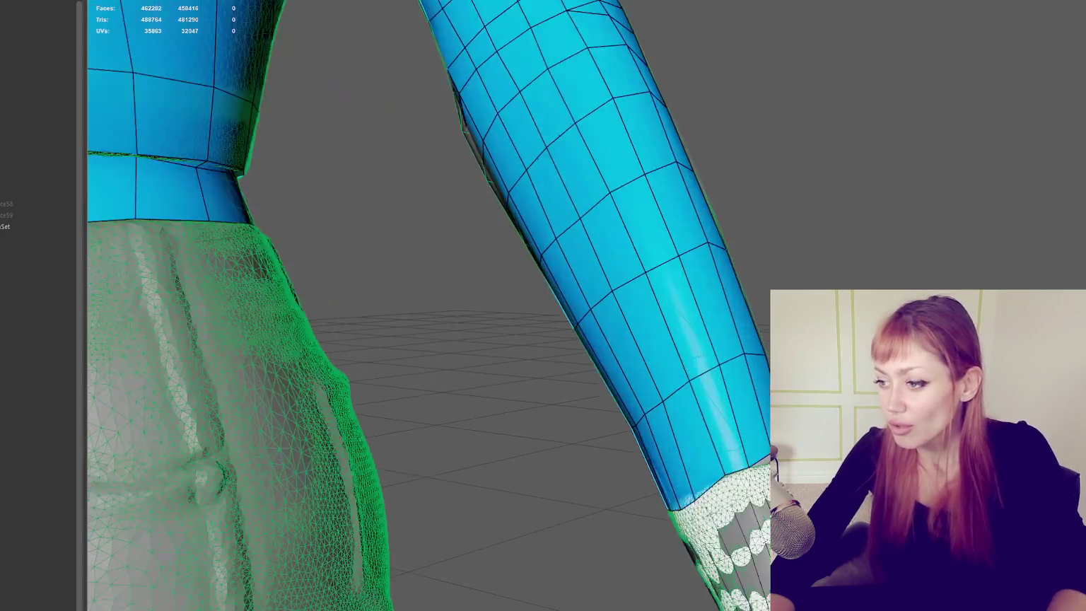
pyautogui.scroll(1, 746, 342)
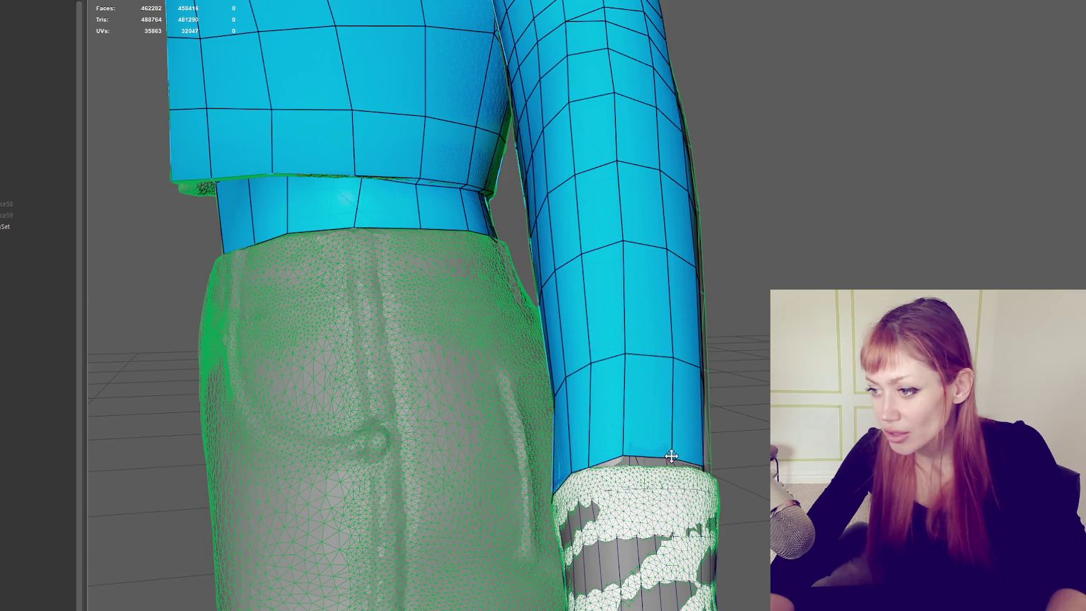
pyautogui.moveTo(635, 440); pyautogui.dragTo(645, 413)
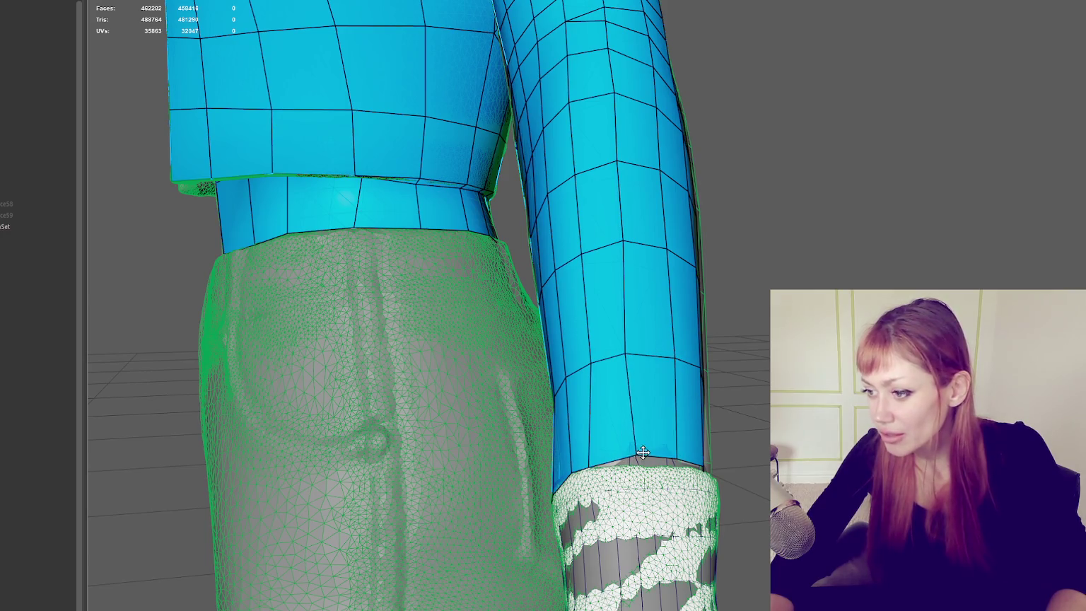
pyautogui.moveTo(626, 353)
pyautogui.mouseDown()
pyautogui.moveTo(640, 354)
pyautogui.moveTo(601, 381)
pyautogui.mouseUp()
pyautogui.moveTo(587, 459); pyautogui.dragTo(589, 468)
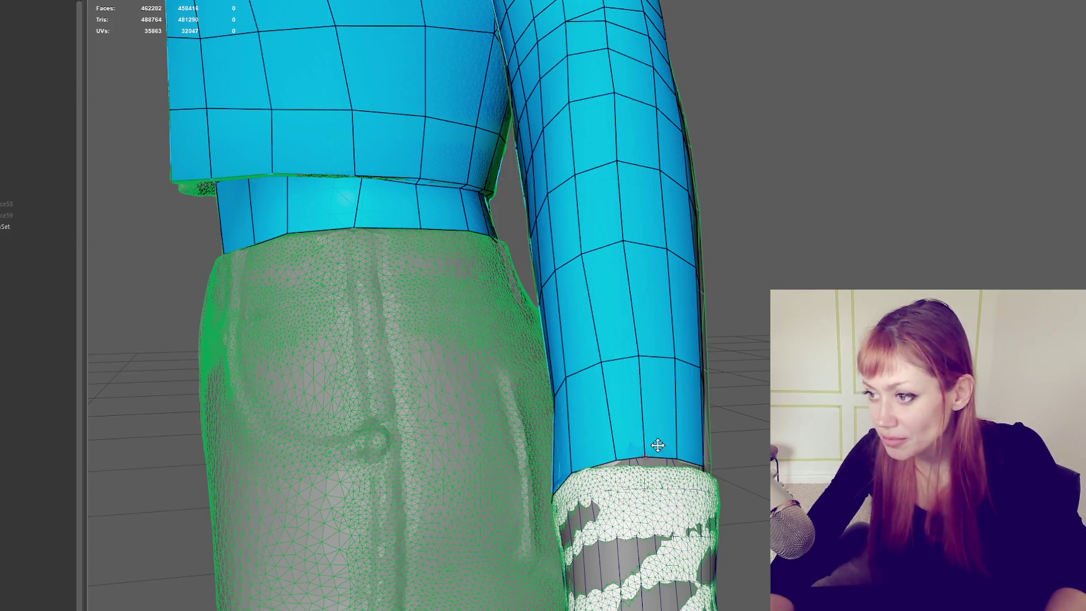
pyautogui.keyDown('alt'); pyautogui.moveTo(650, 450); pyautogui.dragTo(736, 410); pyautogui.keyUp('alt')
pyautogui.moveTo(679, 315)
pyautogui.mouseDown()
pyautogui.moveTo(694, 312)
pyautogui.moveTo(665, 339)
pyautogui.mouseUp()
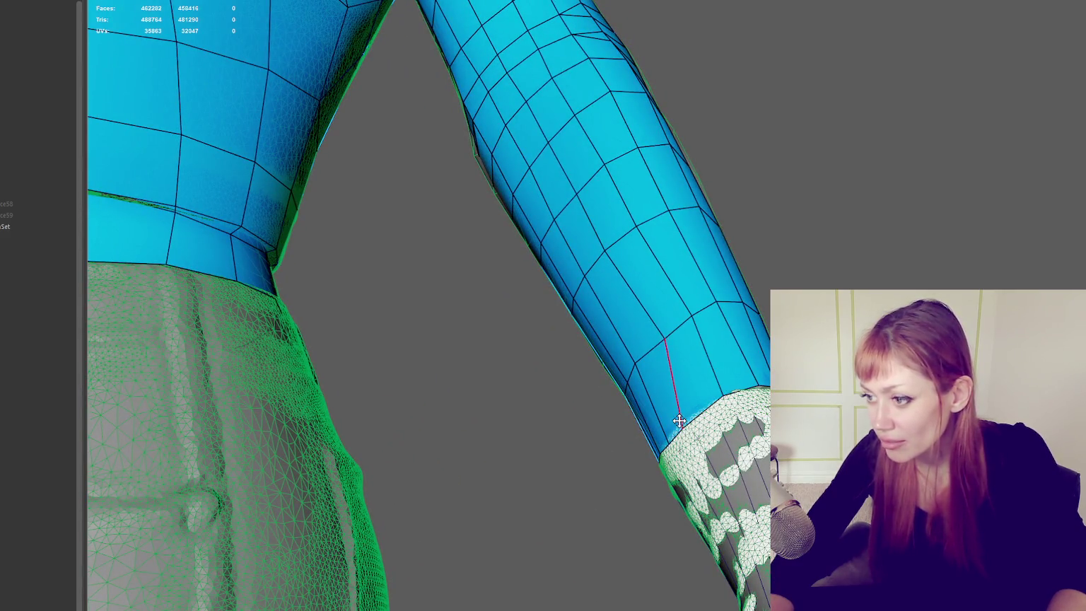
pyautogui.keyDown('alt'); pyautogui.moveTo(720, 408); pyautogui.dragTo(658, 354); pyautogui.keyUp('alt')
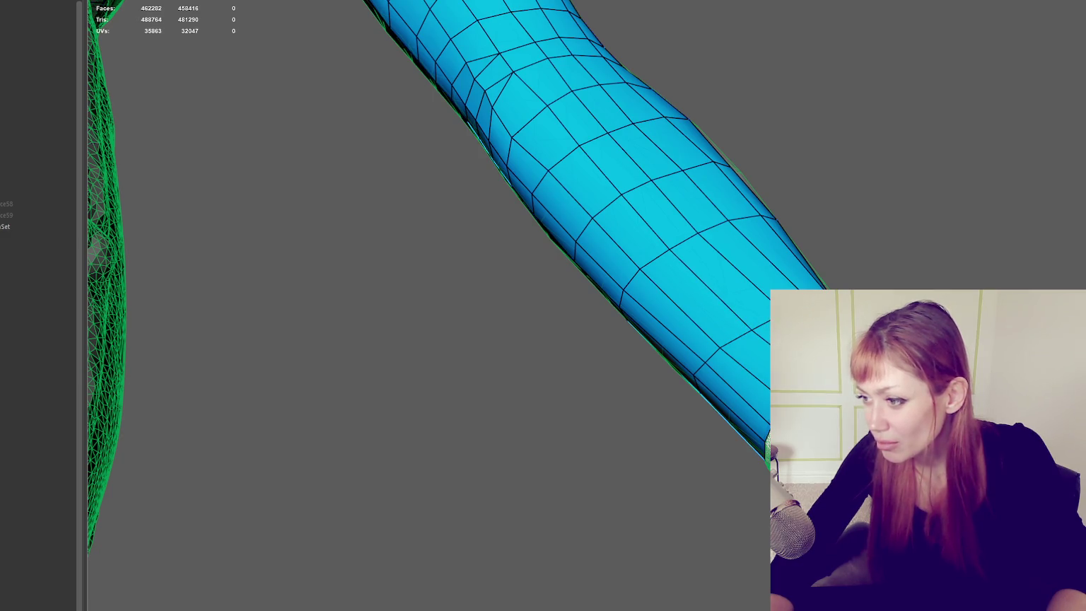
pyautogui.keyDown('alt'); pyautogui.moveTo(657, 354); pyautogui.dragTo(657, 333); pyautogui.keyUp('alt')
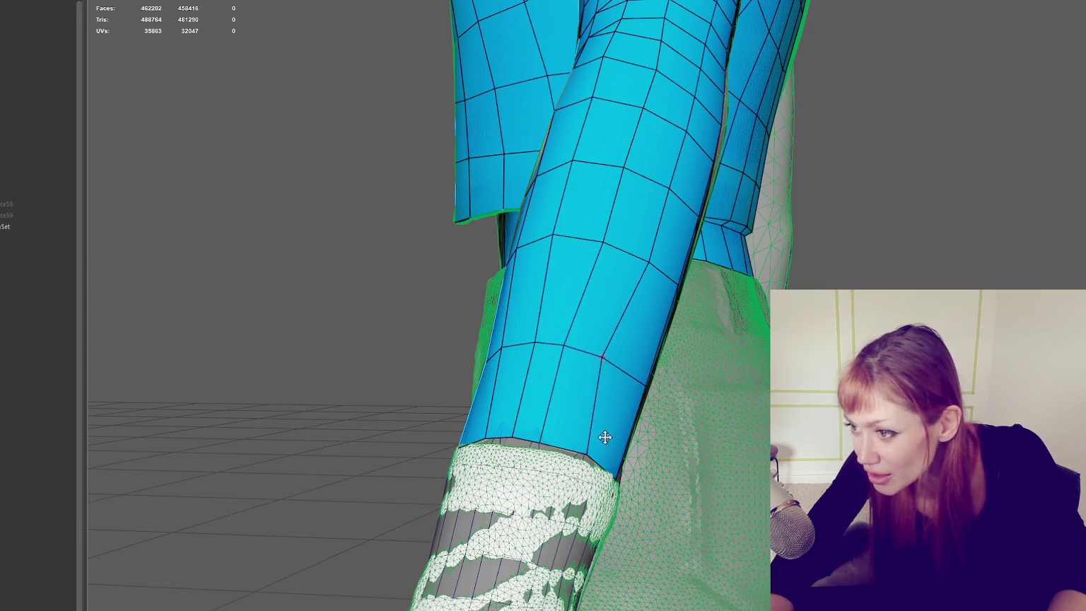
pyautogui.keyDown('alt'); pyautogui.moveTo(590, 436); pyautogui.dragTo(555, 359); pyautogui.keyUp('alt')
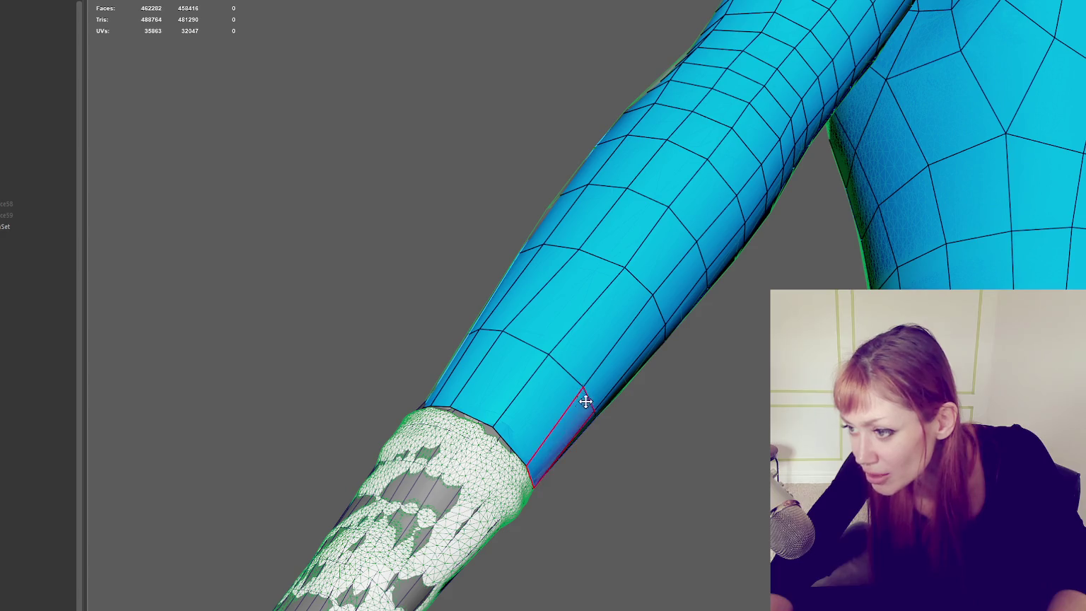
pyautogui.moveTo(564, 406)
pyautogui.keyDown('alt'); pyautogui.mouseDown()
pyautogui.moveTo(490, 388)
pyautogui.moveTo(589, 400)
pyautogui.moveTo(600, 419)
pyautogui.mouseUp(); pyautogui.keyUp('alt')
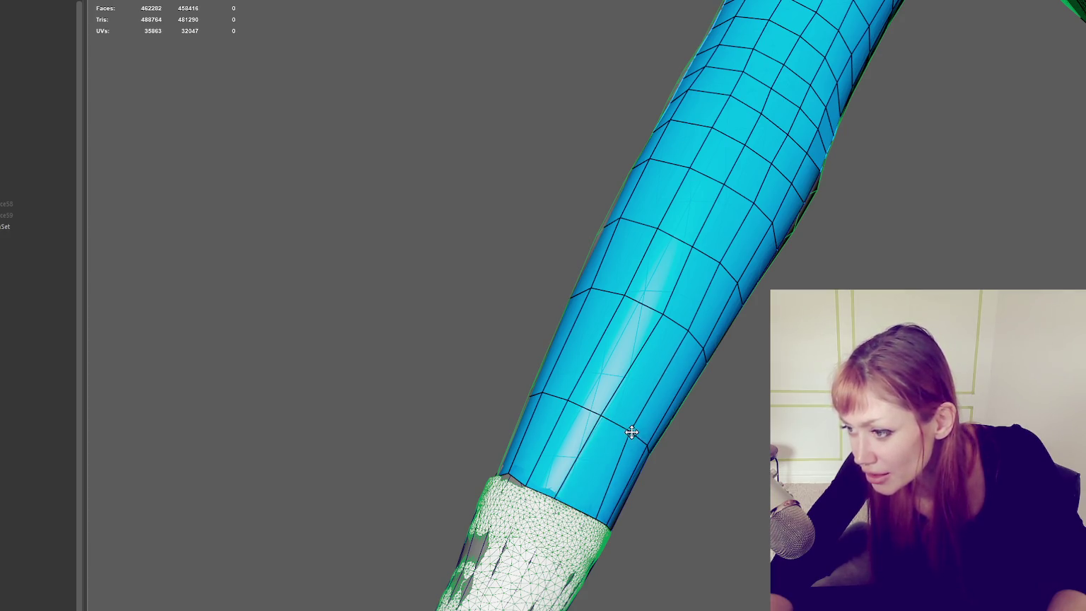
pyautogui.moveTo(630, 429)
pyautogui.mouseDown()
pyautogui.moveTo(575, 395)
pyautogui.moveTo(728, 415)
pyautogui.moveTo(717, 395)
pyautogui.mouseUp()
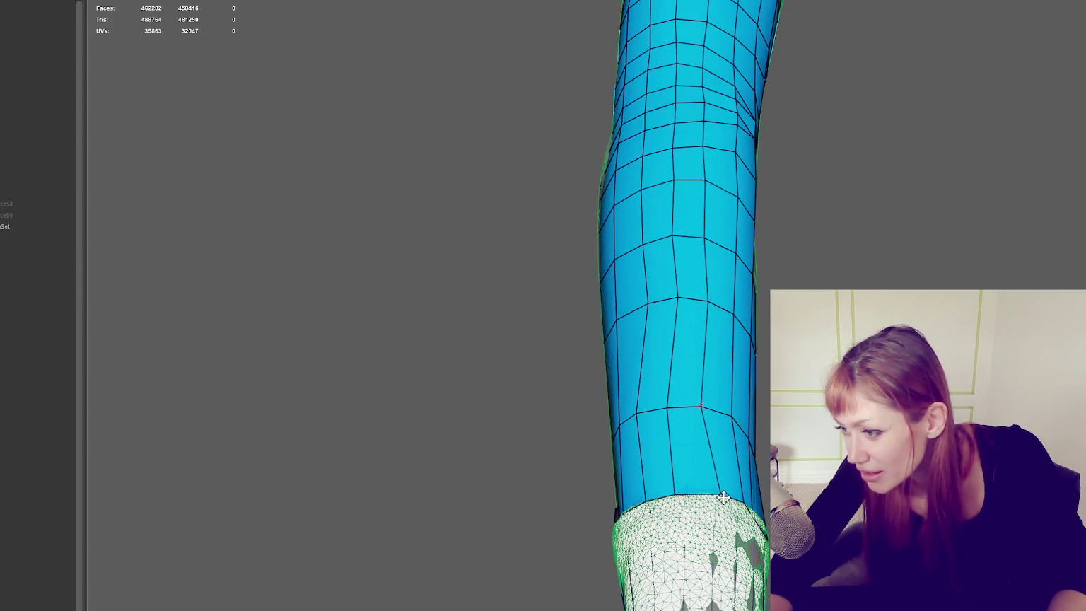
pyautogui.keyDown('alt'); pyautogui.moveTo(751, 497); pyautogui.dragTo(698, 506); pyautogui.keyUp('alt')
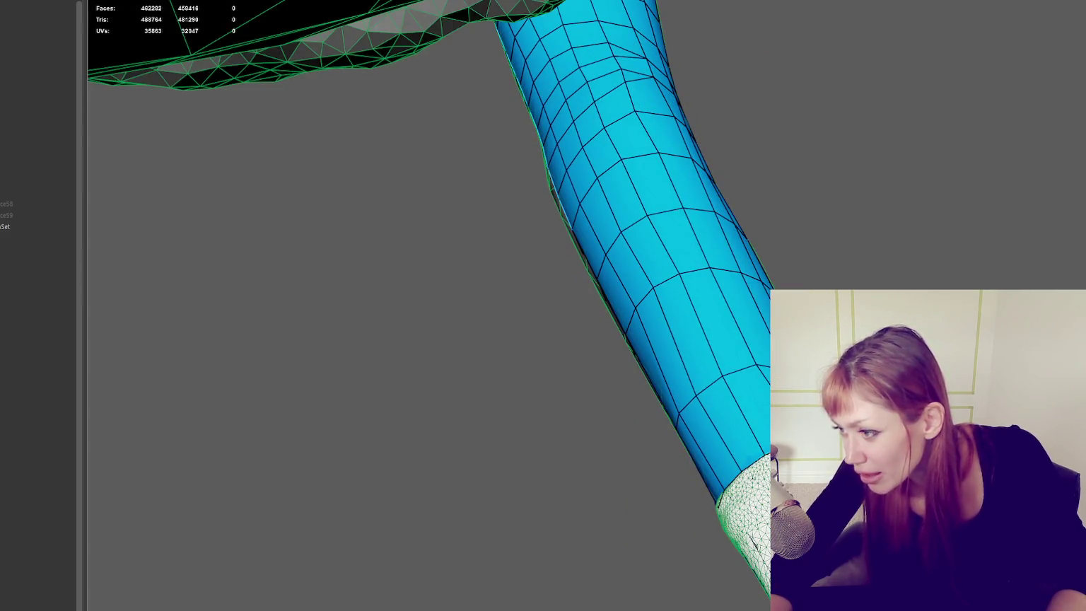
pyautogui.moveTo(756, 545)
pyautogui.keyDown('alt'); pyautogui.mouseDown()
pyautogui.moveTo(710, 402)
pyautogui.moveTo(752, 448)
pyautogui.mouseUp(); pyautogui.keyUp('alt')
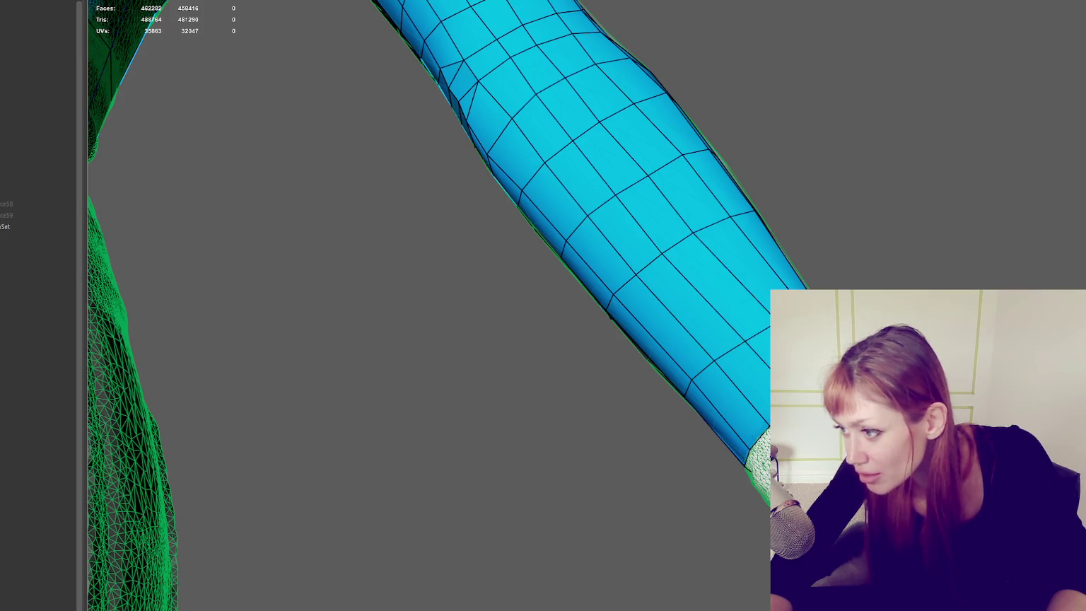
pyautogui.keyDown('alt'); pyautogui.moveTo(785, 460); pyautogui.dragTo(576, 469); pyautogui.keyUp('alt')
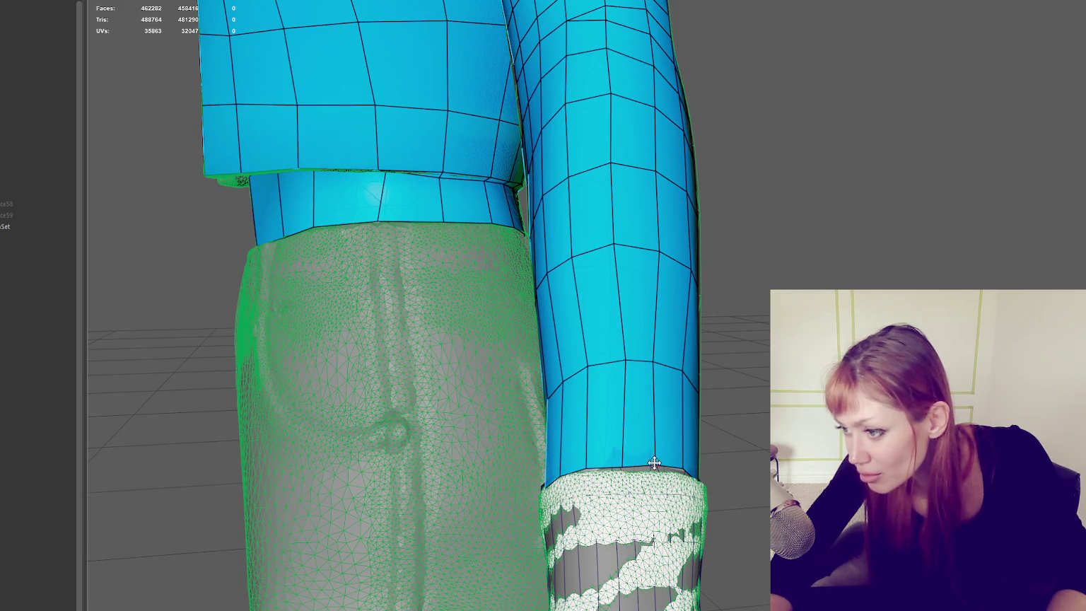
pyautogui.keyDown('alt'); pyautogui.moveTo(622, 362); pyautogui.dragTo(574, 455); pyautogui.keyUp('alt')
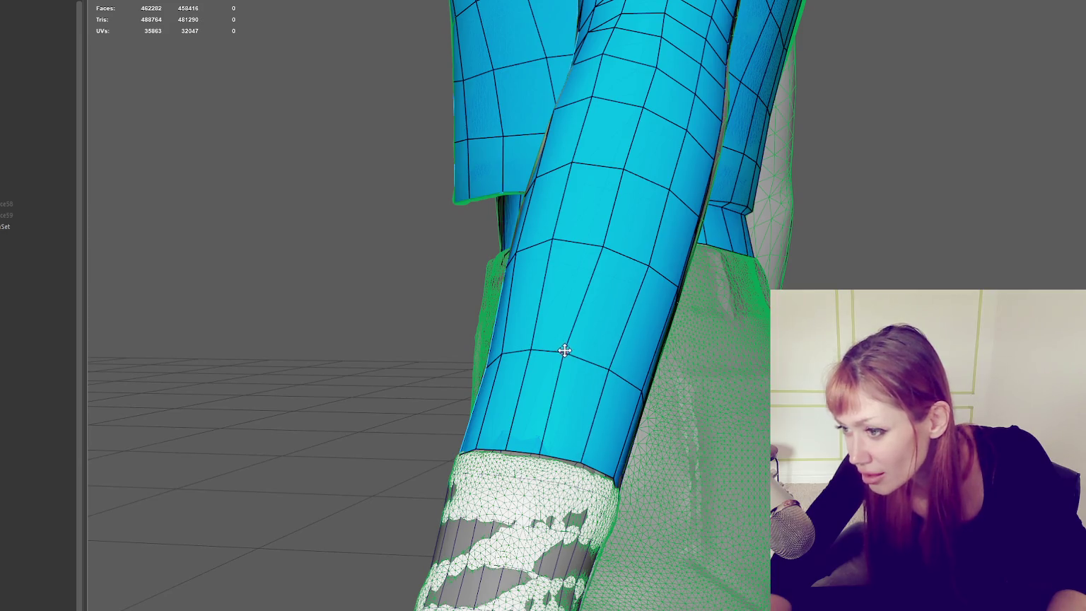
pyautogui.moveTo(700, 395)
pyautogui.keyDown('alt'); pyautogui.mouseDown()
pyautogui.moveTo(509, 376)
pyautogui.moveTo(571, 391)
pyautogui.mouseUp(); pyautogui.keyUp('alt')
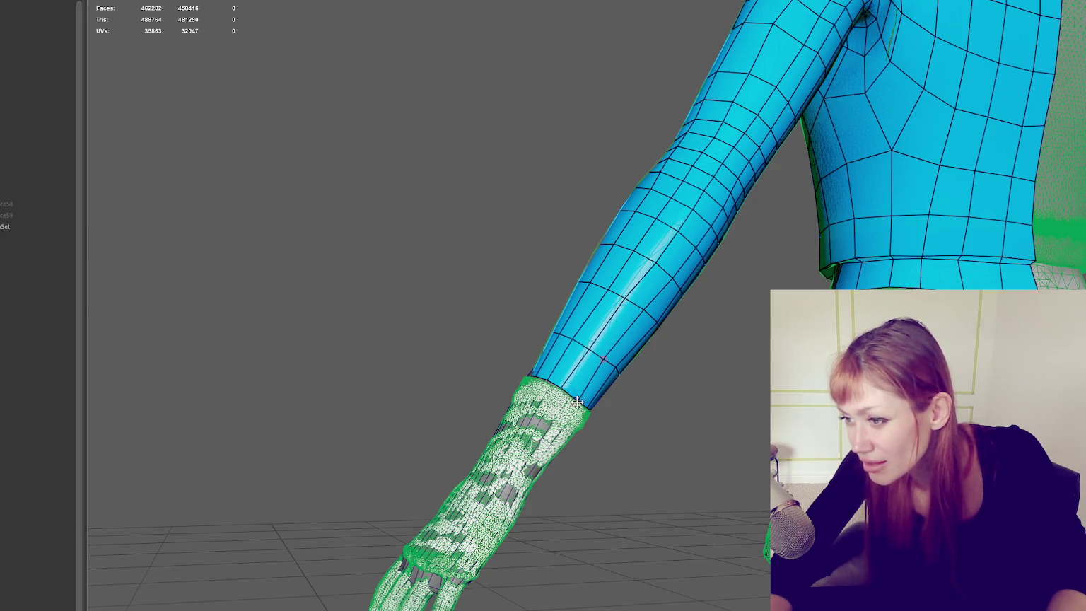
pyautogui.keyDown('alt'); pyautogui.moveTo(575, 399); pyautogui.dragTo(559, 393); pyautogui.keyUp('alt')
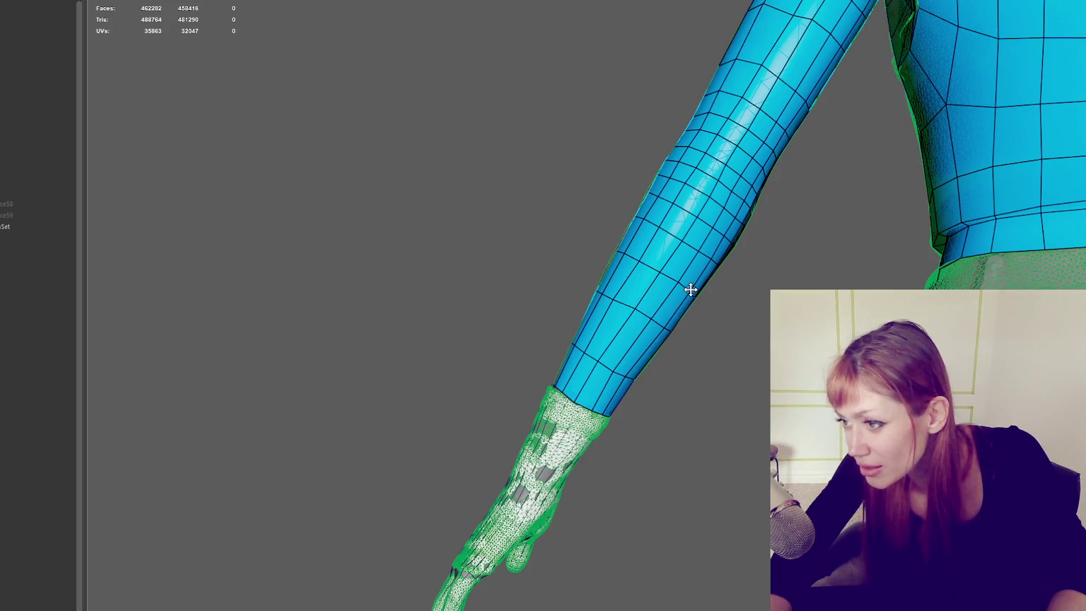
pyautogui.moveTo(582, 322)
pyautogui.keyDown('alt'); pyautogui.mouseDown()
pyautogui.moveTo(621, 344)
pyautogui.moveTo(652, 313)
pyautogui.mouseUp(); pyautogui.keyUp('alt')
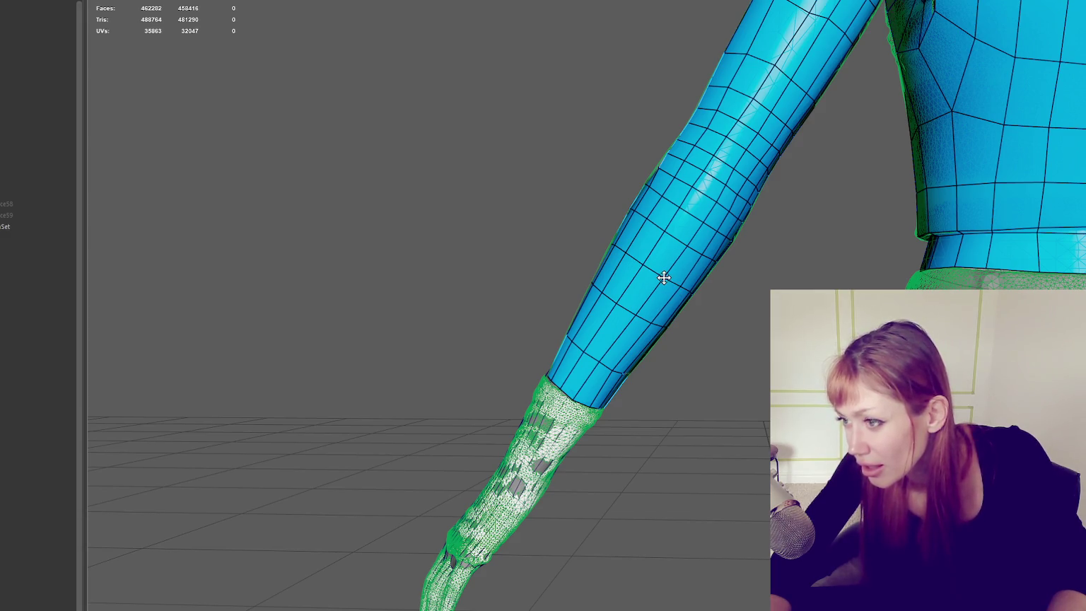
pyautogui.scroll(-3, 660, 279)
pyautogui.moveTo(655, 279)
pyautogui.keyDown('alt'); pyautogui.mouseDown()
pyautogui.moveTo(824, 284)
pyautogui.moveTo(708, 356)
pyautogui.mouseUp(); pyautogui.keyUp('alt')
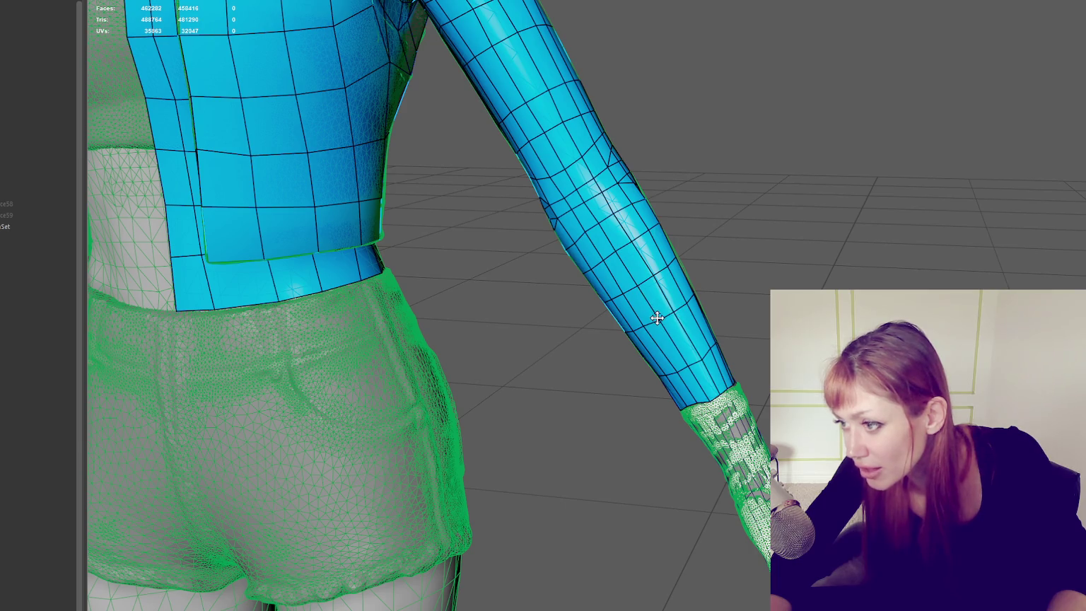
pyautogui.keyDown('alt'); pyautogui.moveTo(648, 327); pyautogui.dragTo(664, 313); pyautogui.keyUp('alt')
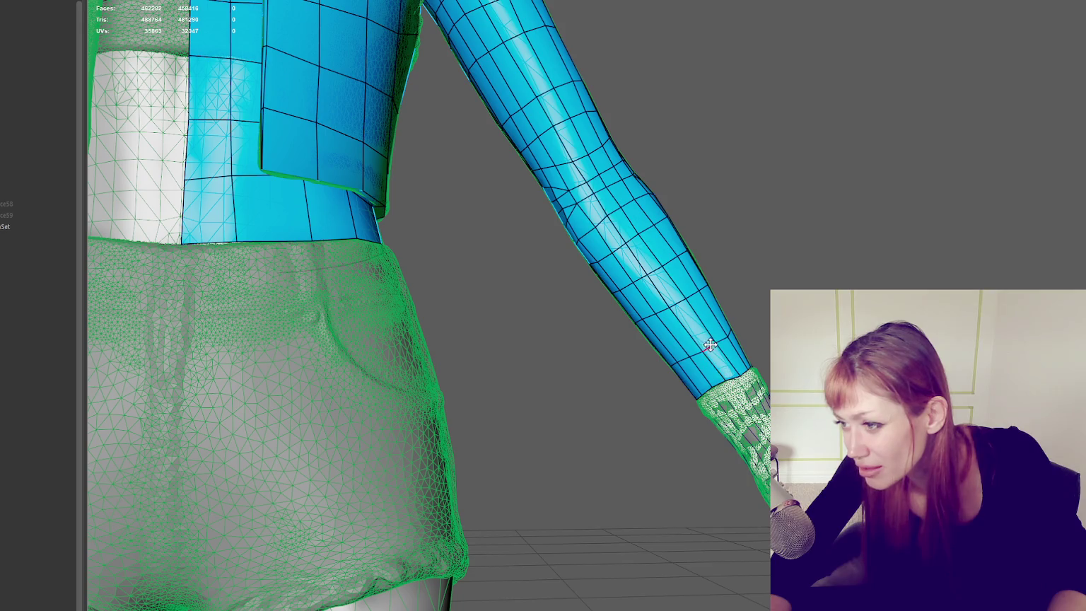
pyautogui.keyDown('alt'); pyautogui.moveTo(712, 346); pyautogui.dragTo(703, 316); pyautogui.keyUp('alt')
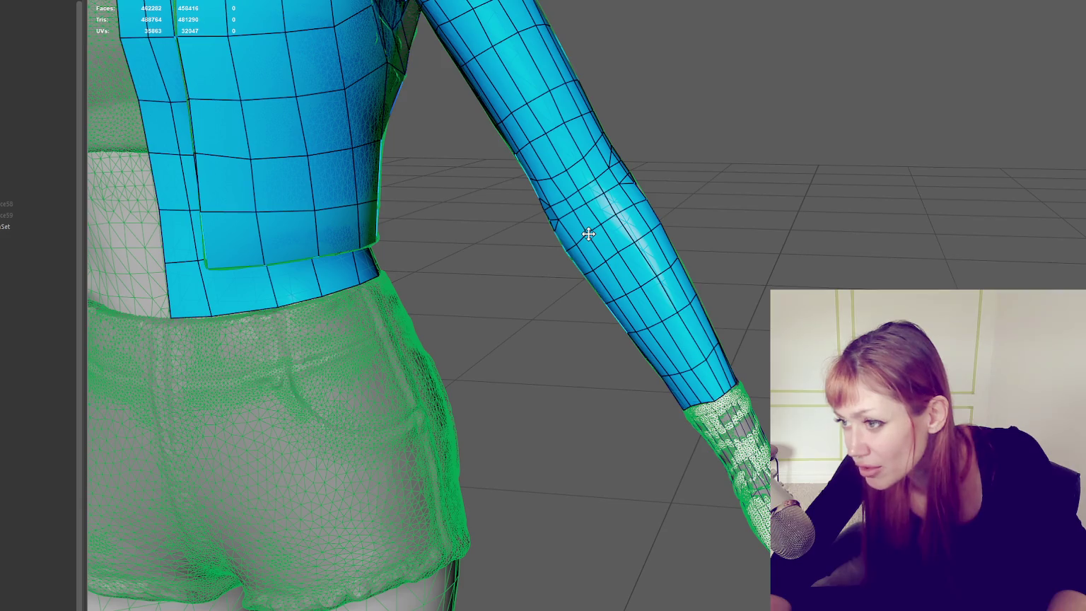
pyautogui.keyDown('alt'); pyautogui.moveTo(577, 242); pyautogui.dragTo(656, 215); pyautogui.keyUp('alt')
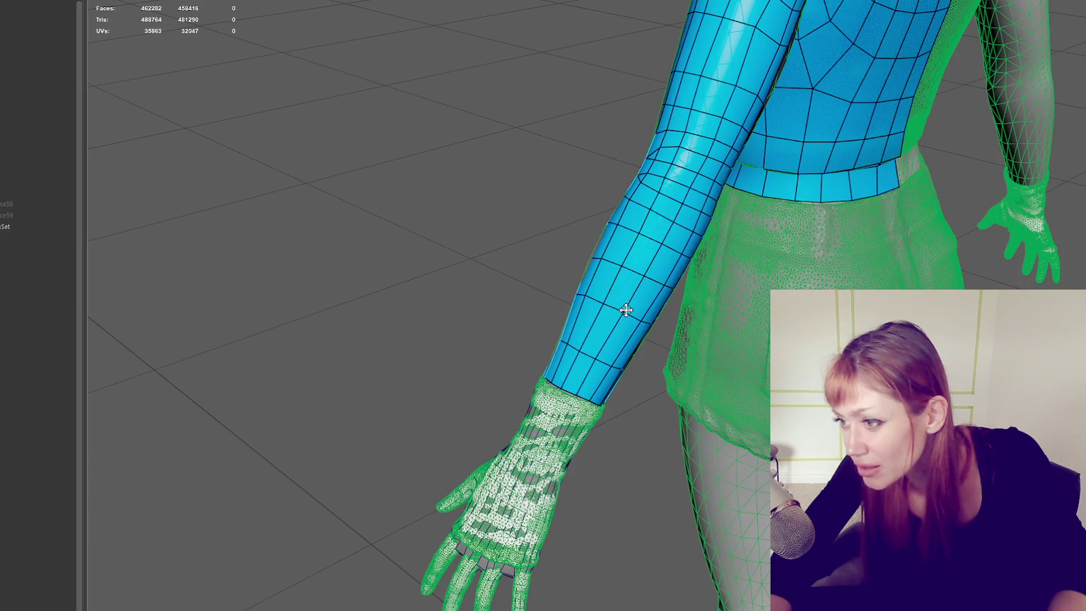
pyautogui.keyDown('alt'); pyautogui.moveTo(627, 311); pyautogui.dragTo(778, 274); pyautogui.keyUp('alt')
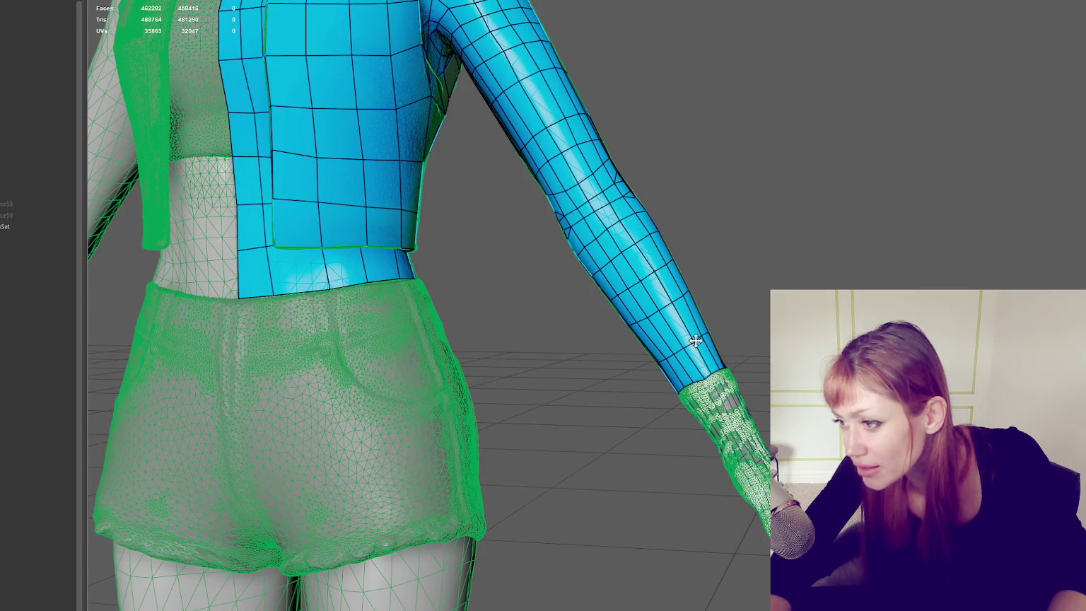
pyautogui.moveTo(763, 344)
pyautogui.keyDown('alt'); pyautogui.mouseDown()
pyautogui.moveTo(557, 344)
pyautogui.moveTo(648, 352)
pyautogui.moveTo(594, 368)
pyautogui.mouseUp(); pyautogui.keyUp('alt')
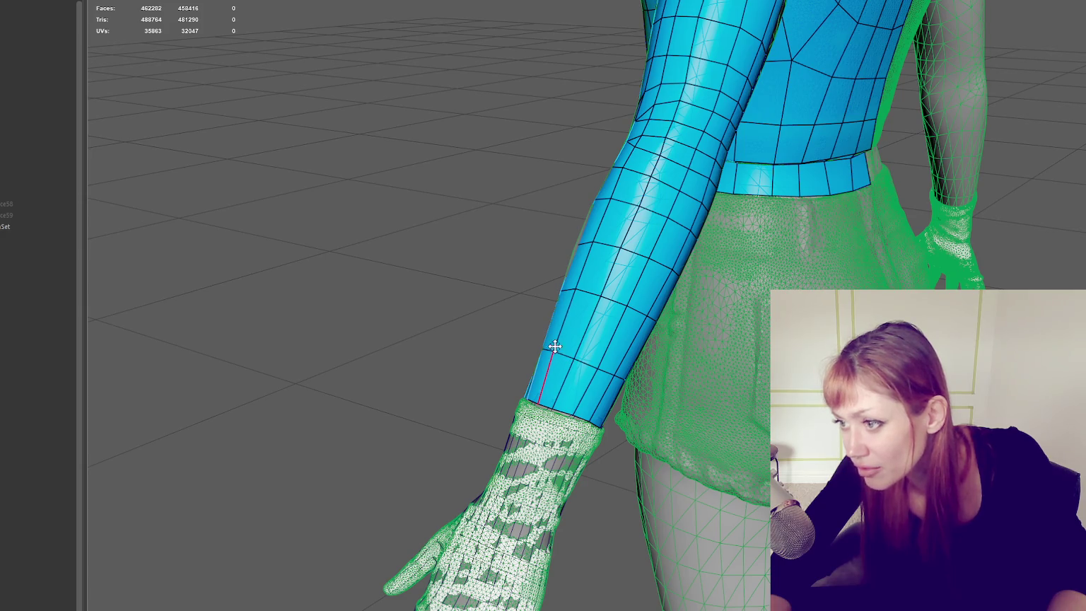
pyautogui.moveTo(575, 286)
pyautogui.keyDown('alt'); pyautogui.mouseDown()
pyautogui.moveTo(668, 293)
pyautogui.moveTo(627, 358)
pyautogui.mouseUp(); pyautogui.keyUp('alt')
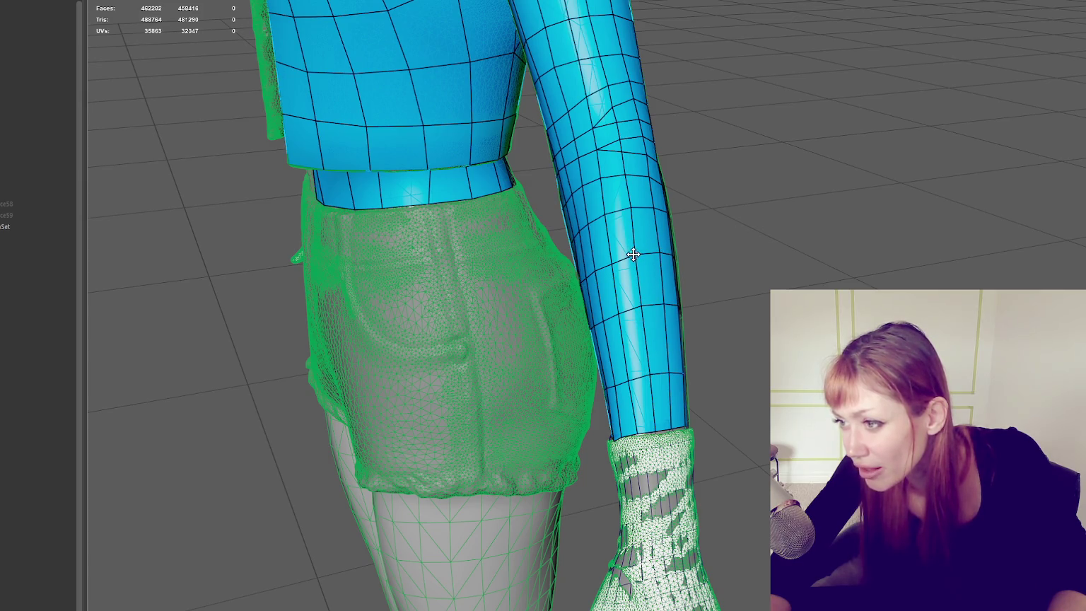
pyautogui.keyDown('alt'); pyautogui.moveTo(630, 252); pyautogui.dragTo(686, 294); pyautogui.keyUp('alt')
pyautogui.scroll(5, 686, 244)
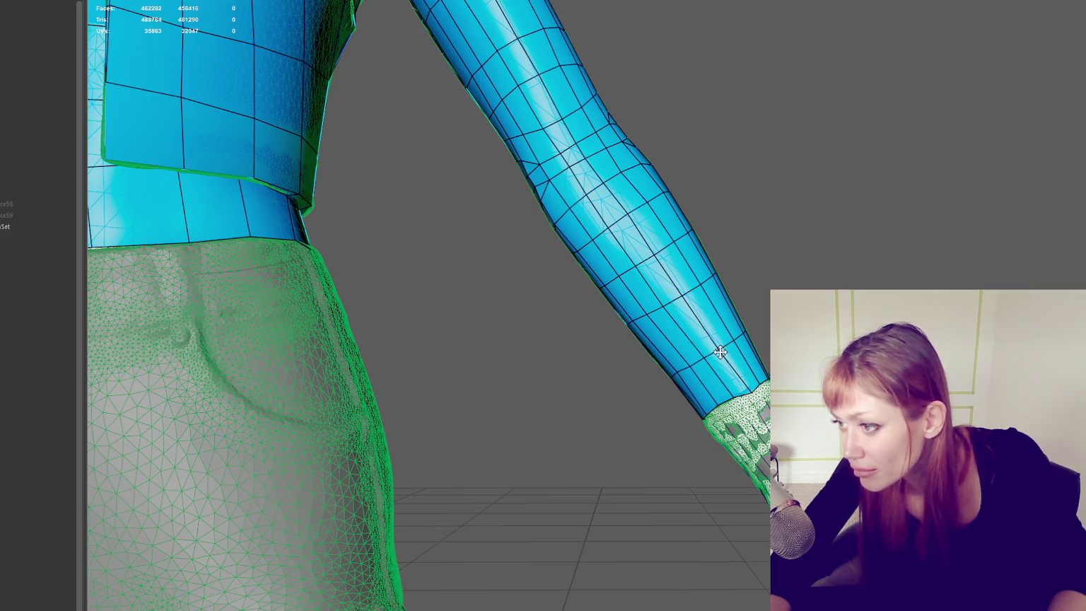
pyautogui.scroll(-2, 731, 344)
pyautogui.moveTo(731, 343)
pyautogui.keyDown('alt'); pyautogui.mouseDown()
pyautogui.moveTo(570, 344)
pyautogui.moveTo(760, 188)
pyautogui.mouseUp(); pyautogui.keyUp('alt')
pyautogui.keyDown('shift'); pyautogui.click(760, 188); pyautogui.keyUp('shift')
# Step: Switch to object selection mode and select the retopologized arm object in the Outliner
pyautogui.keyDown('shift'); pyautogui.click(787, 232); pyautogui.keyUp('shift')
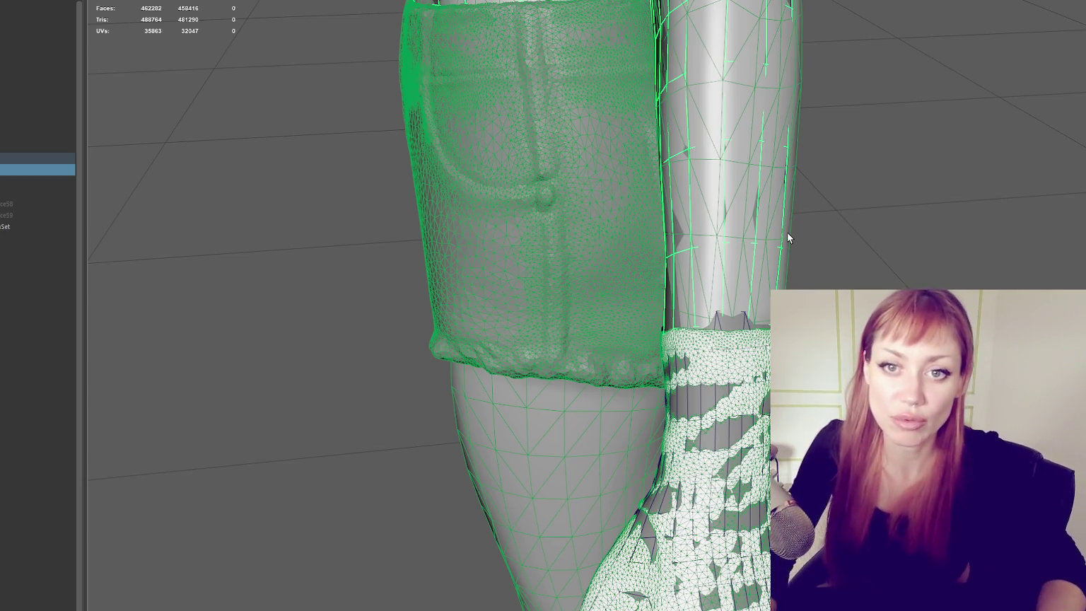
pyautogui.moveTo(682, 380)
pyautogui.keyDown('alt'); pyautogui.mouseDown()
pyautogui.moveTo(539, 246)
pyautogui.moveTo(821, 213)
pyautogui.moveTo(519, 197)
pyautogui.mouseUp(); pyautogui.keyUp('alt')
pyautogui.moveTo(520, 202); pyautogui.dragTo(617, 134, button='right')
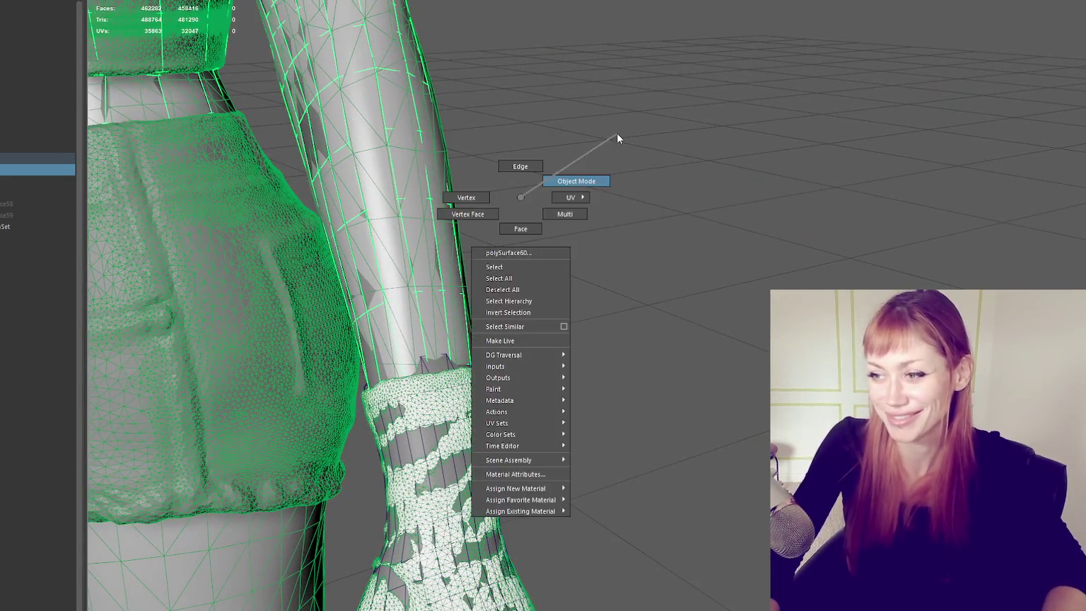
pyautogui.keyDown('alt'); pyautogui.moveTo(616, 134); pyautogui.dragTo(719, 238); pyautogui.keyUp('alt')
pyautogui.keyDown('alt'); pyautogui.moveTo(720, 237); pyautogui.dragTo(703, 201, button='right'); pyautogui.keyUp('alt')
pyautogui.moveTo(703, 201)
pyautogui.keyDown('alt'); pyautogui.mouseDown()
pyautogui.moveTo(510, 209)
pyautogui.moveTo(550, 199)
pyautogui.mouseUp(); pyautogui.keyUp('alt')
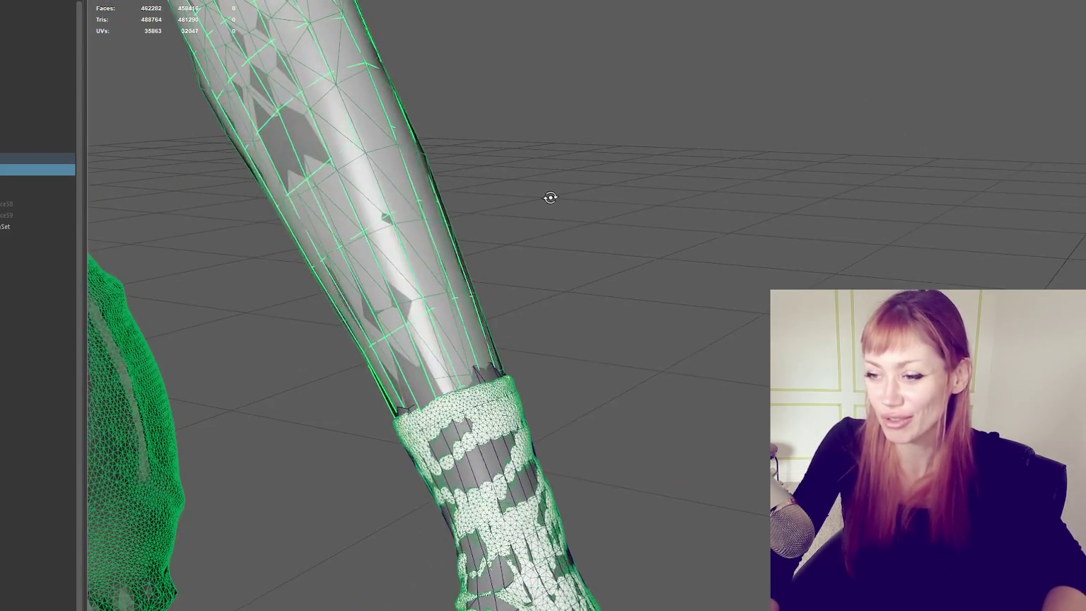
pyautogui.click(25, 148)
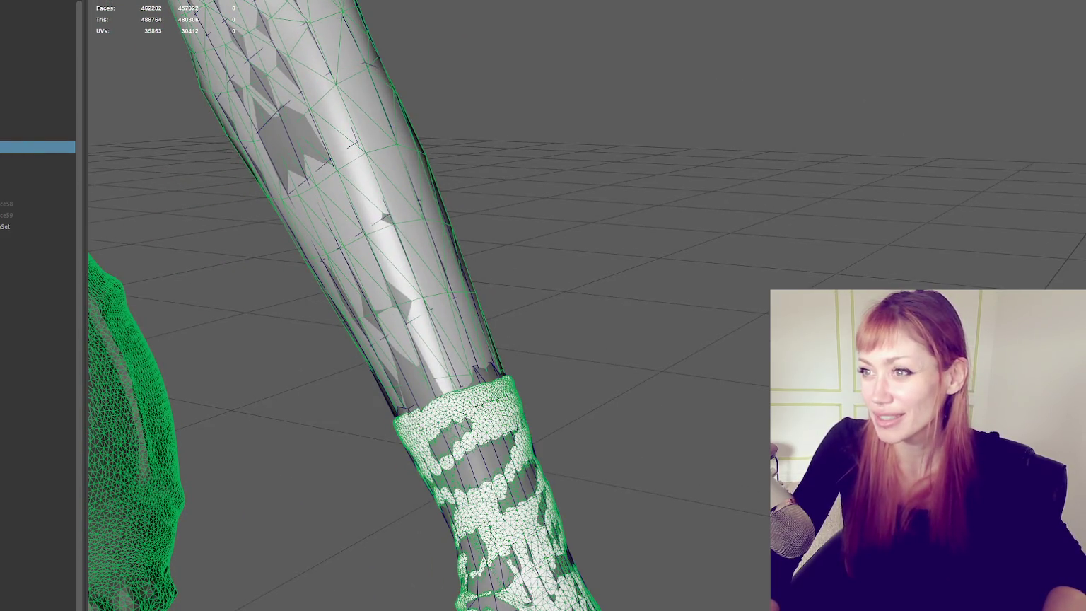
# Step: Bring back the clean quad hand mesh and select it along with the forearm
pyautogui.moveTo(468, 107)
pyautogui.keyDown('alt'); pyautogui.mouseDown()
pyautogui.moveTo(604, 179)
pyautogui.moveTo(495, 198)
pyautogui.mouseUp(); pyautogui.keyUp('alt')
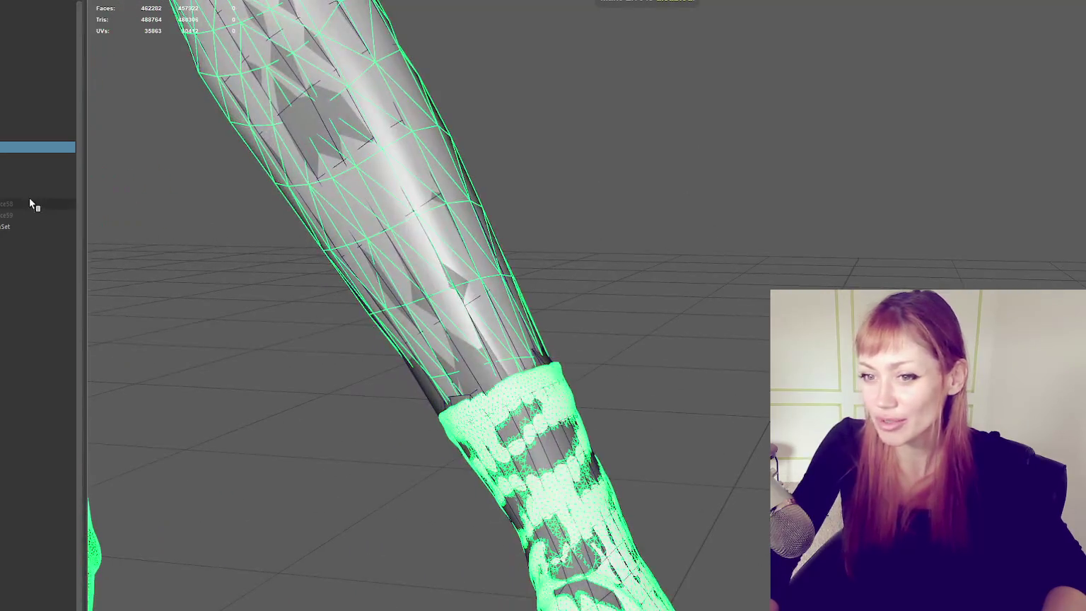
pyautogui.click(502, 219)
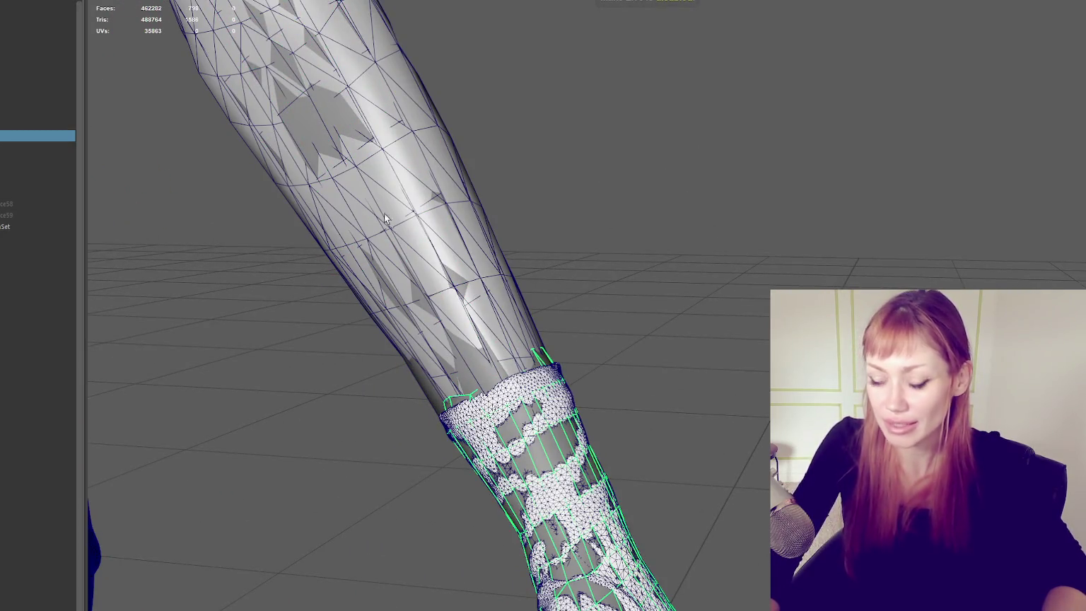
pyautogui.hotkey('ctrl', 'z')
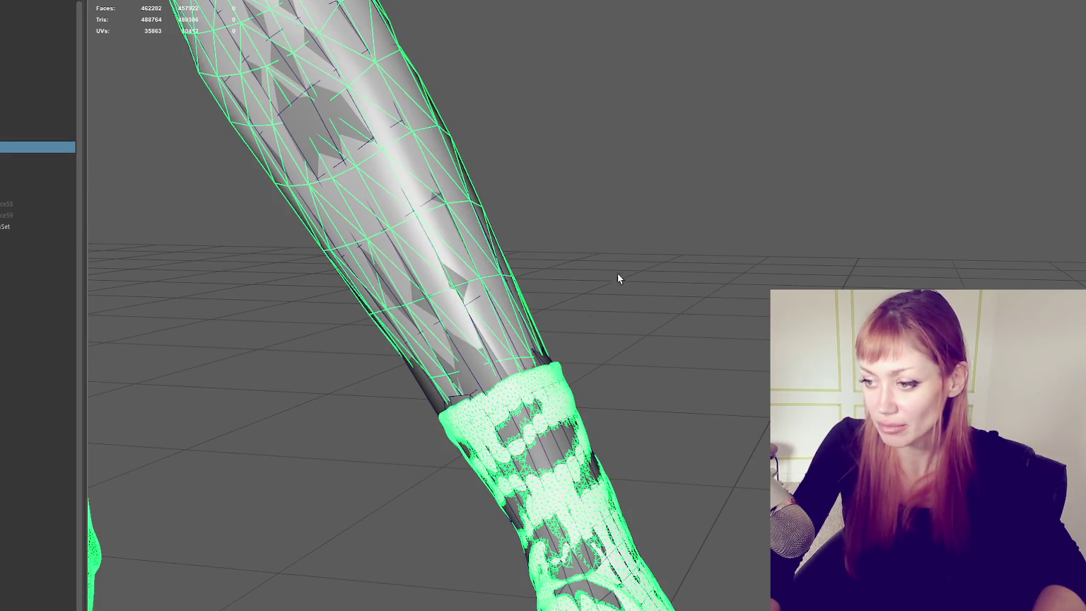
pyautogui.click(618, 263)
pyautogui.click(534, 380)
# Step: View the wrist join in wireframe and select the hand mesh plus the forearm mesh
pyautogui.keyDown('alt'); pyautogui.moveTo(526, 376); pyautogui.dragTo(716, 316, button='right'); pyautogui.keyUp('alt')
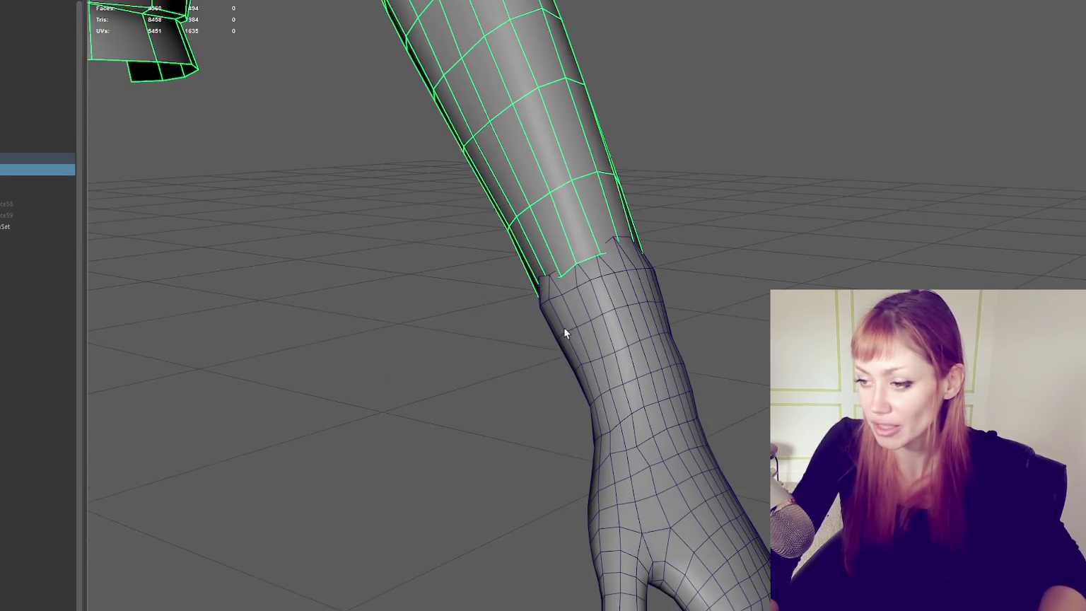
pyautogui.keyDown('alt'); pyautogui.moveTo(715, 316); pyautogui.dragTo(681, 331); pyautogui.keyUp('alt')
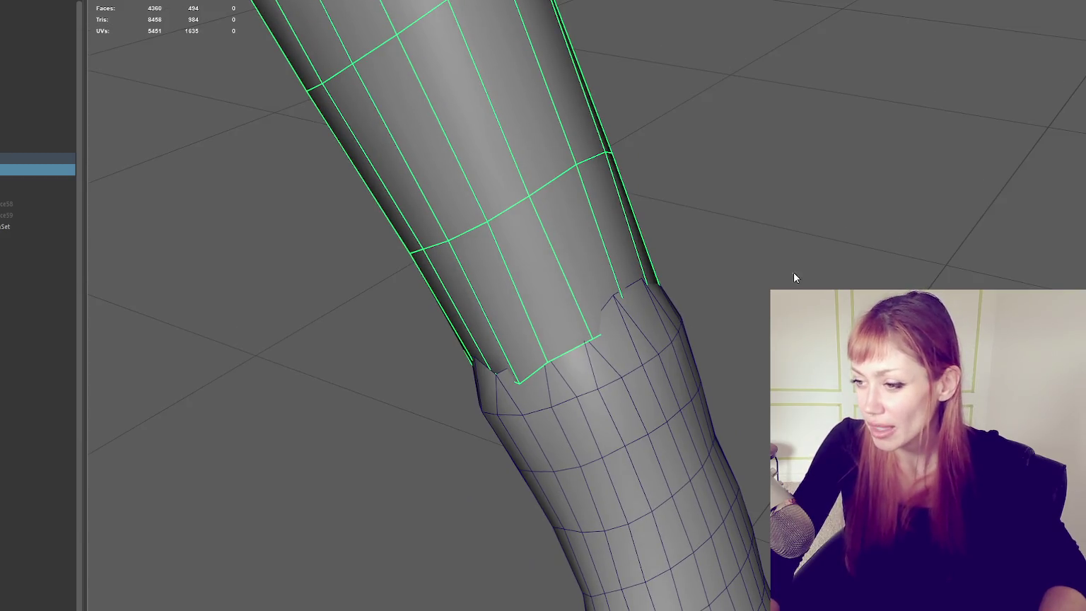
pyautogui.click(642, 302)
pyautogui.press('4')
pyautogui.click(680, 306)
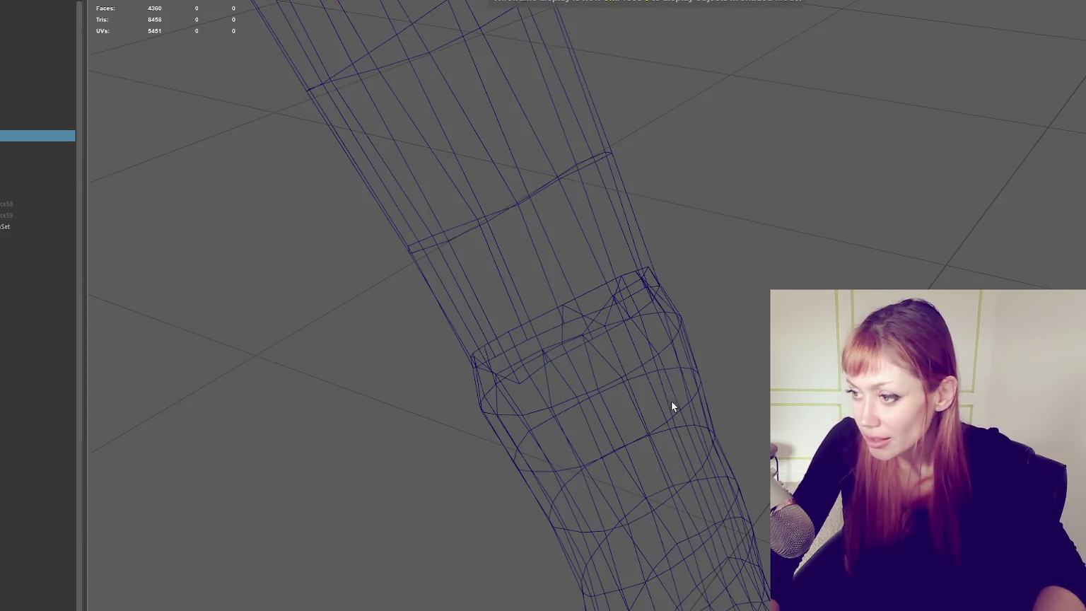
pyautogui.click(671, 397)
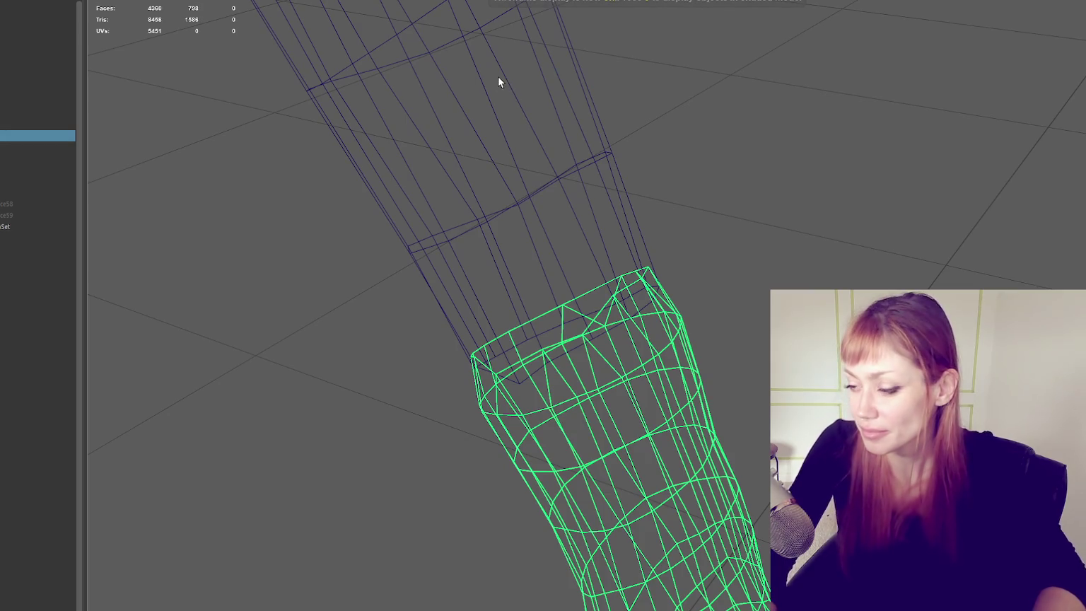
pyautogui.keyDown('shift'); pyautogui.click(608, 153); pyautogui.keyUp('shift')
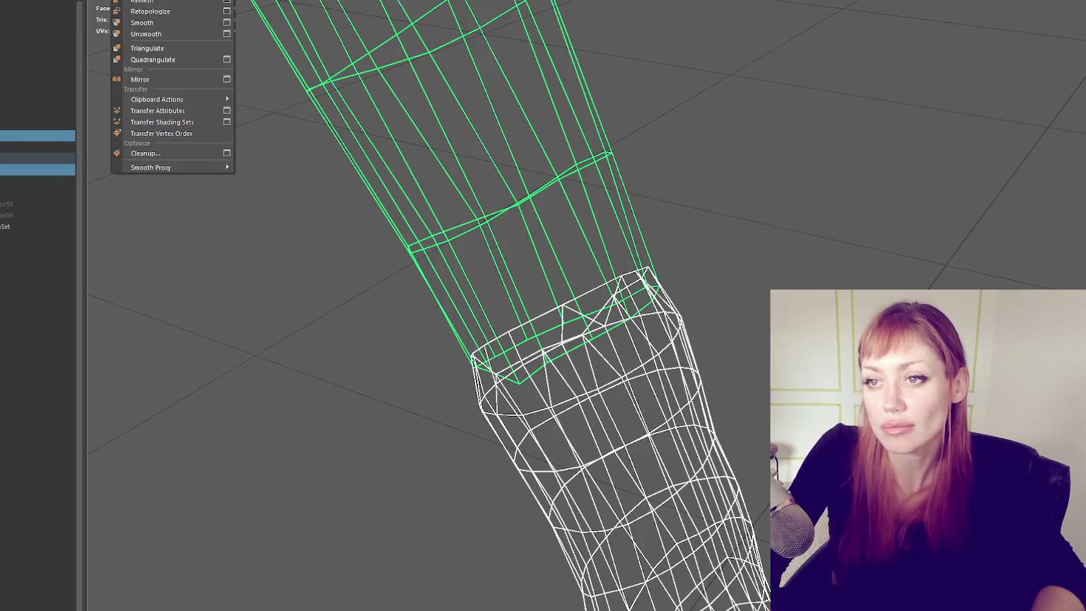
# Step: Run Mesh > Combine on the selected forearm and quad hand meshes
pyautogui.click(142, 21)
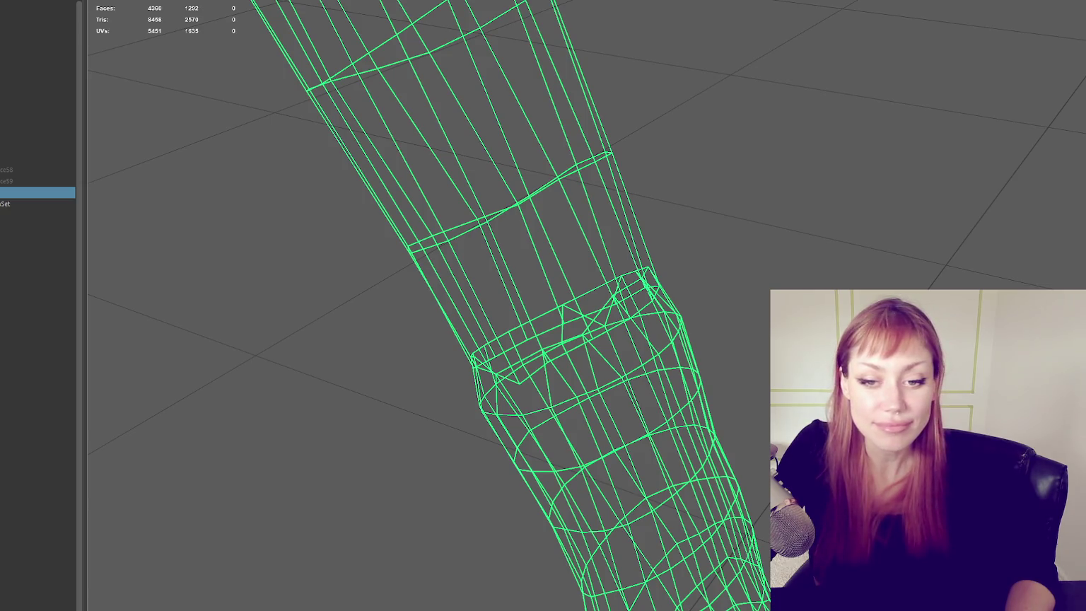
# Step: In shaded vertex mode, pull one wrist seam vertex down toward the hand
pyautogui.moveTo(326, 280)
pyautogui.keyDown('alt'); pyautogui.mouseDown()
pyautogui.moveTo(412, 290)
pyautogui.moveTo(379, 239)
pyautogui.moveTo(317, 214)
pyautogui.moveTo(373, 223)
pyautogui.moveTo(293, 227)
pyautogui.moveTo(439, 255)
pyautogui.moveTo(490, 296)
pyautogui.moveTo(669, 244)
pyautogui.mouseUp(); pyautogui.keyUp('alt')
pyautogui.press('5')
pyautogui.press('4')
pyautogui.press('F9')
pyautogui.press('5')
pyautogui.click(506, 282)
pyautogui.moveTo(506, 282); pyautogui.dragTo(522, 313)
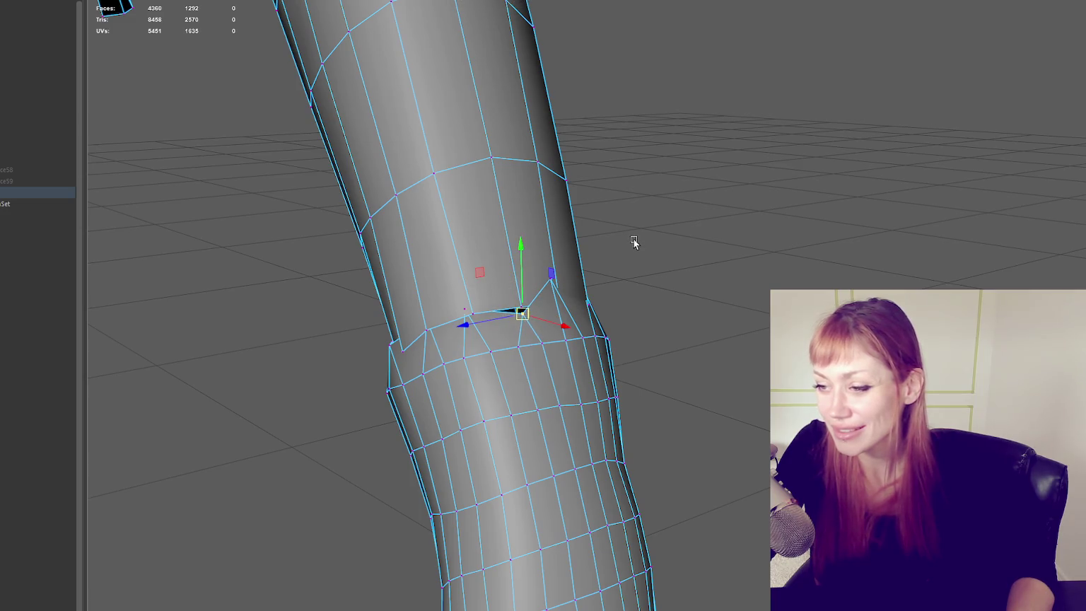
# Step: Return to object mode, clear the selection and isolate the view with Ctrl+1
pyautogui.press('F8')
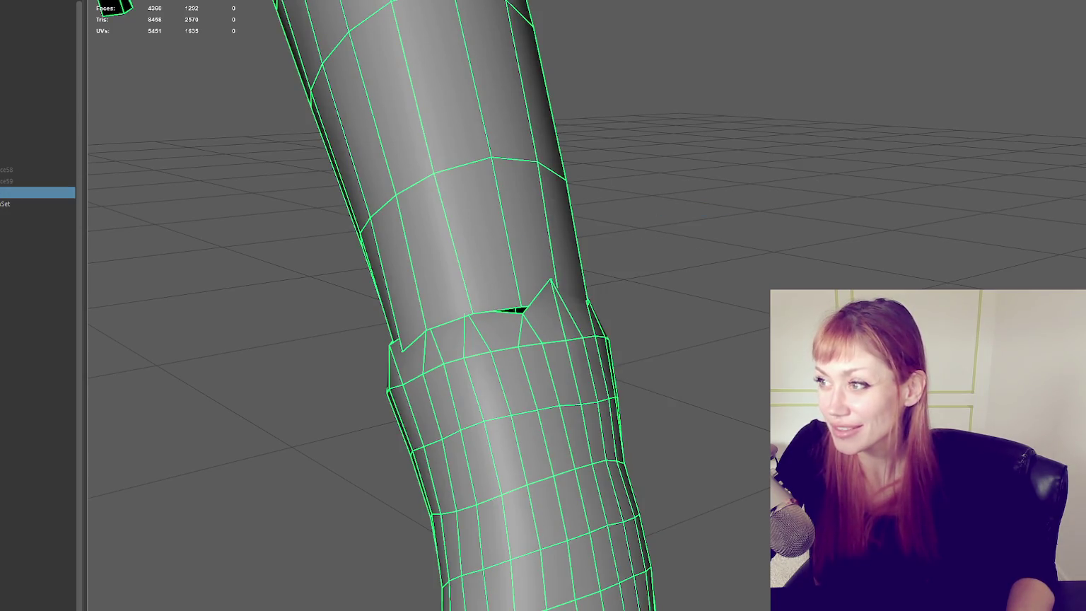
pyautogui.press('F10')
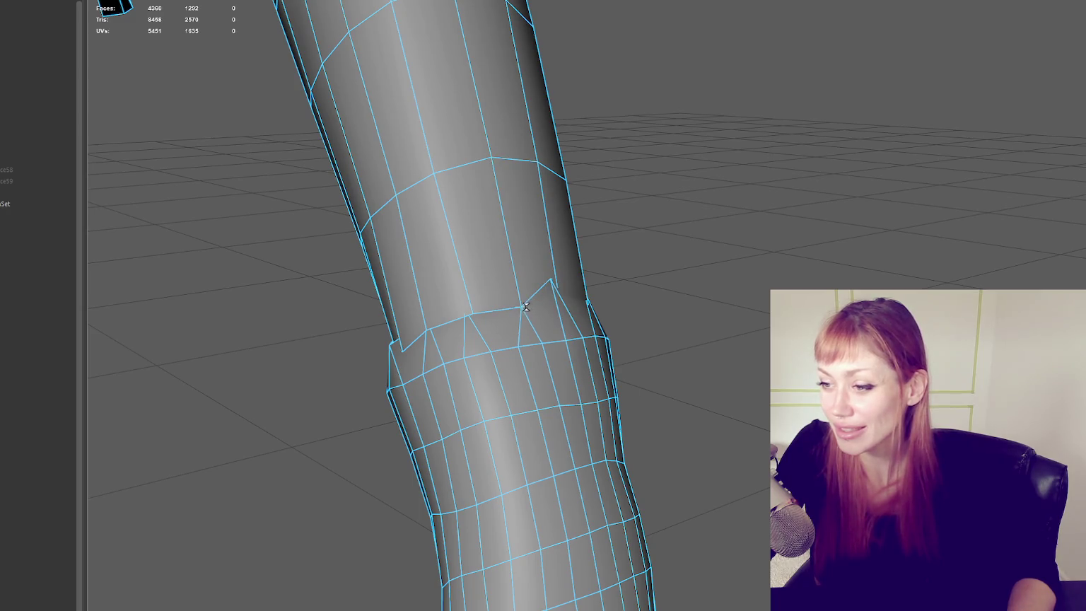
pyautogui.moveTo(220, 208)
pyautogui.keyDown('alt'); pyautogui.mouseDown()
pyautogui.moveTo(405, 203)
pyautogui.moveTo(382, 183)
pyautogui.mouseUp(); pyautogui.keyUp('alt')
pyautogui.press('F8')
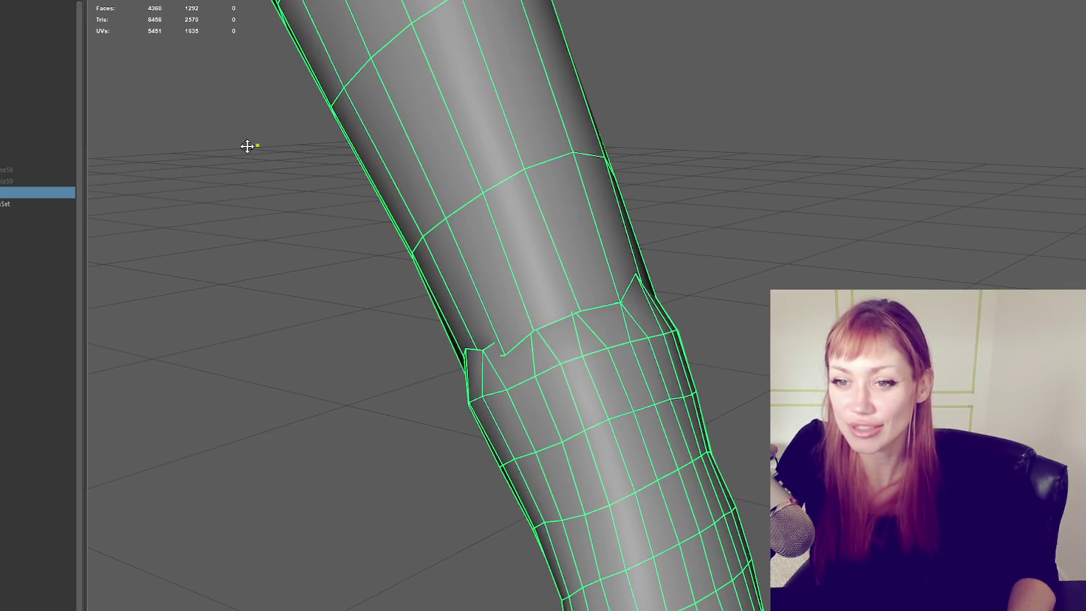
pyautogui.click(35, 146)
pyautogui.hotkey('ctrl', '1')
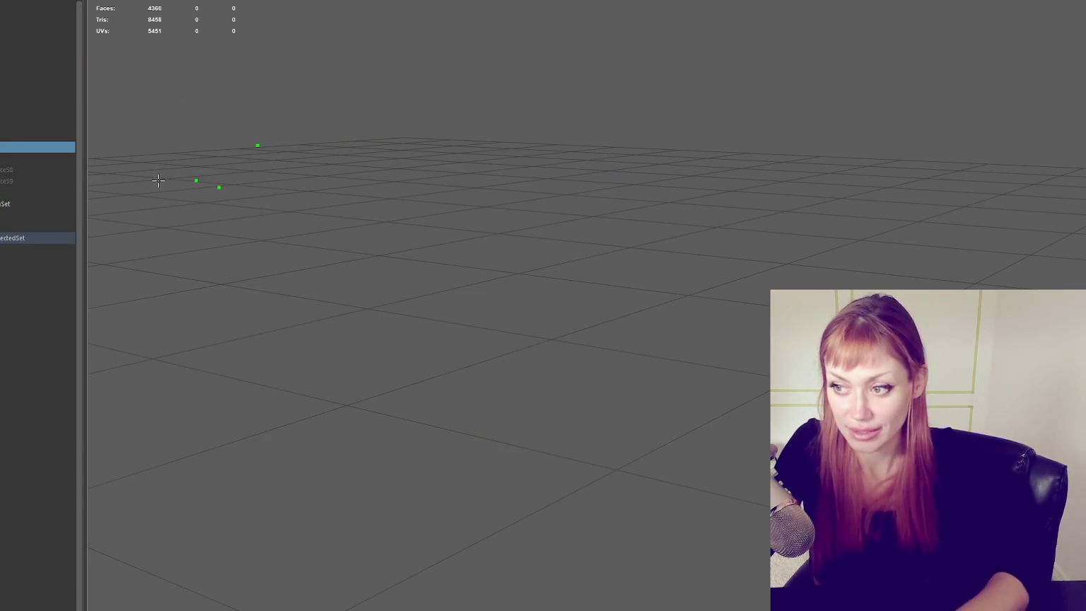
# Step: Turn Isolate Select off to show the full character and orbit below the arm
pyautogui.moveTo(315, 186); pyautogui.dragTo(423, 143, button='right')
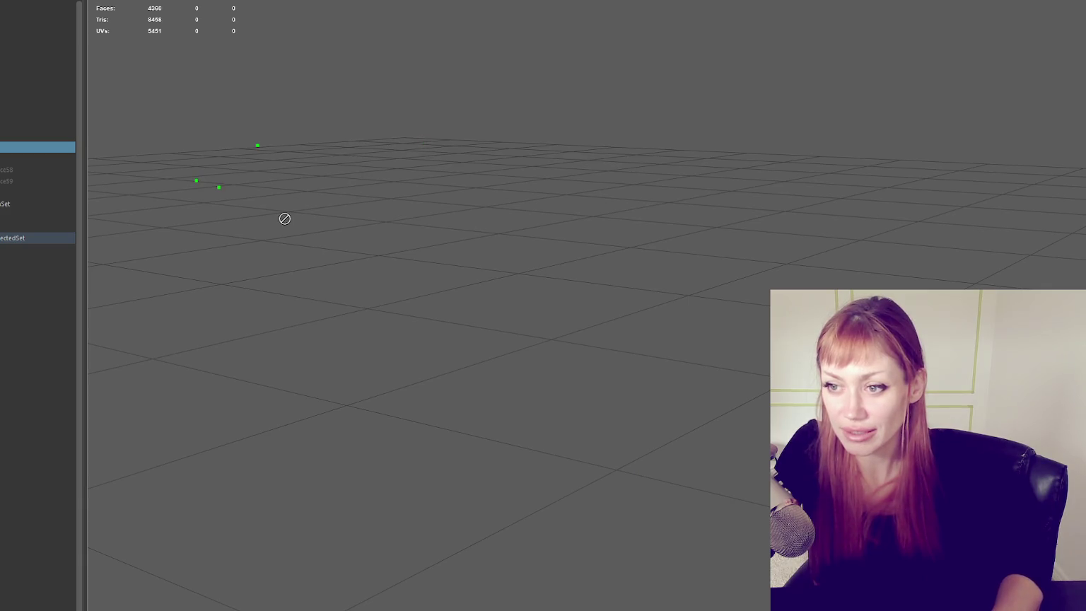
pyautogui.hotkey('ctrl', '1')
pyautogui.moveTo(285, 218)
pyautogui.keyDown('alt'); pyautogui.mouseDown()
pyautogui.moveTo(346, 201)
pyautogui.moveTo(414, 218)
pyautogui.mouseUp(); pyautogui.keyUp('alt')
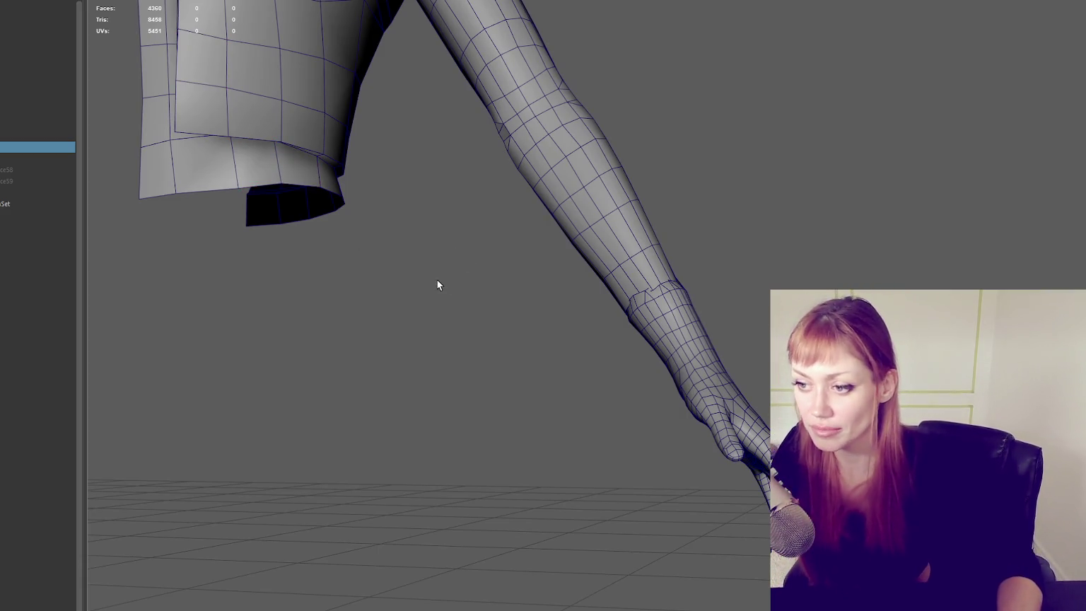
pyautogui.keyDown('alt'); pyautogui.moveTo(437, 285); pyautogui.dragTo(615, 129); pyautogui.keyUp('alt')
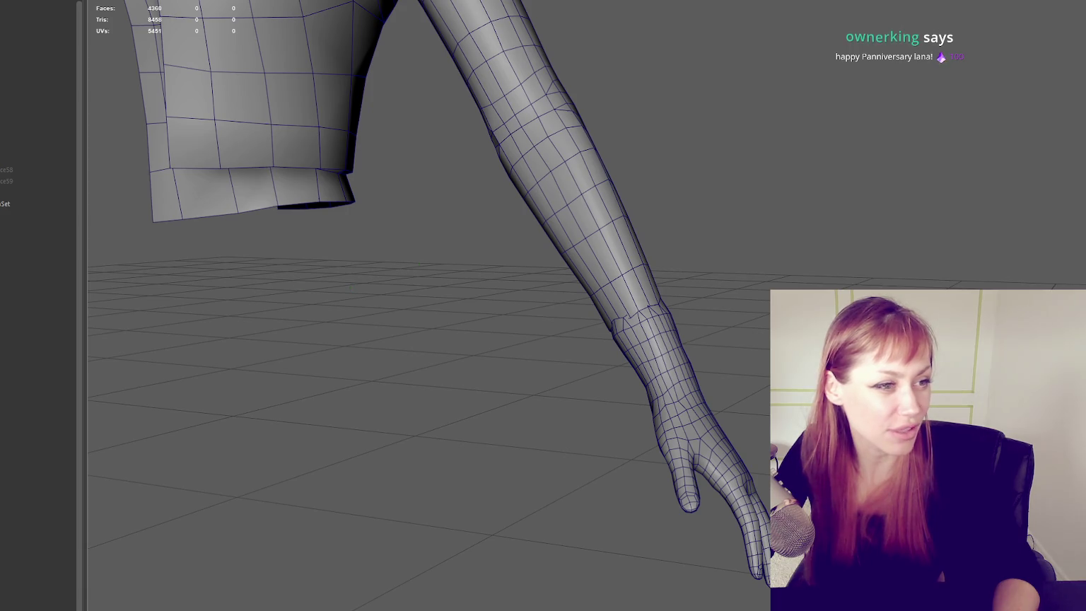
# Step: Place a test Quad Draw point near the wrist, then remove it
pyautogui.click(420, 263)
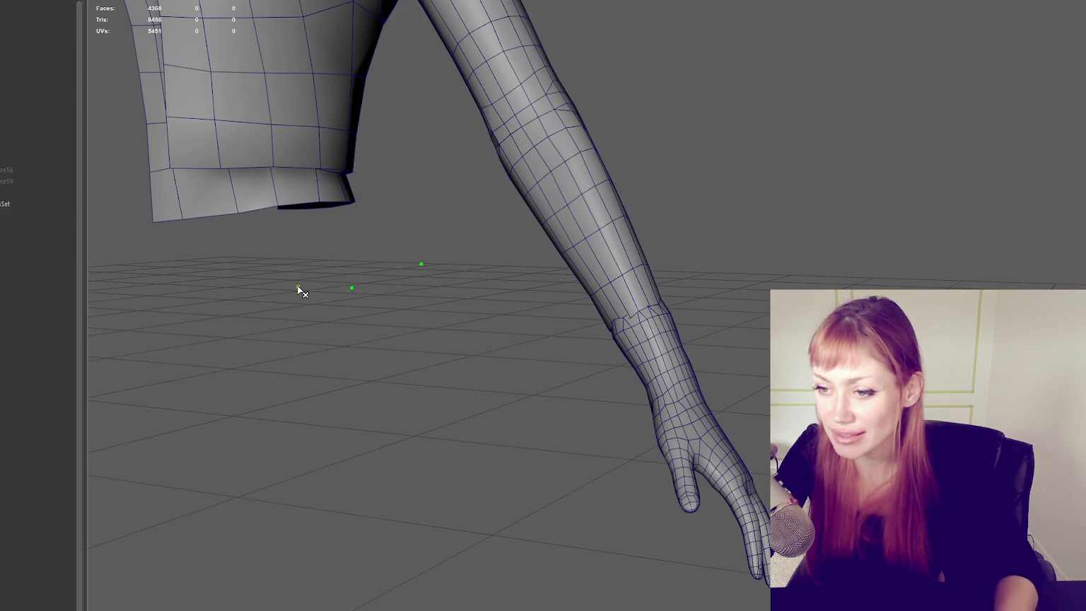
pyautogui.keyDown('ctrl'); pyautogui.keyDown('shift'); pyautogui.click(421, 263); pyautogui.keyUp('shift'); pyautogui.keyUp('ctrl')
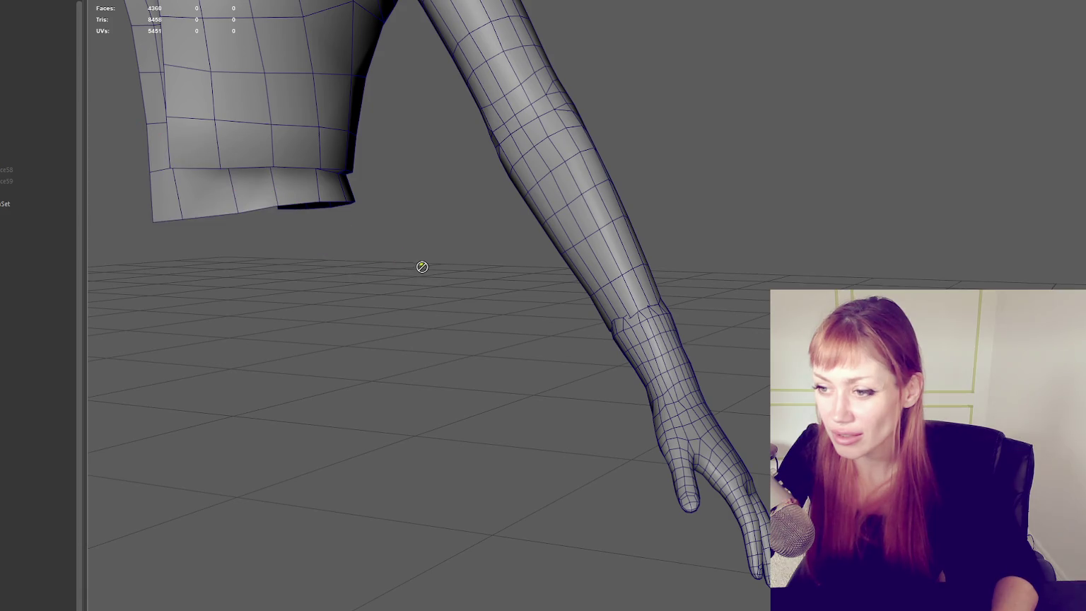
pyautogui.moveTo(645, 363)
pyautogui.keyDown('alt'); pyautogui.mouseDown()
pyautogui.moveTo(701, 281)
pyautogui.moveTo(740, 286)
pyautogui.moveTo(749, 302)
pyautogui.mouseUp(); pyautogui.keyUp('alt')
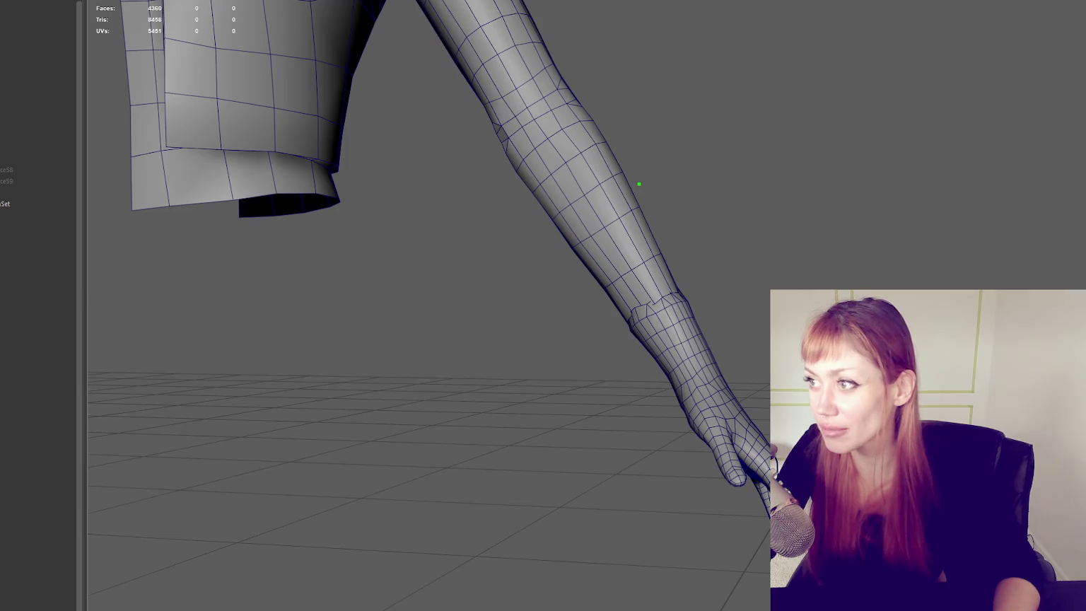
# Step: Select the combined arm and jacket mesh as a whole object in Object Mode
pyautogui.click(571, 163)
pyautogui.press('F8')
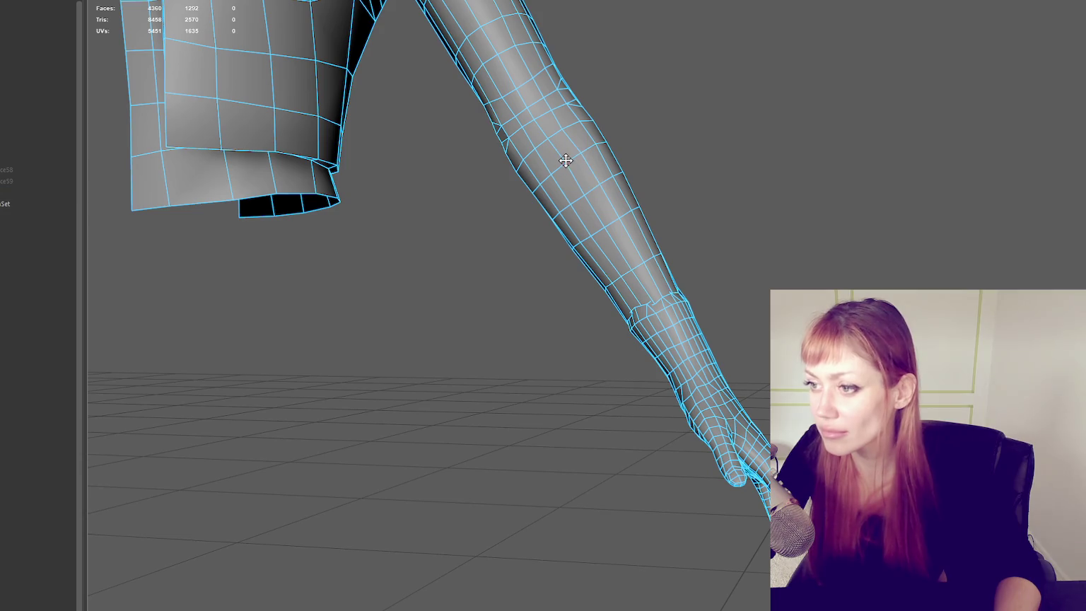
pyautogui.moveTo(606, 92); pyautogui.dragTo(656, 63, button='right')
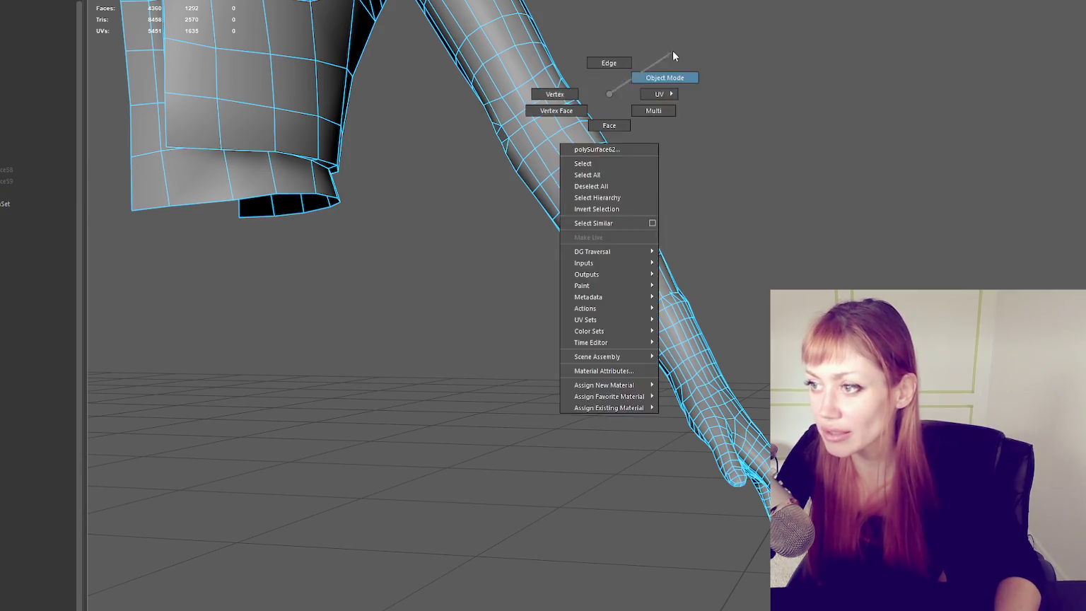
pyautogui.moveTo(24, 154); pyautogui.dragTo(9, 178)
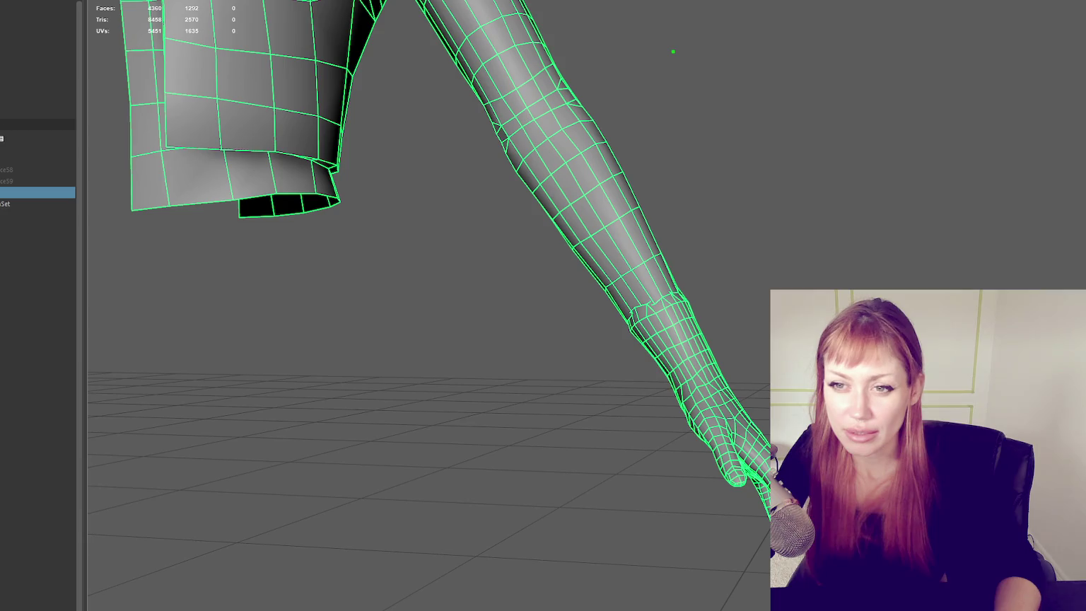